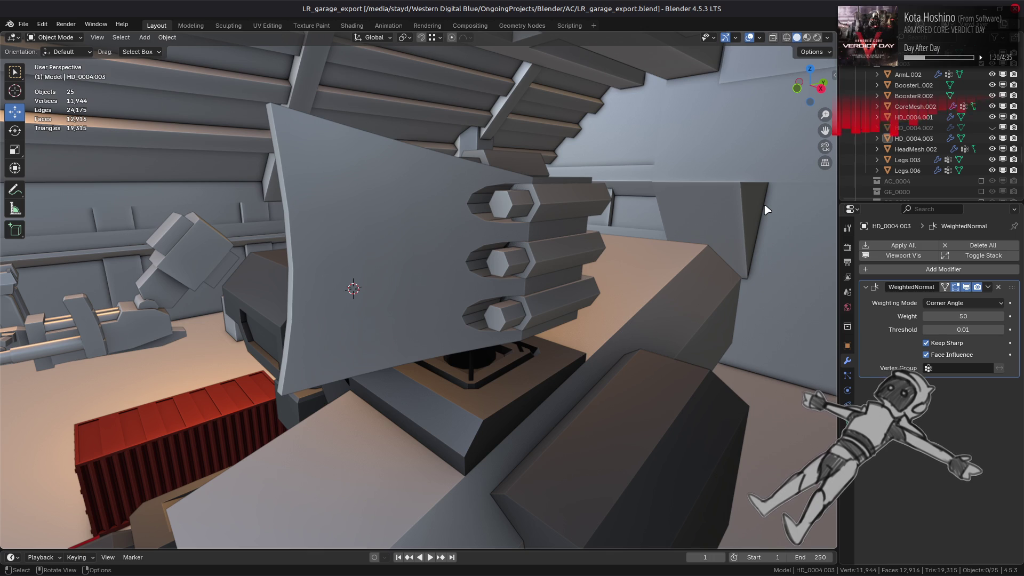
# Save LR_garage_export.blend and switch to the Firefox window showing the MESHmachine Chamfer docs.
pyautogui.hotkey('ctrl', 's')
pyautogui.hotkey('alt', 'Tab')
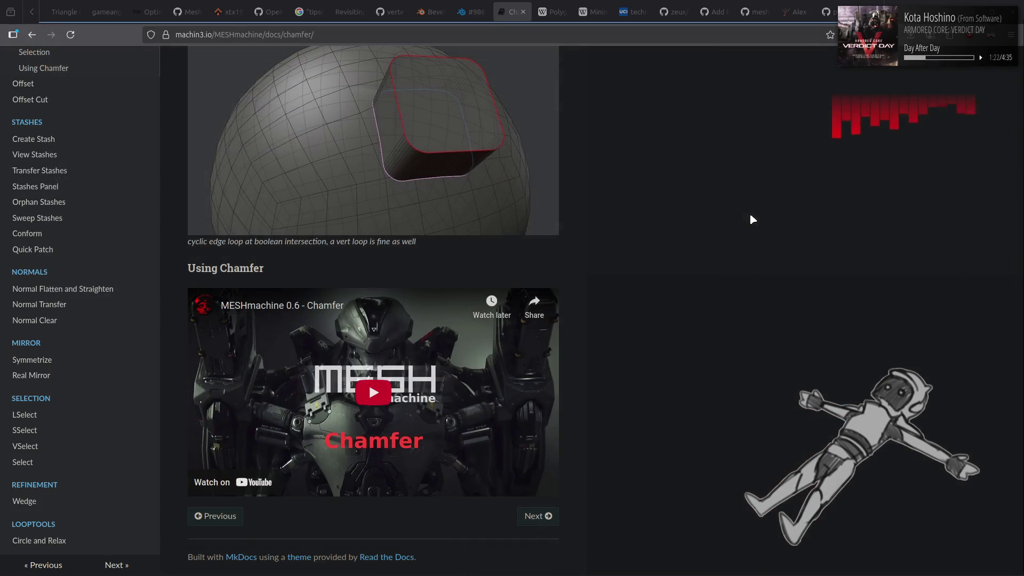
# Look over the Polygon and Minimum-weight triangulation articles, then open a new blank tab beside them.
pyautogui.click(549, 4)
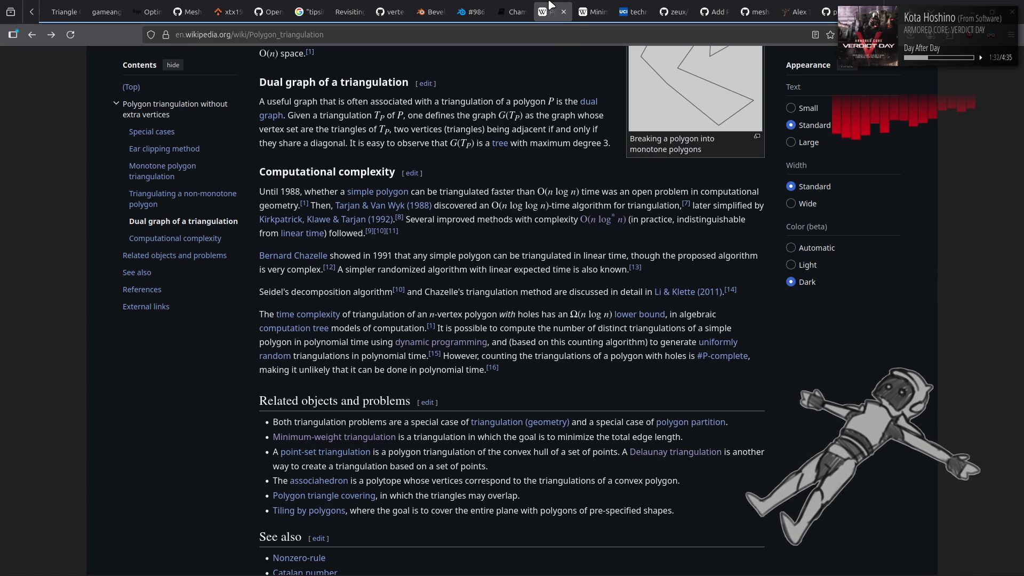
pyautogui.click(587, 4)
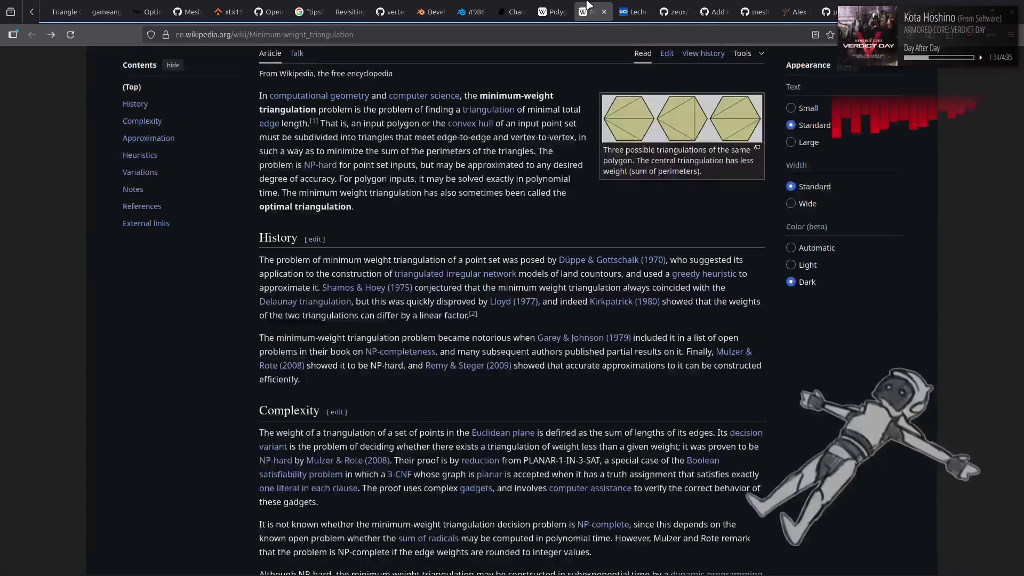
pyautogui.rightClick(587, 4)
pyautogui.click(605, 15)
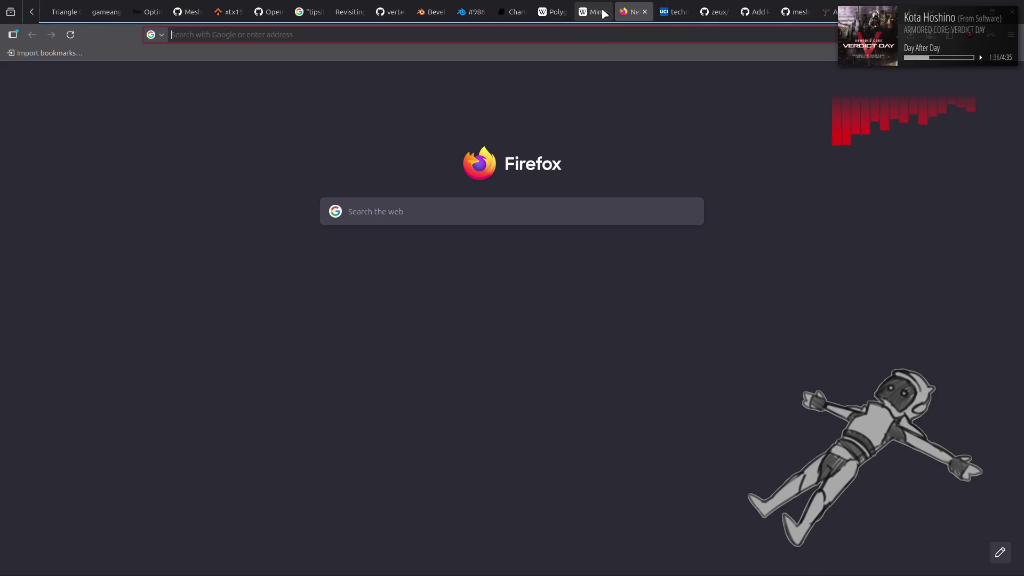
# Search 'pid controller' and open the Wikipedia PID controller article at its Pseudocode section.
pyautogui.write('pid cont')
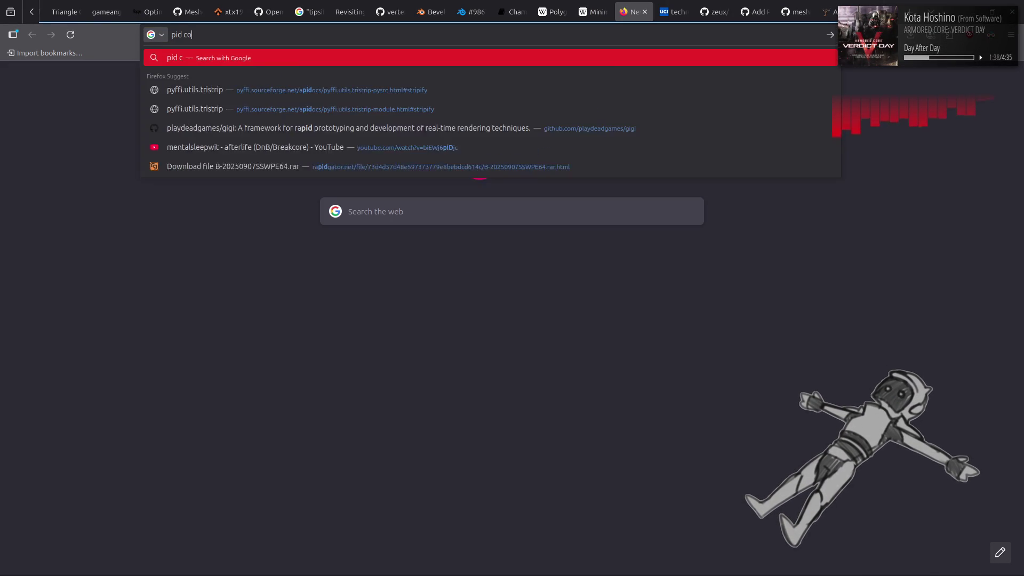
pyautogui.write('roller')
pyautogui.press('Return')
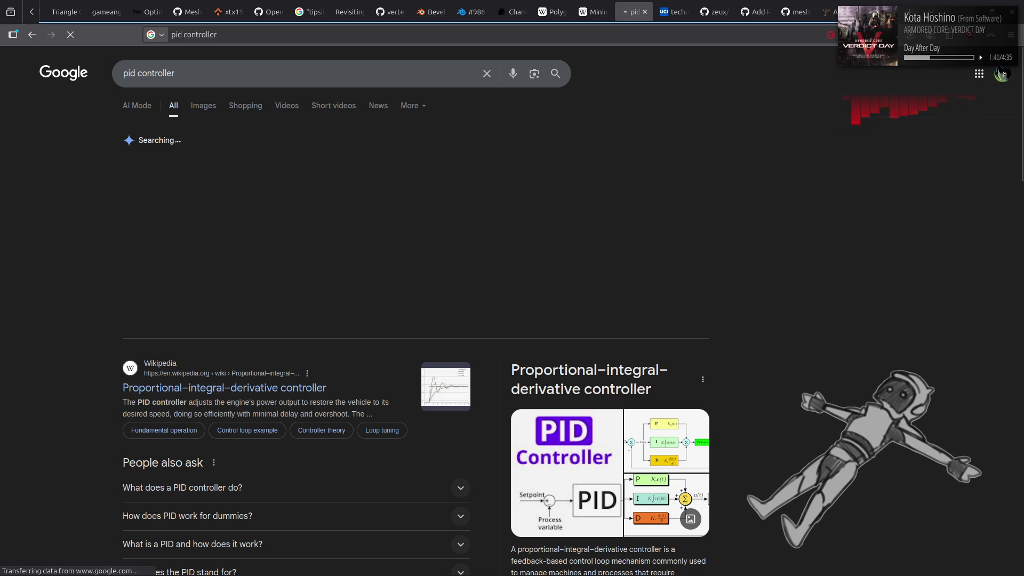
pyautogui.click(268, 391)
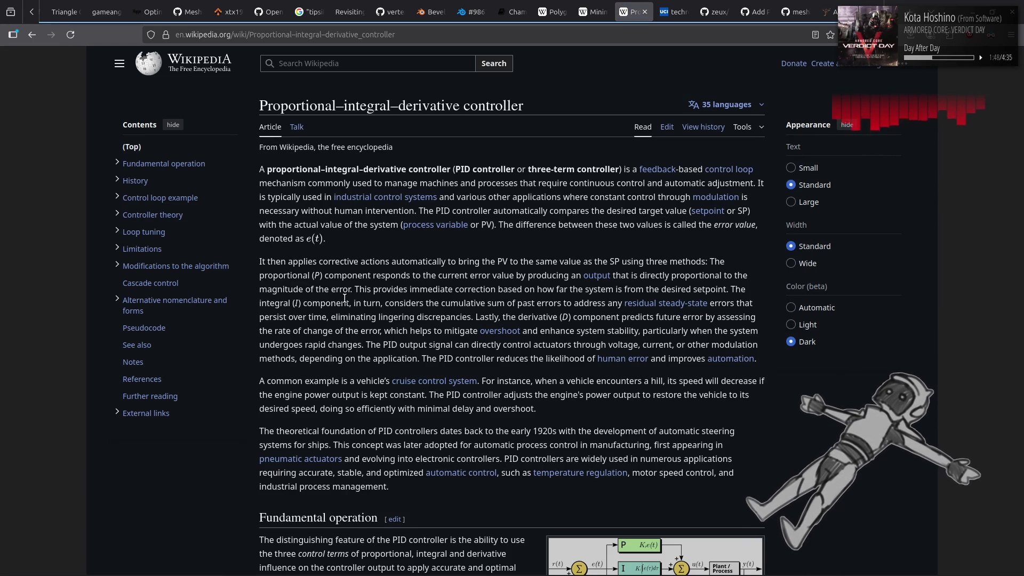
pyautogui.click(144, 327)
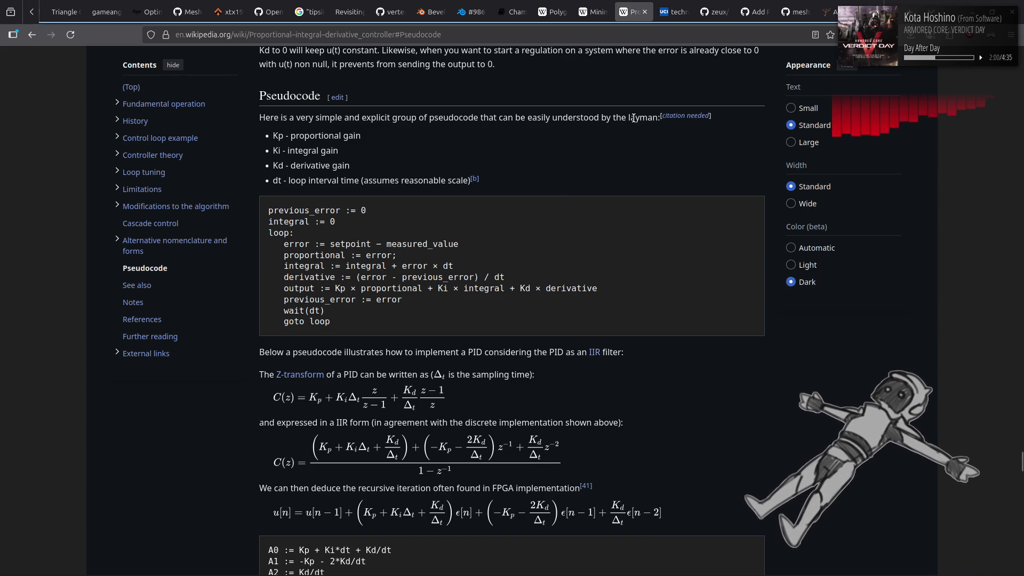
# Read through the recursive iteration formula and PID loop pseudocode.
pyautogui.moveTo(675, 122)
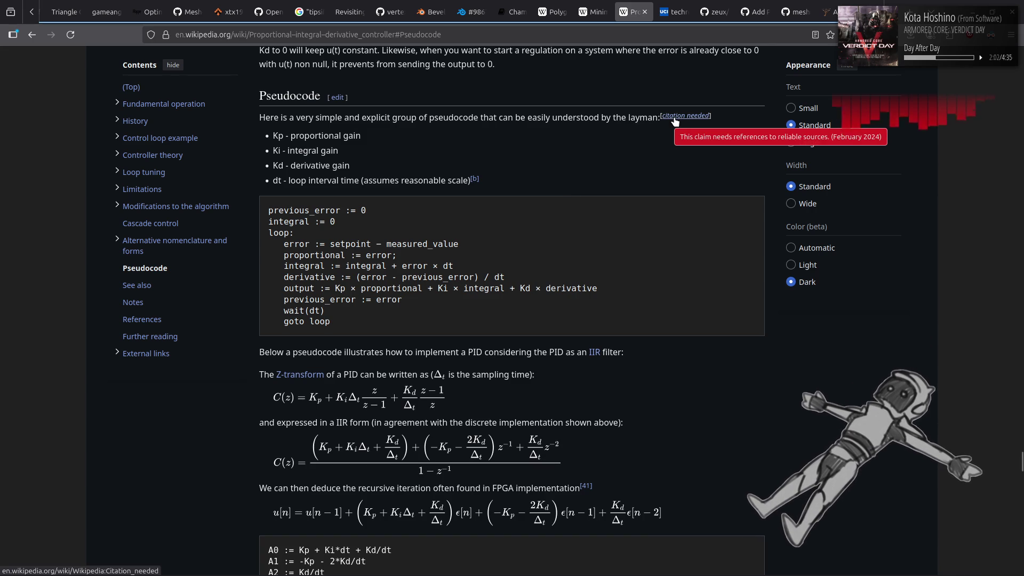
pyautogui.scroll(-5, 673, 160)
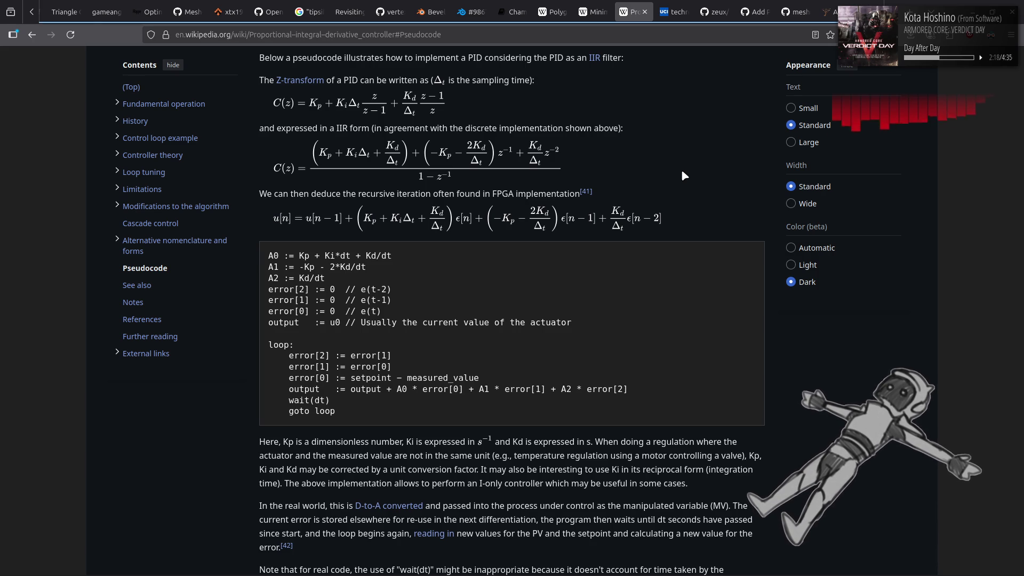
pyautogui.scroll(-3, 682, 171)
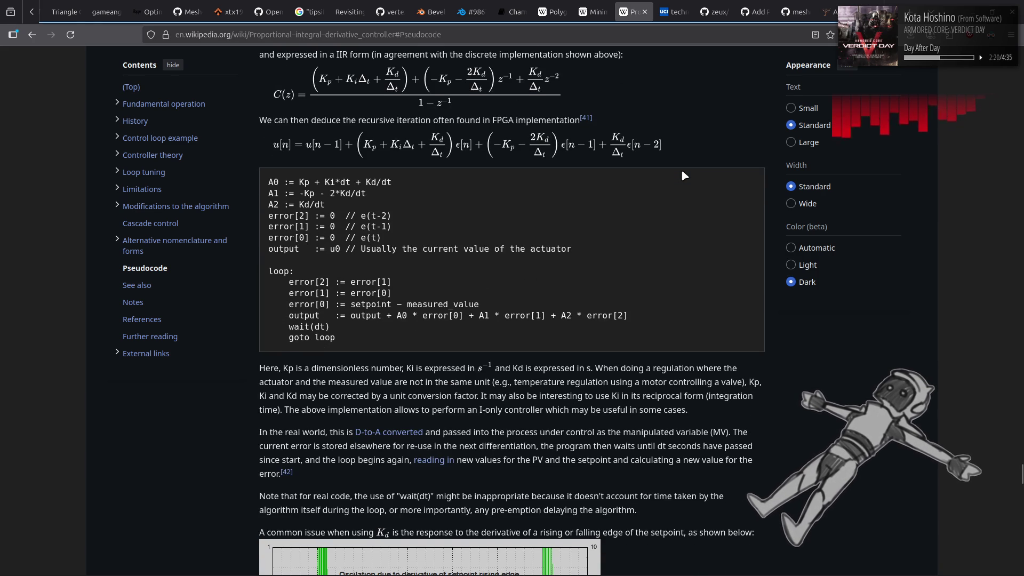
# Read past the FPGA pseudocode down to the derivative-kick oscillation plot, lowering the volume.
pyautogui.scroll(-2, 682, 171)
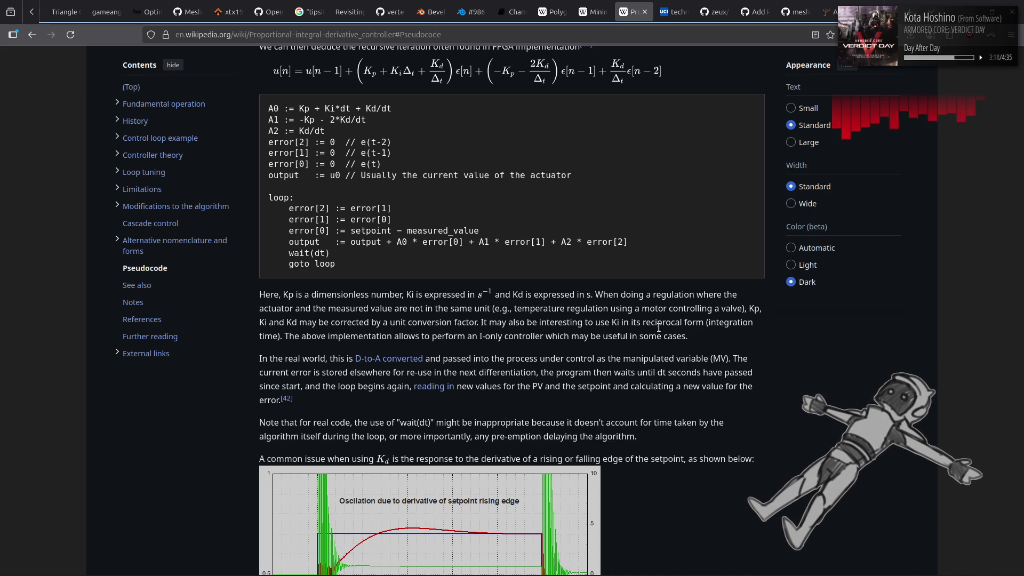
pyautogui.press('XF86AudioLowerVolume')
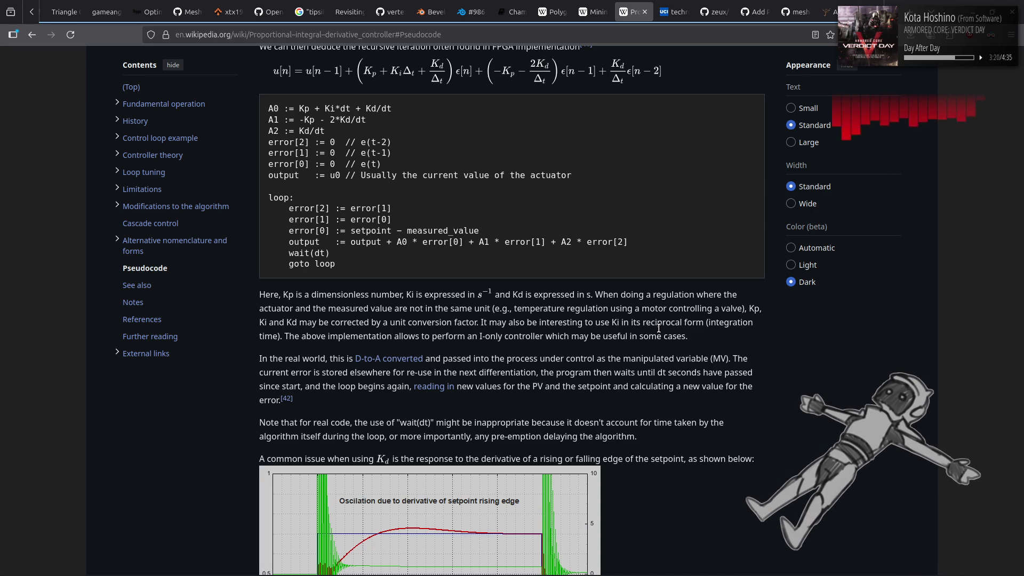
pyautogui.scroll(-2, 653, 333)
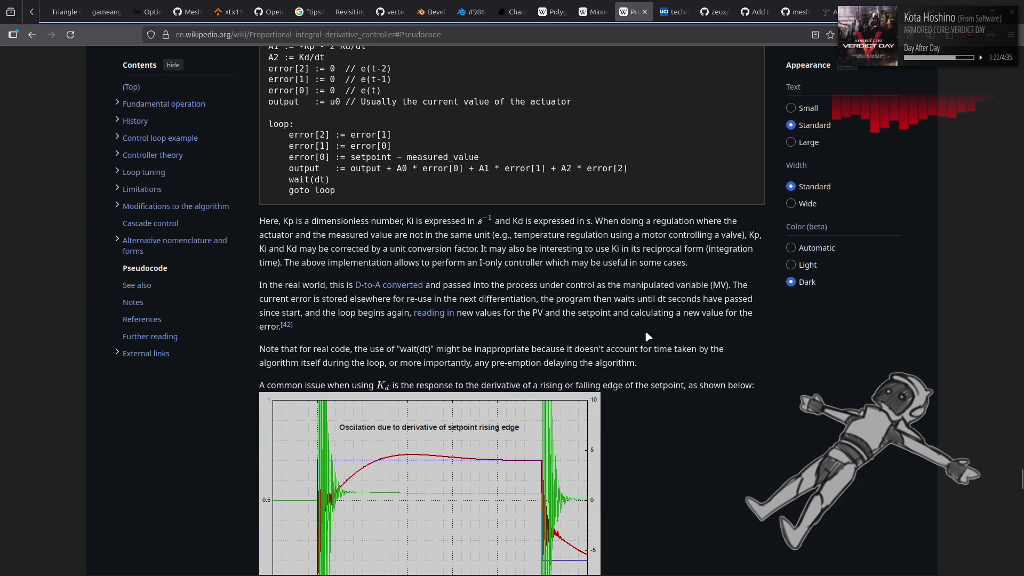
pyautogui.scroll(-6, 646, 333)
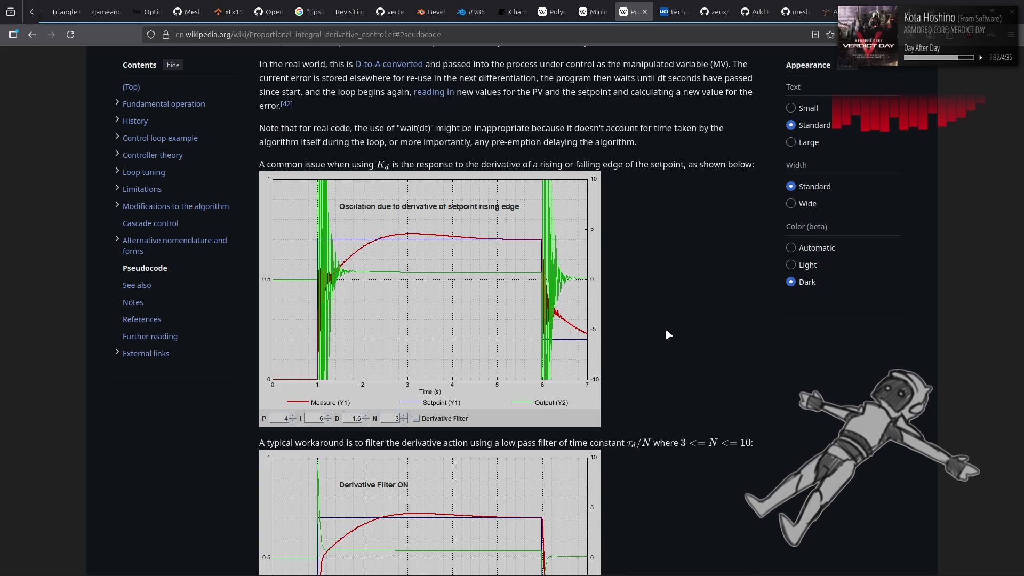
# Read through the IIR-filtered derivative pseudocode to the See also links, then bring up the launcher.
pyautogui.scroll(-3, 664, 328)
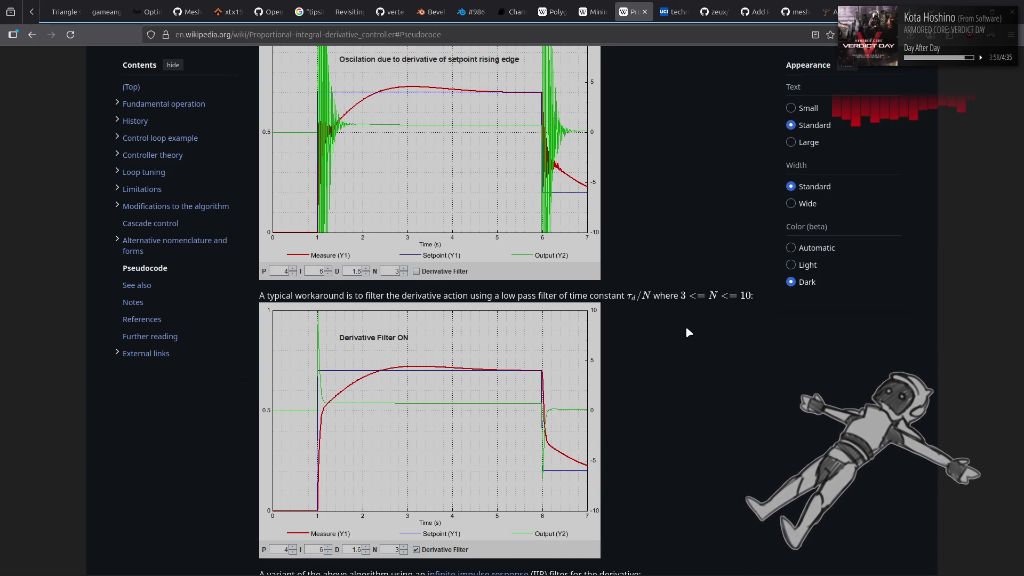
pyautogui.scroll(-5, 686, 330)
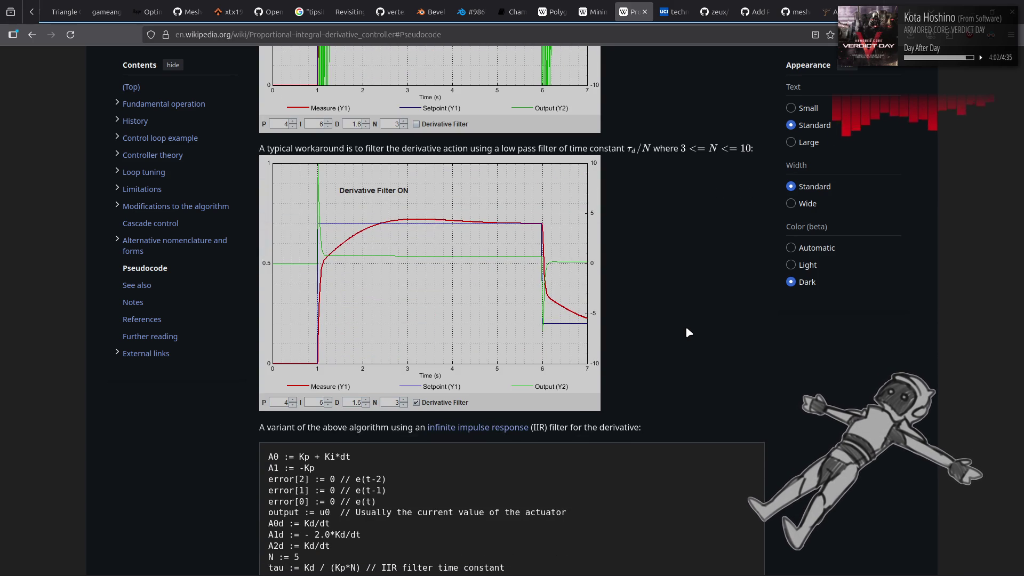
pyautogui.scroll(-5, 687, 329)
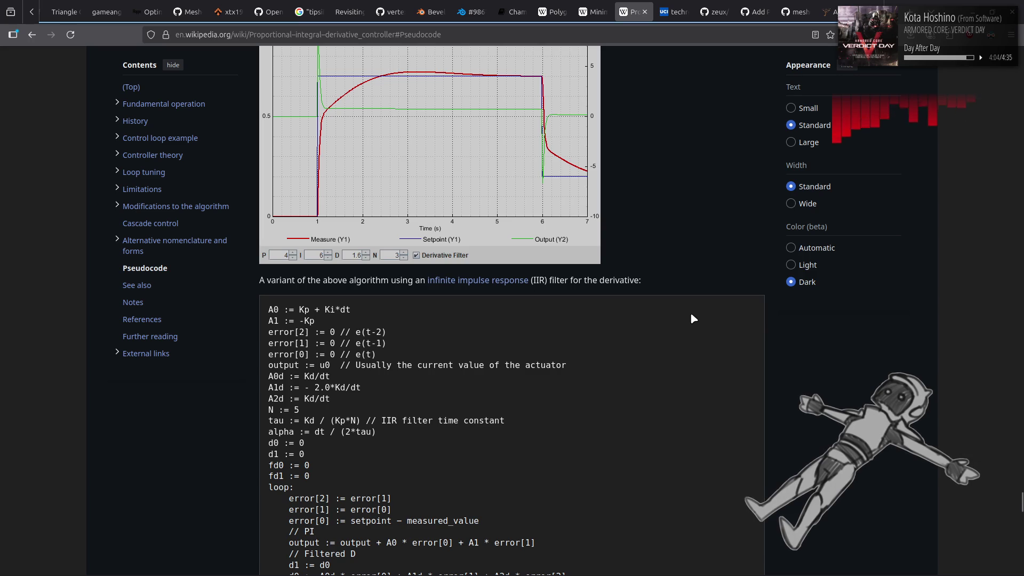
pyautogui.scroll(-5, 690, 315)
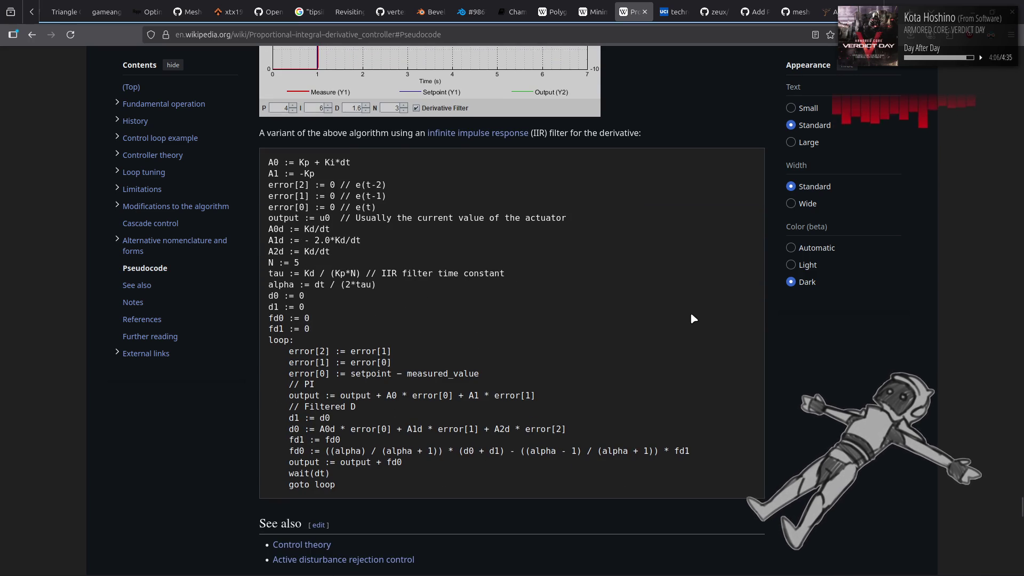
pyautogui.scroll(-5, 690, 315)
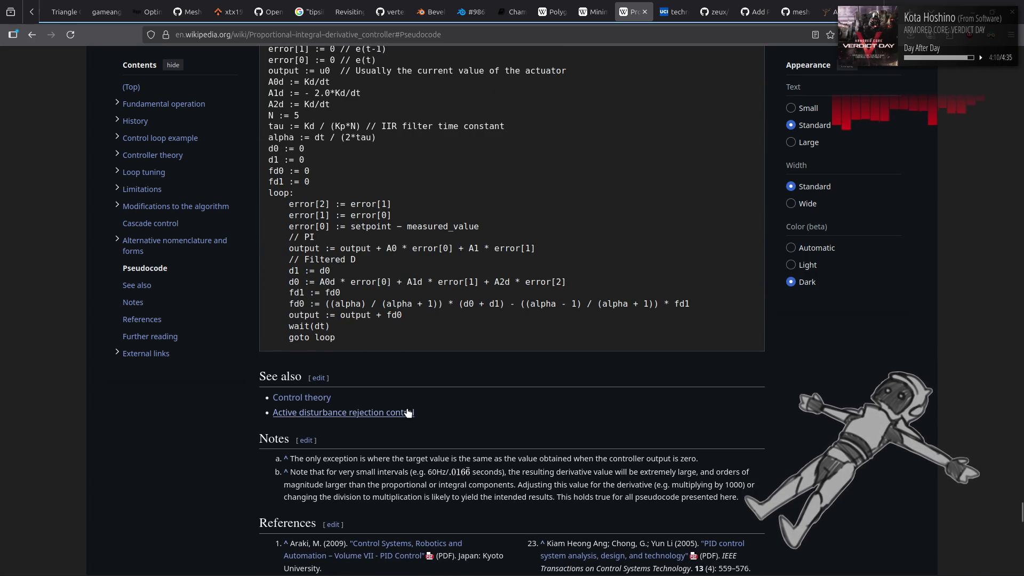
pyautogui.moveTo(406, 412)
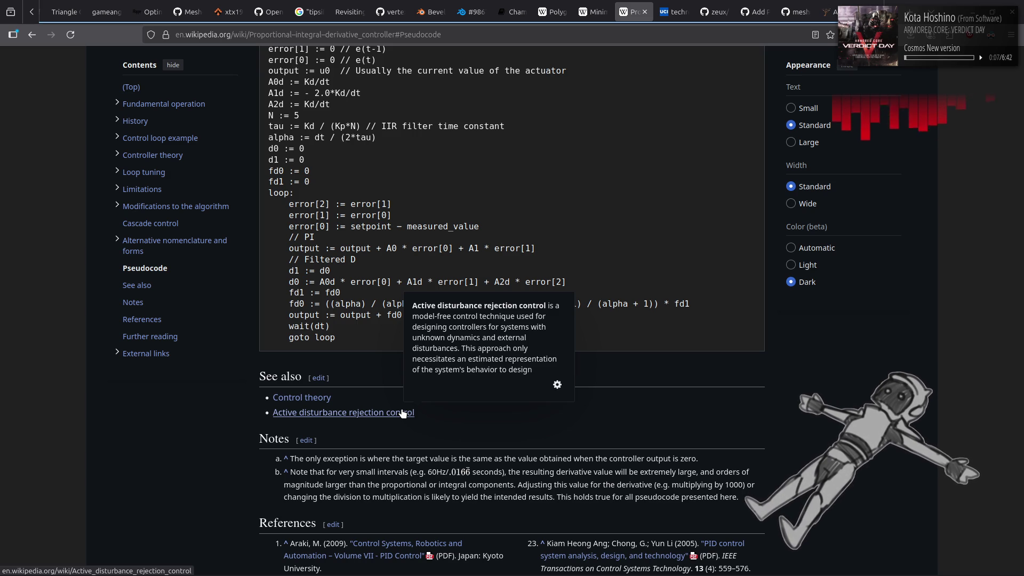
pyautogui.press('super')
# Launch Godot, open the Blood on the Inside project for editing, and switch to AssetLib.
pyautogui.write('gol')
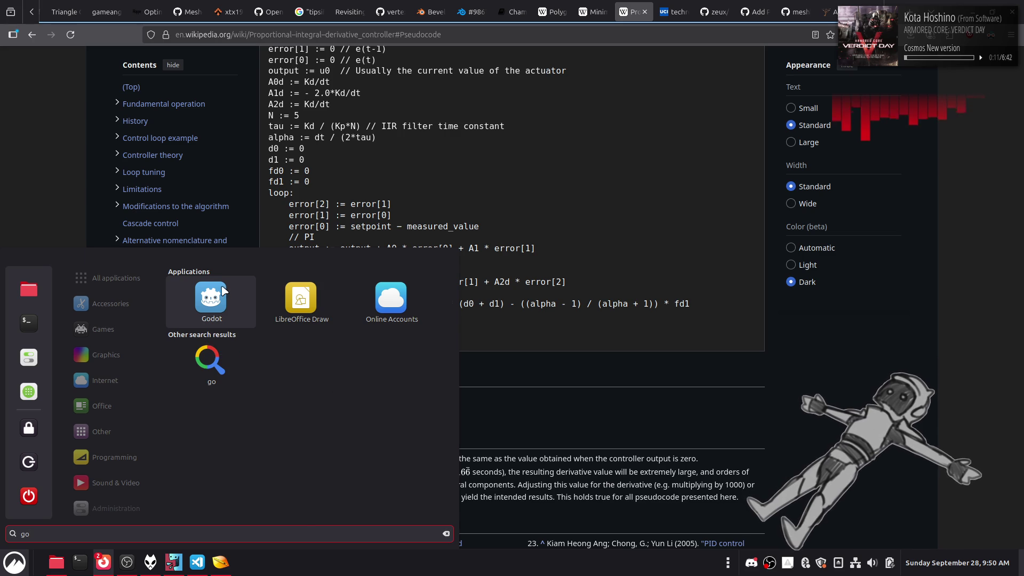
pyautogui.click(227, 293)
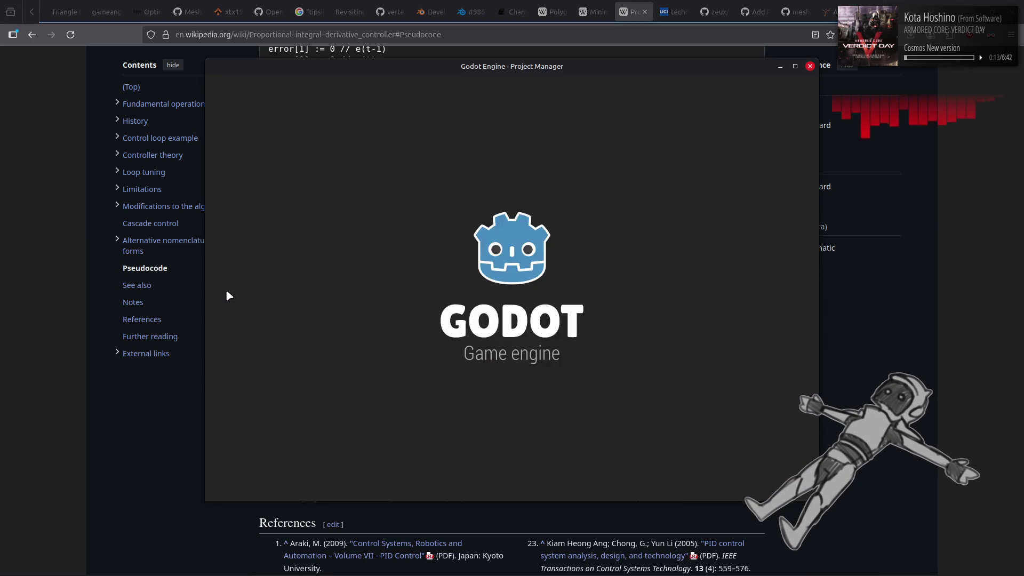
pyautogui.click(543, 128)
pyautogui.click(781, 124)
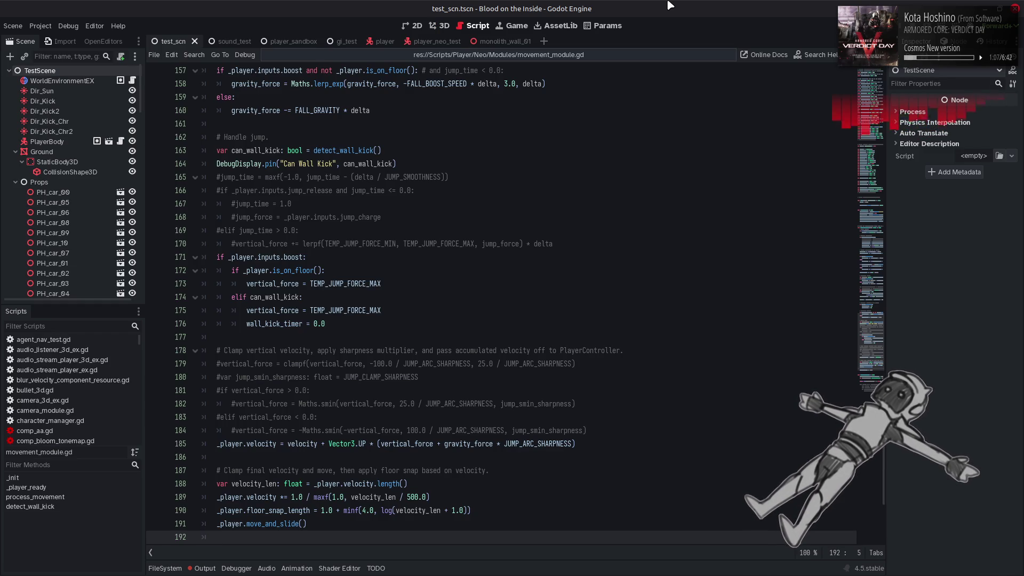
pyautogui.click(576, 28)
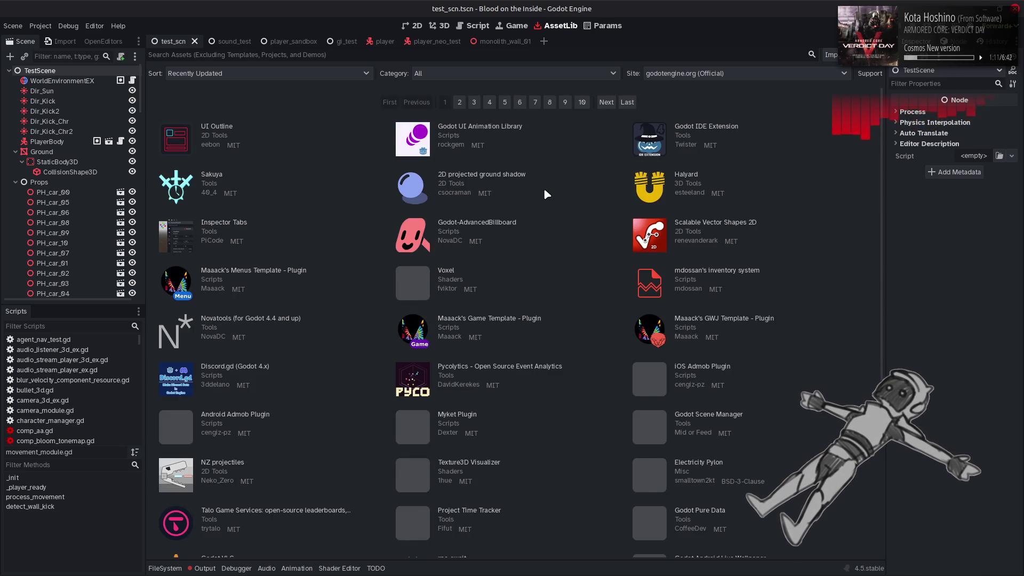
# Open the UI Outline asset's details in the Asset Library.
pyautogui.click(216, 127)
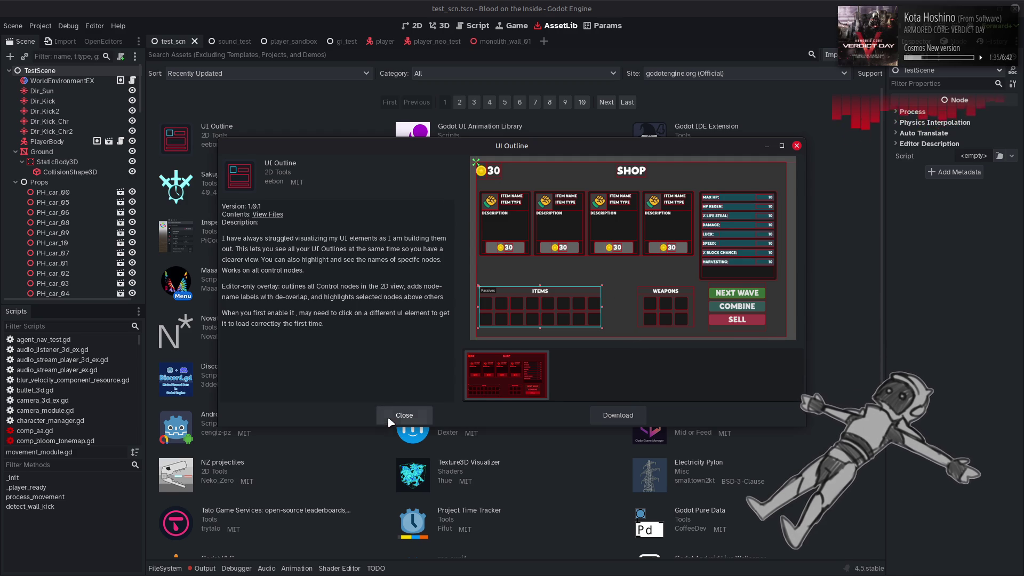
# Close UI Outline, then review the Godot IDE Extension's details and second screenshot.
pyautogui.click(406, 420)
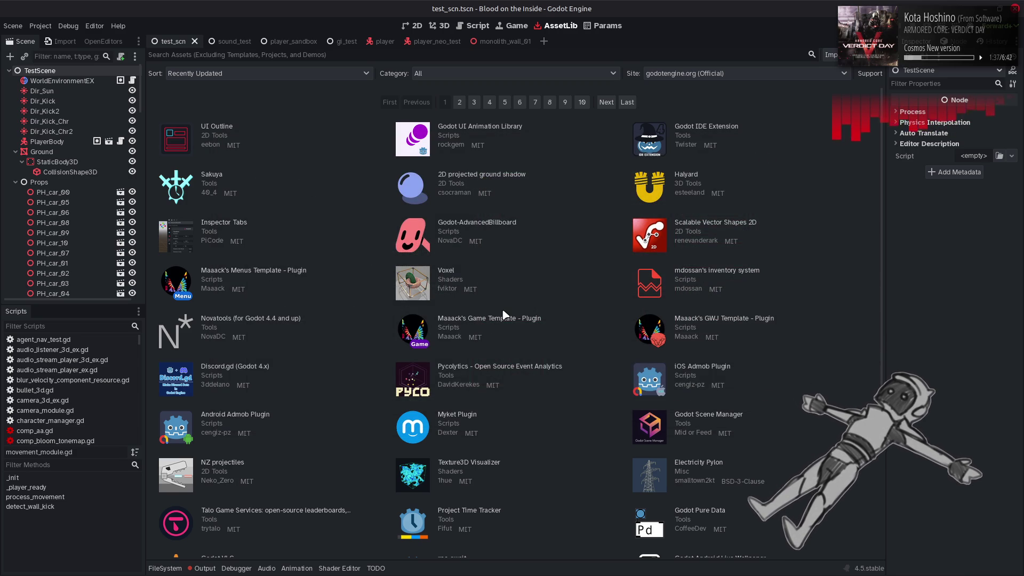
pyautogui.click(723, 128)
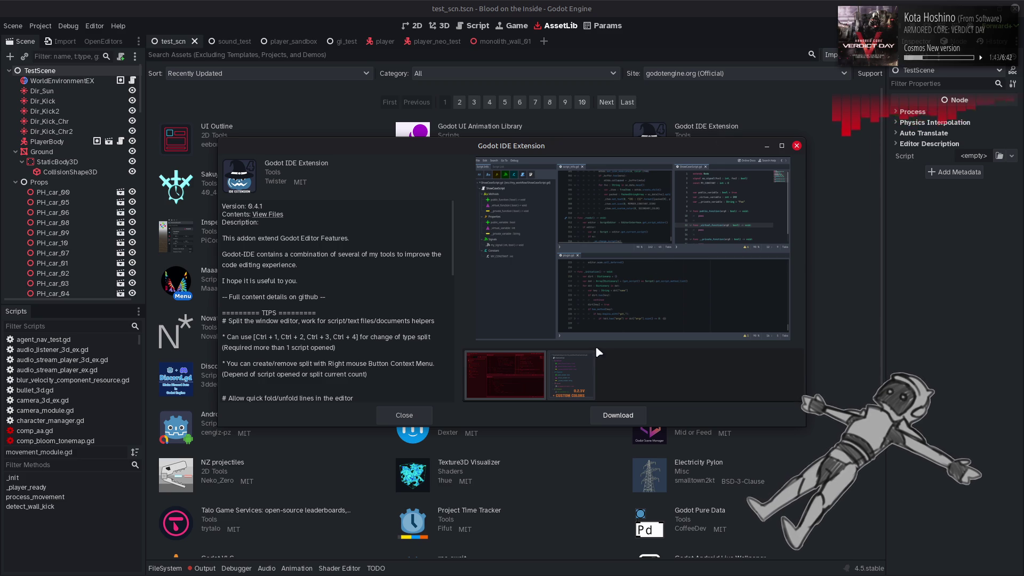
pyautogui.click(587, 367)
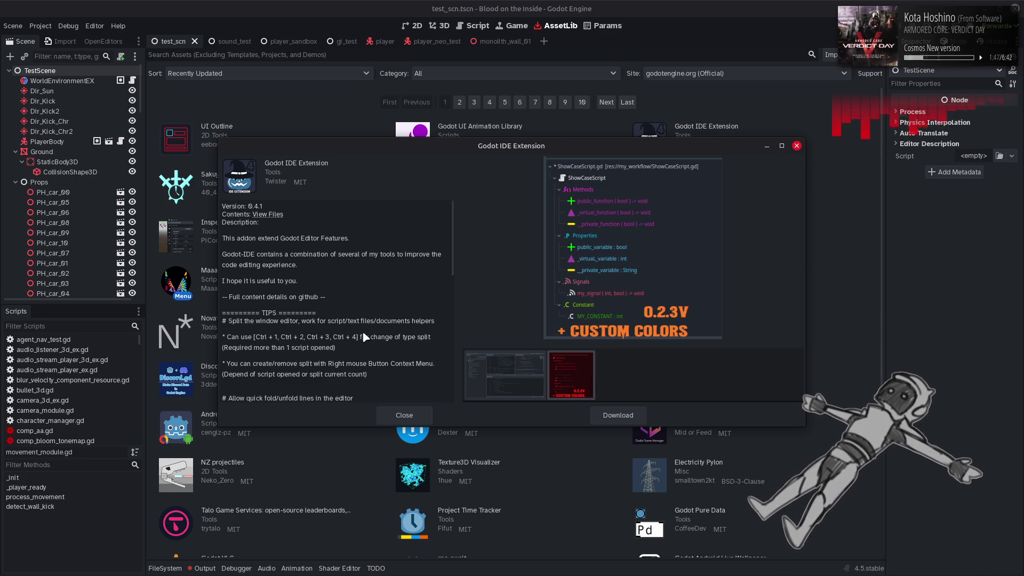
pyautogui.scroll(-3, 365, 331)
pyautogui.click(405, 415)
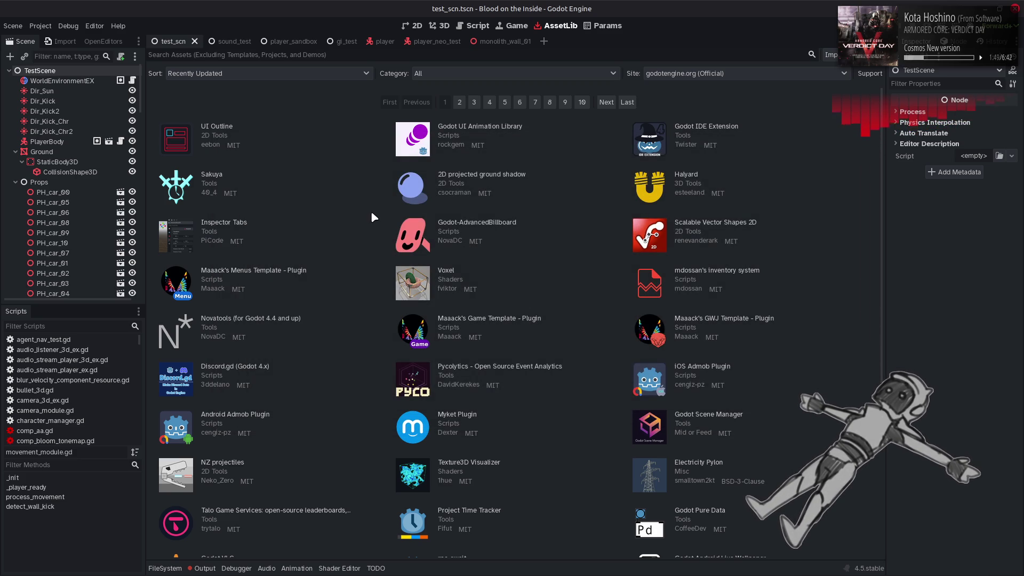
# Preview the Inspector Tabs add-on's screenshots and close its details.
pyautogui.click(209, 223)
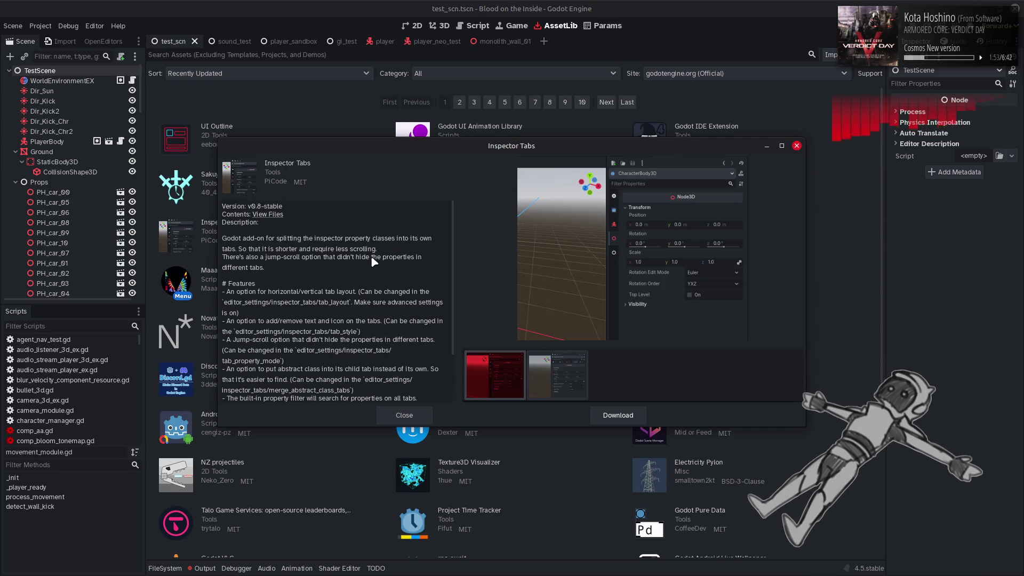
pyautogui.click(543, 380)
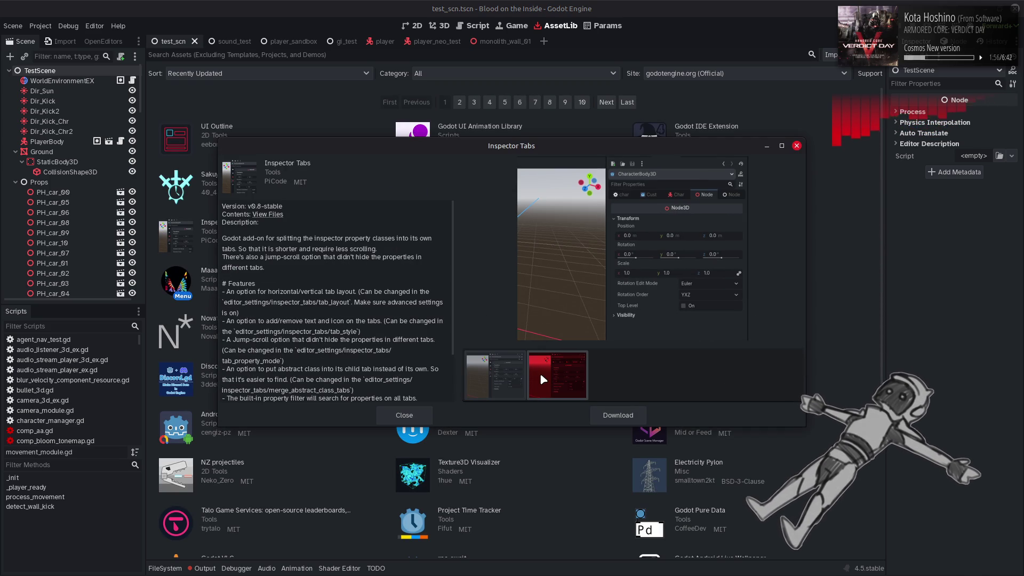
pyautogui.click(490, 381)
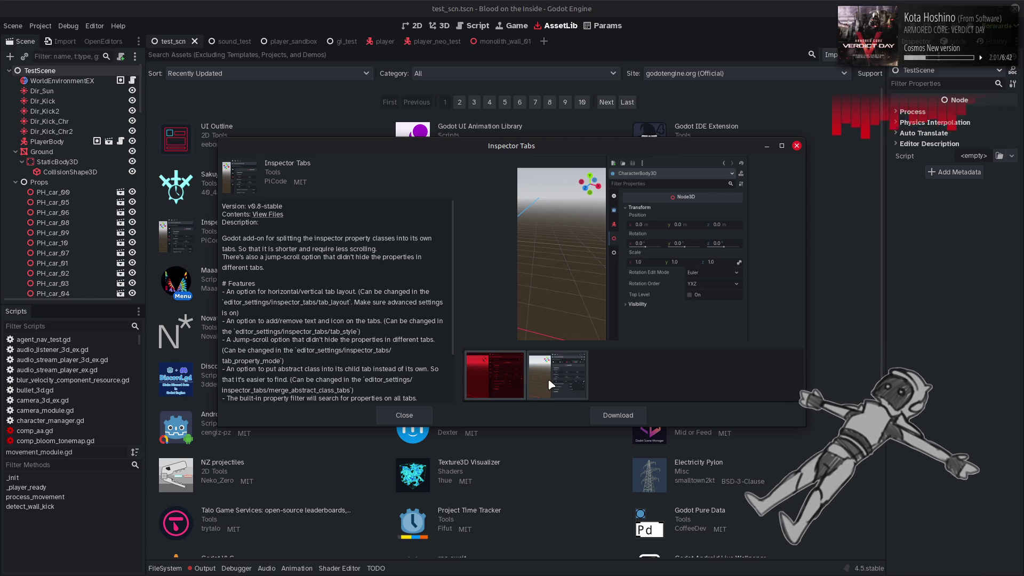
pyautogui.click(404, 415)
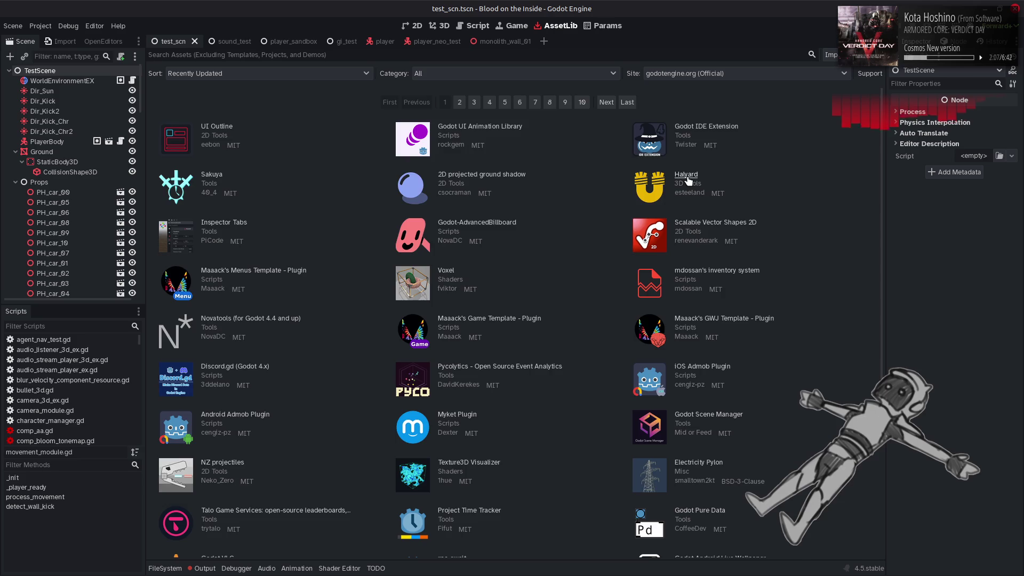
# View and close the Halyard, Voxel and Texture3D Visualizer asset details.
pyautogui.click(687, 178)
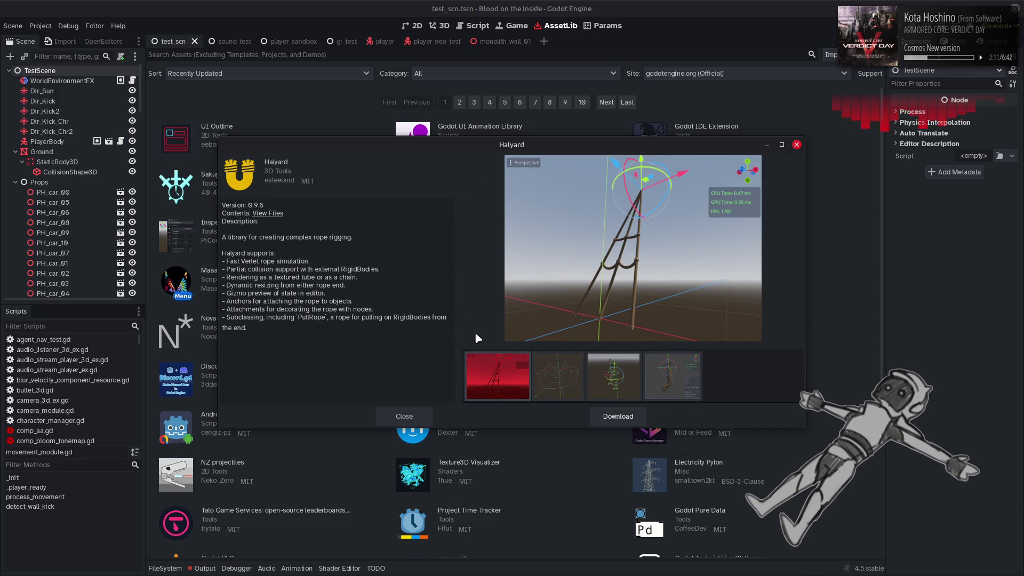
pyautogui.click(405, 415)
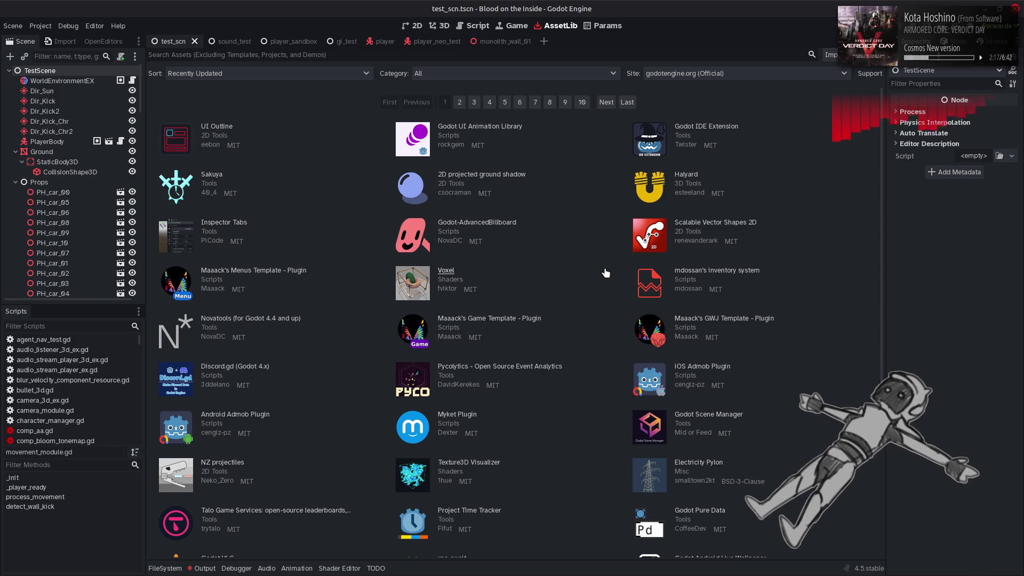
pyautogui.click(450, 272)
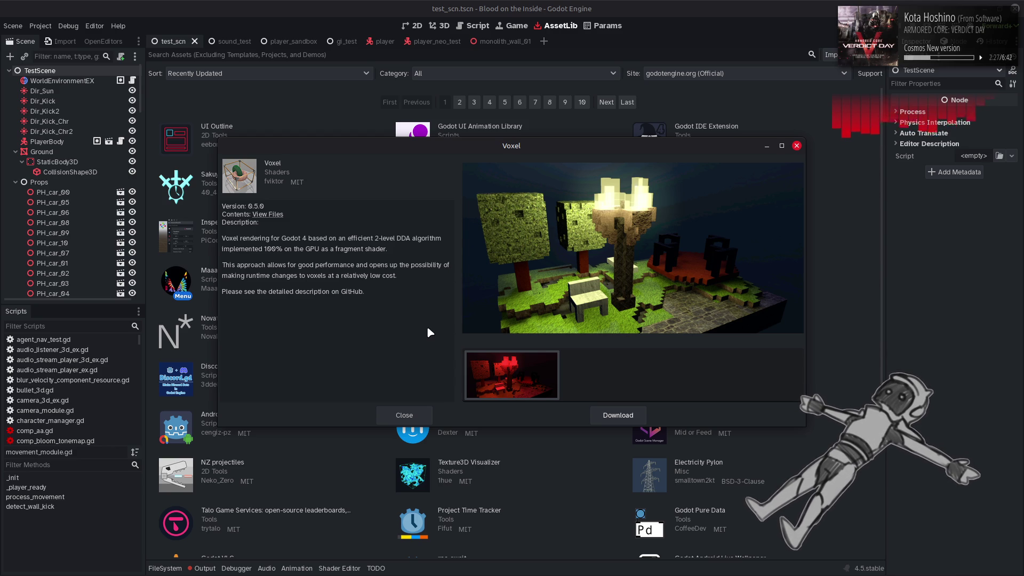
pyautogui.click(414, 415)
pyautogui.click(495, 464)
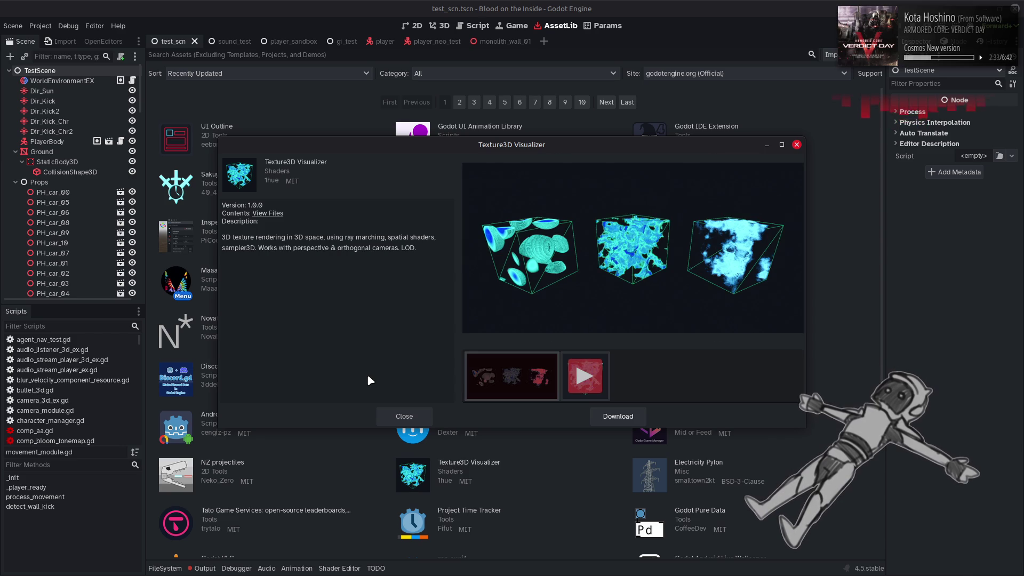
pyautogui.click(404, 416)
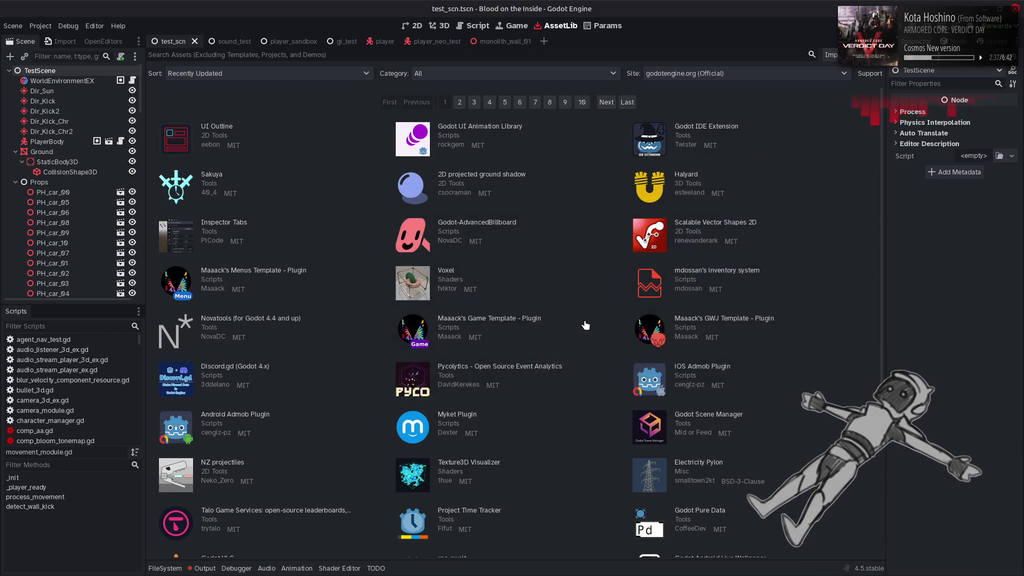
# View and close Godot Pure Data and Roommate: 3D Level Builder details, then go to page two.
pyautogui.scroll(-3, 574, 324)
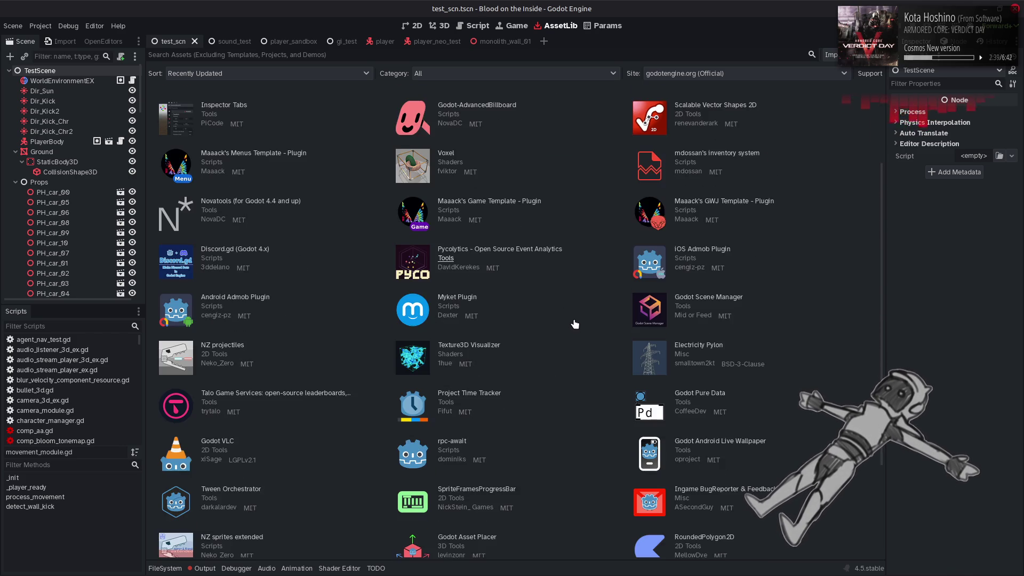
pyautogui.click(698, 395)
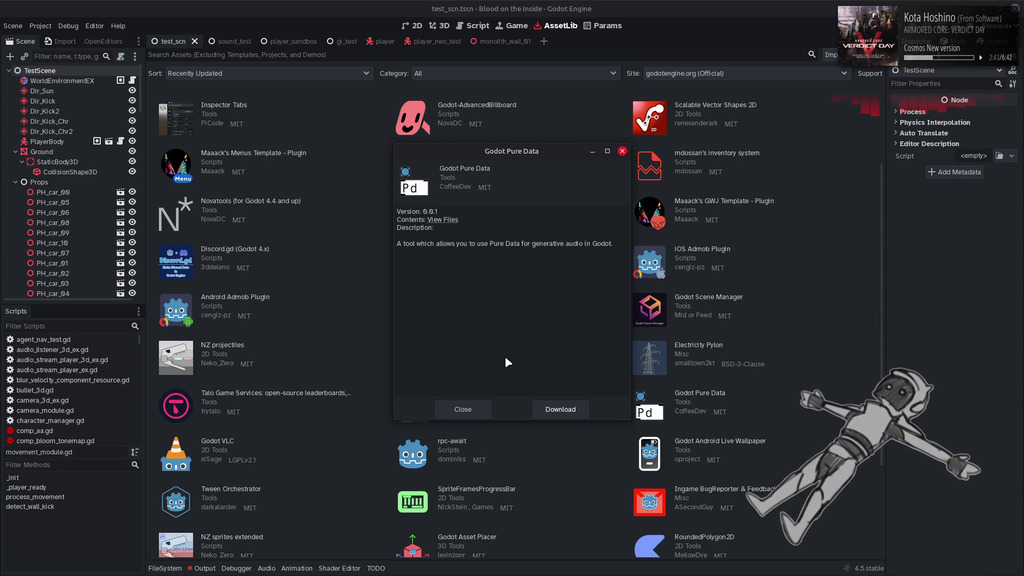
pyautogui.click(446, 409)
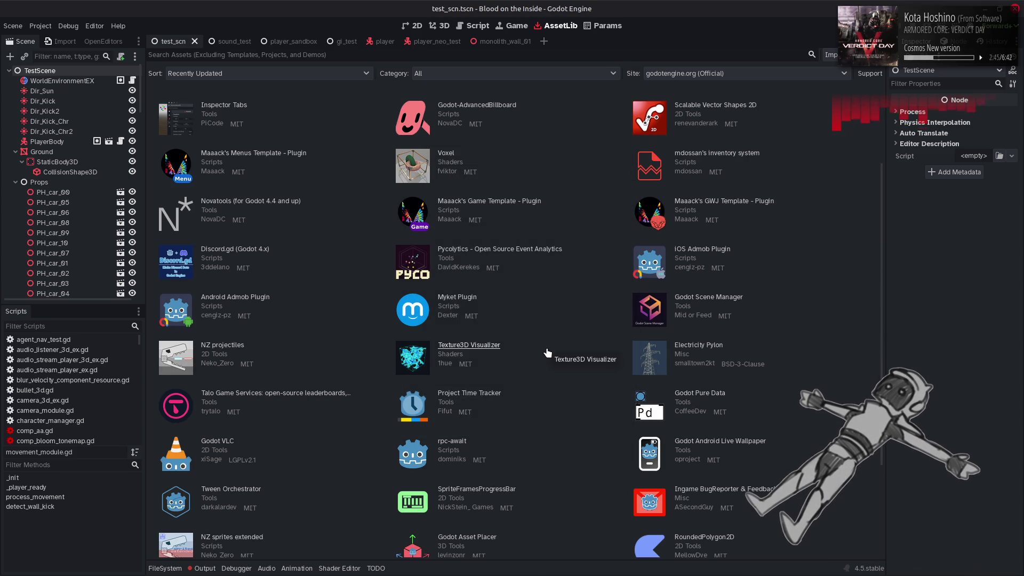
pyautogui.scroll(-5, 547, 353)
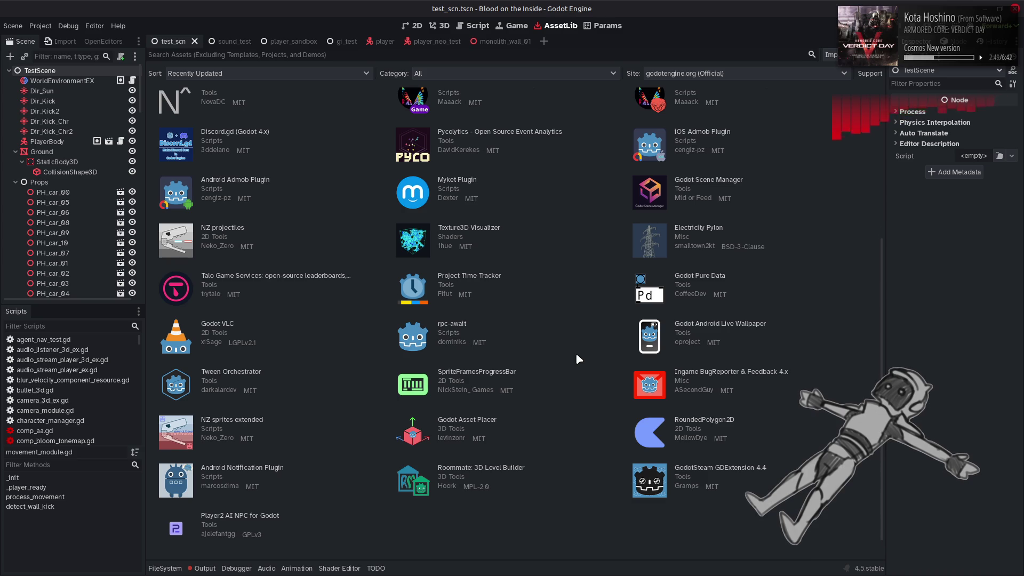
pyautogui.scroll(-2, 577, 357)
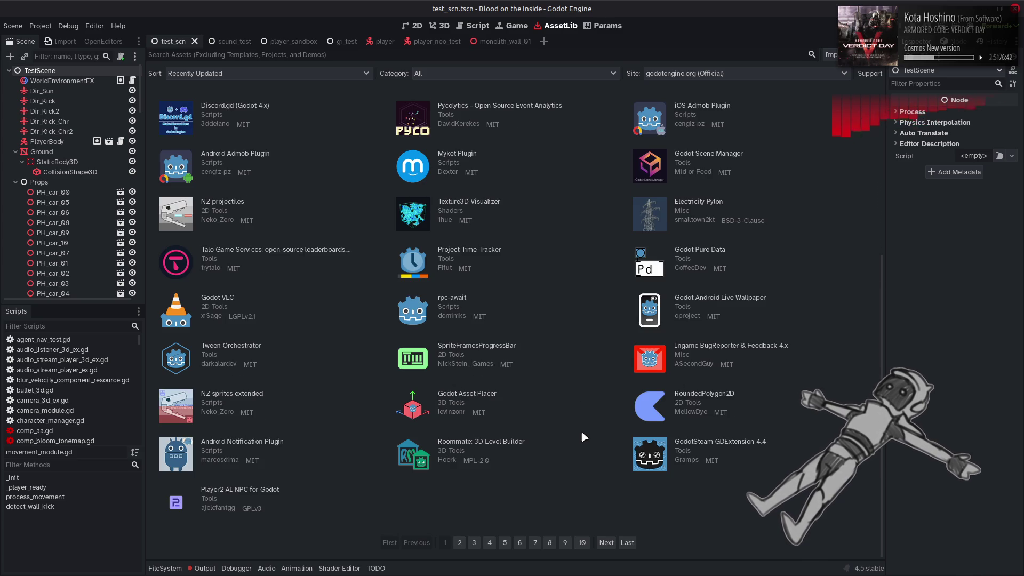
pyautogui.click(500, 440)
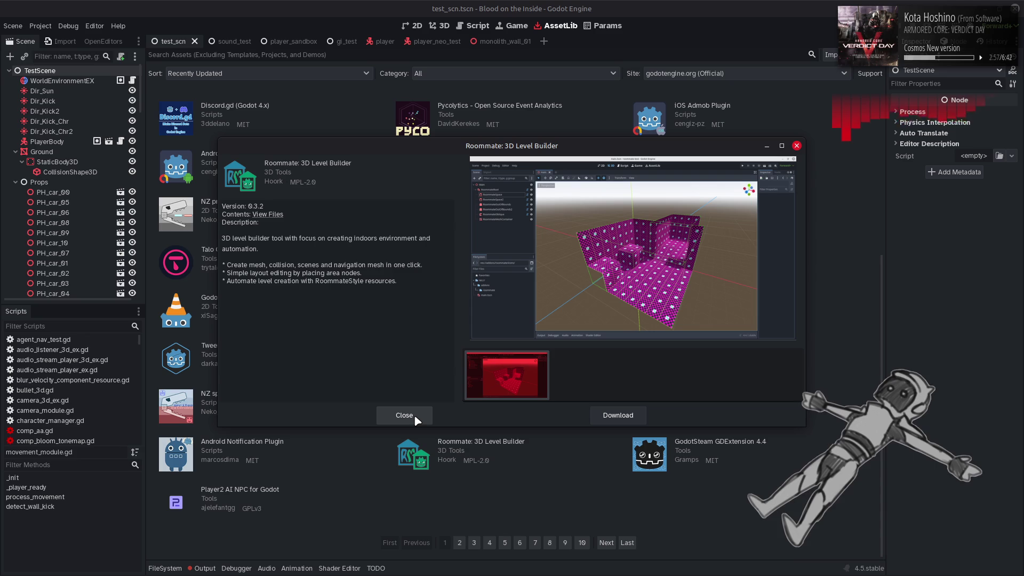
pyautogui.click(415, 419)
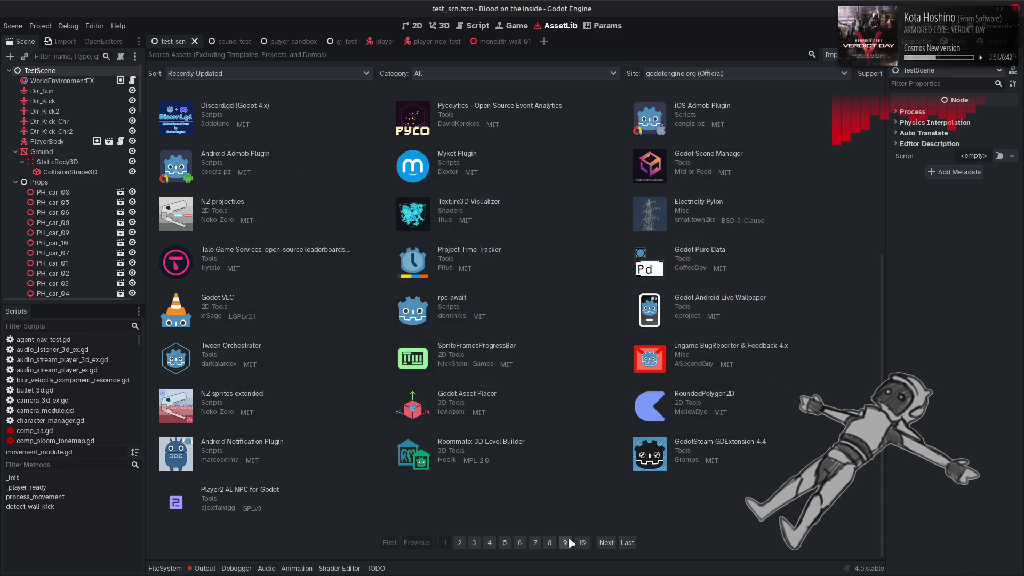
pyautogui.click(606, 542)
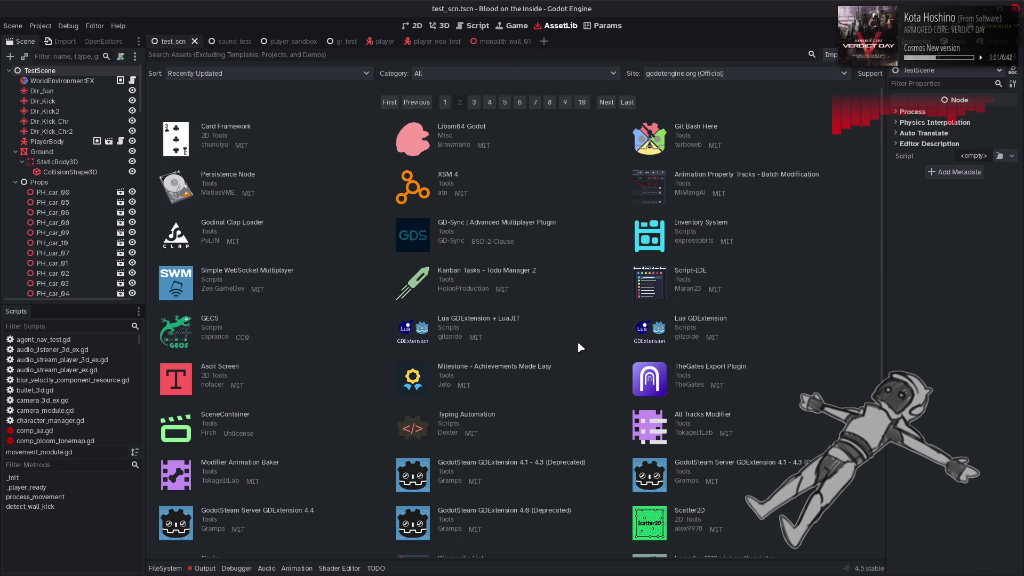
# Return to page 2 of the listings and view the Persistence Node and XSM 4 details.
pyautogui.click(446, 101)
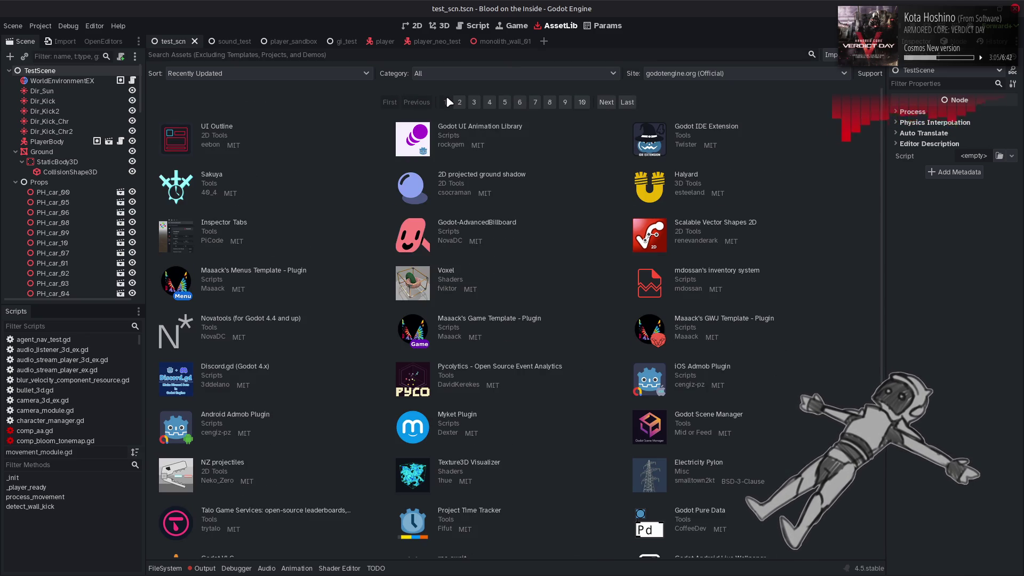
pyautogui.click(459, 101)
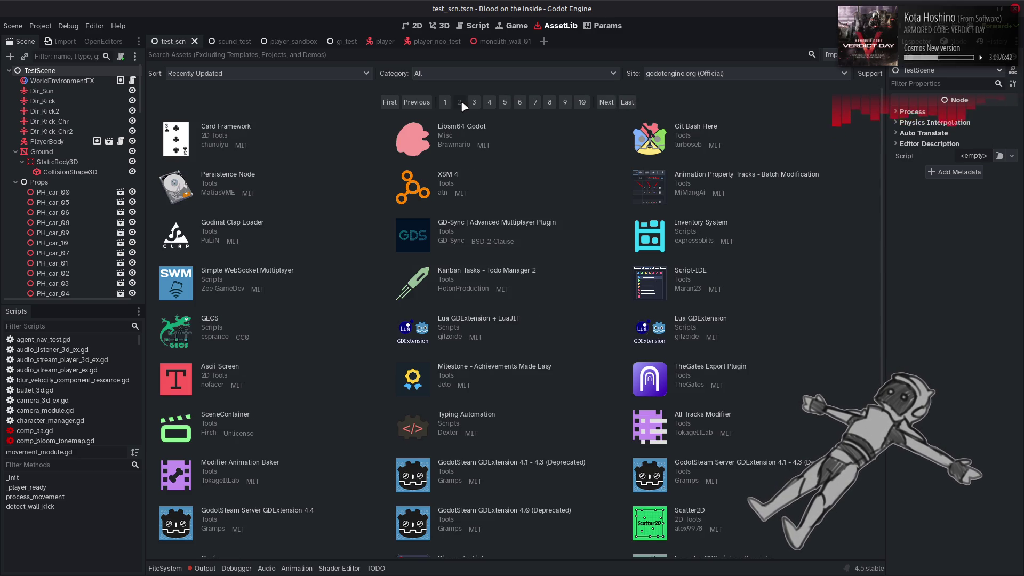
pyautogui.click(460, 101)
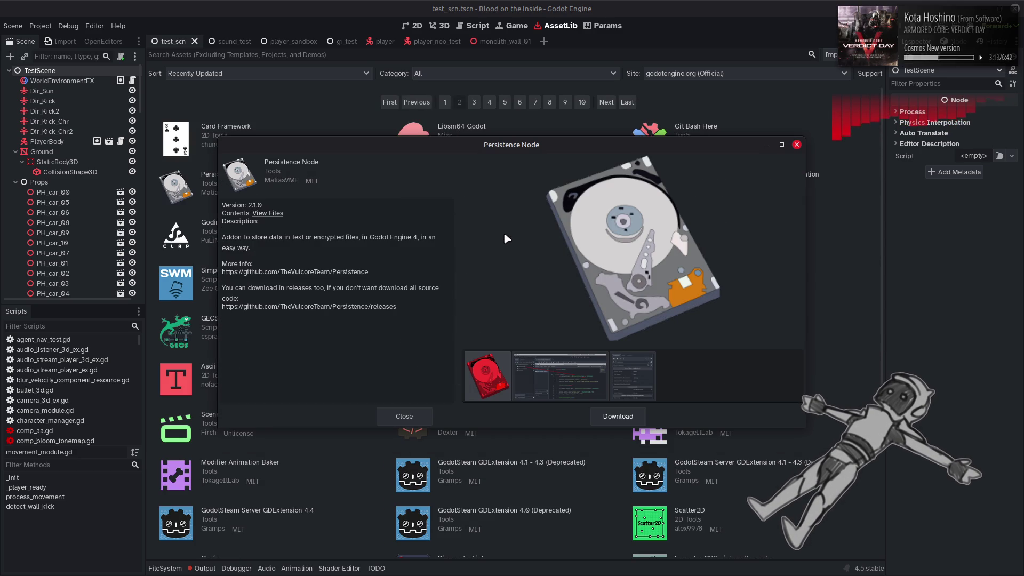
pyautogui.click(404, 415)
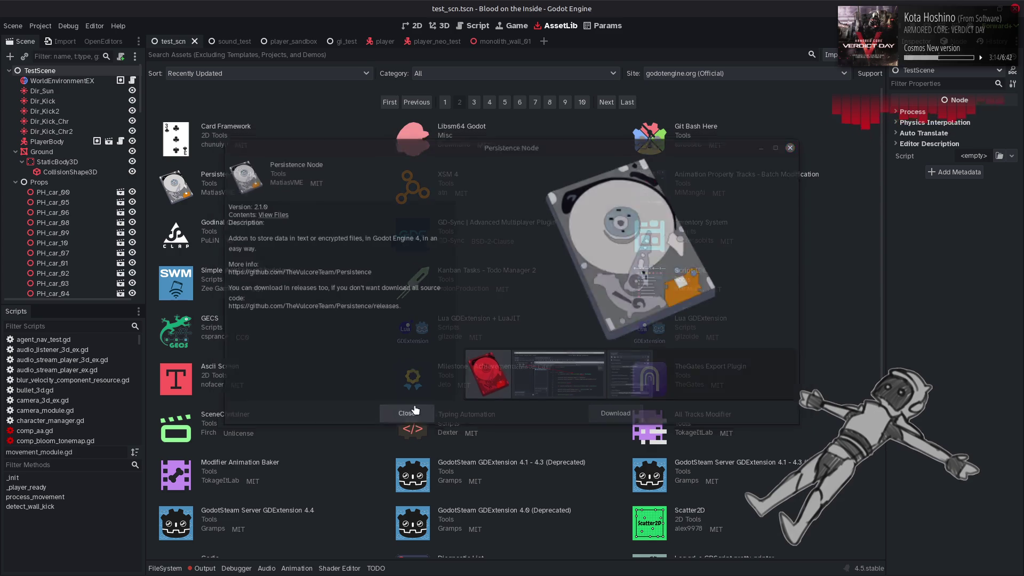
pyautogui.click(455, 176)
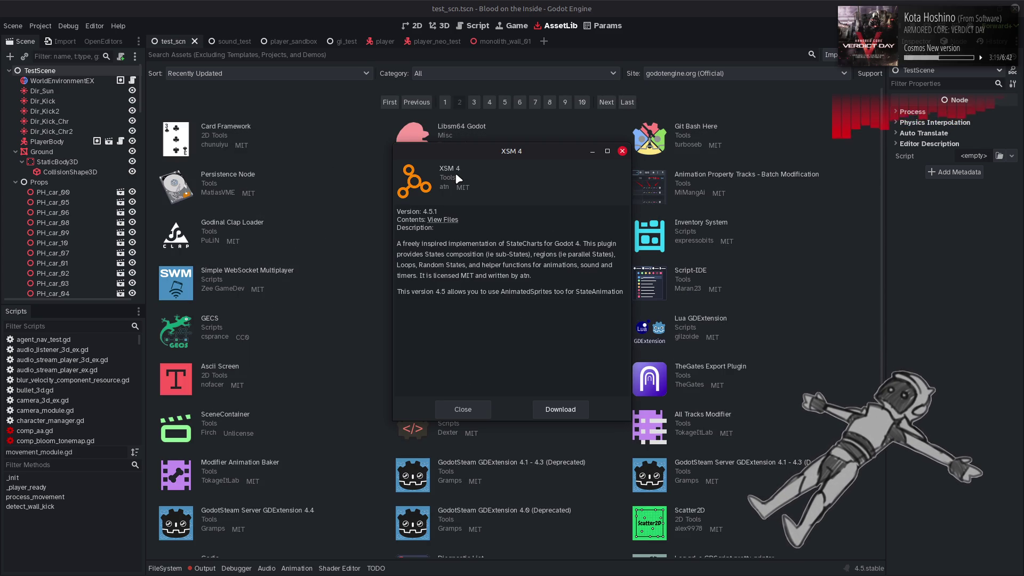
pyautogui.click(480, 410)
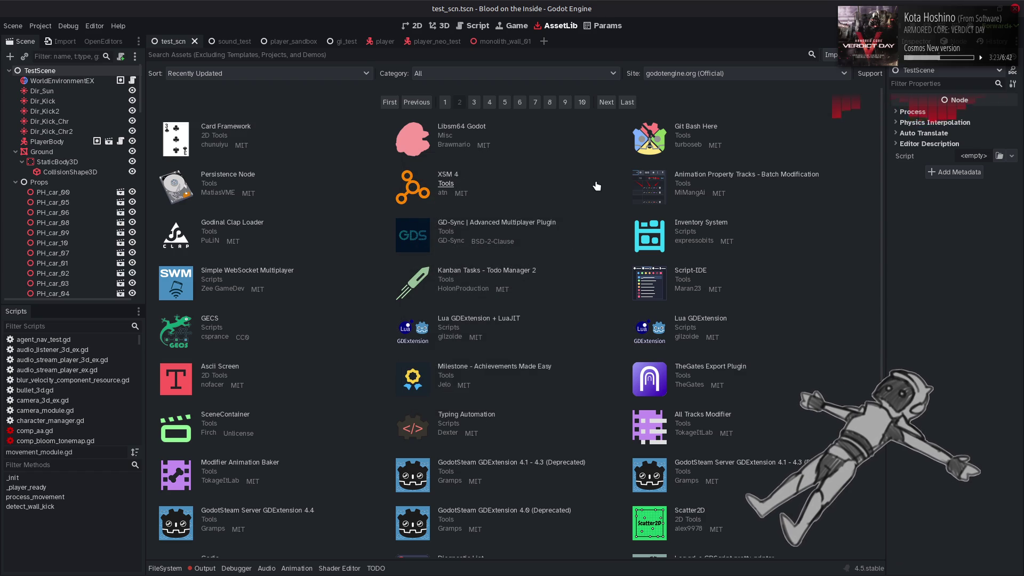
# View the Animation Property Tracks and GECS asset details, then scroll back to page 2's top.
pyautogui.click(734, 174)
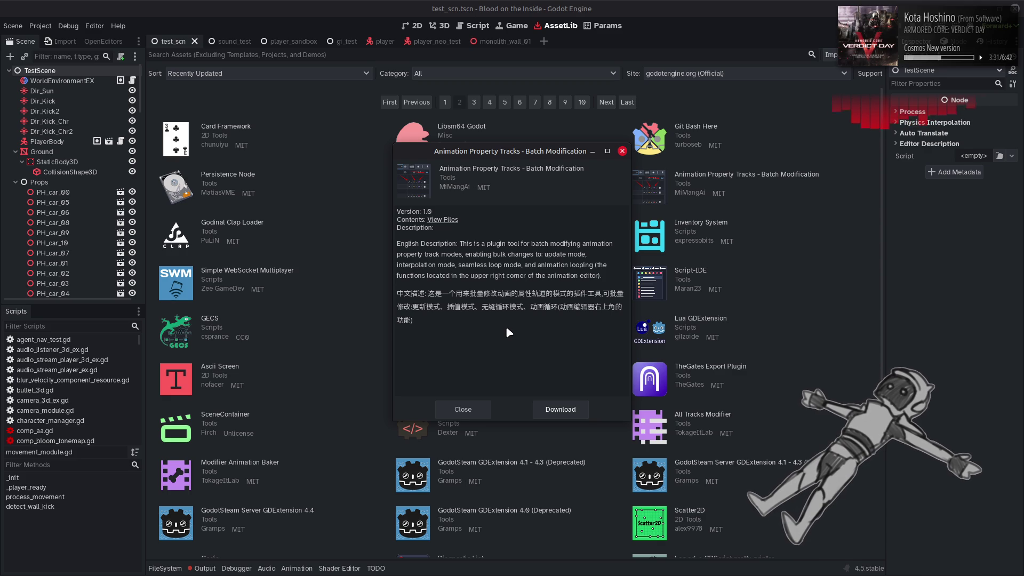
pyautogui.click(457, 409)
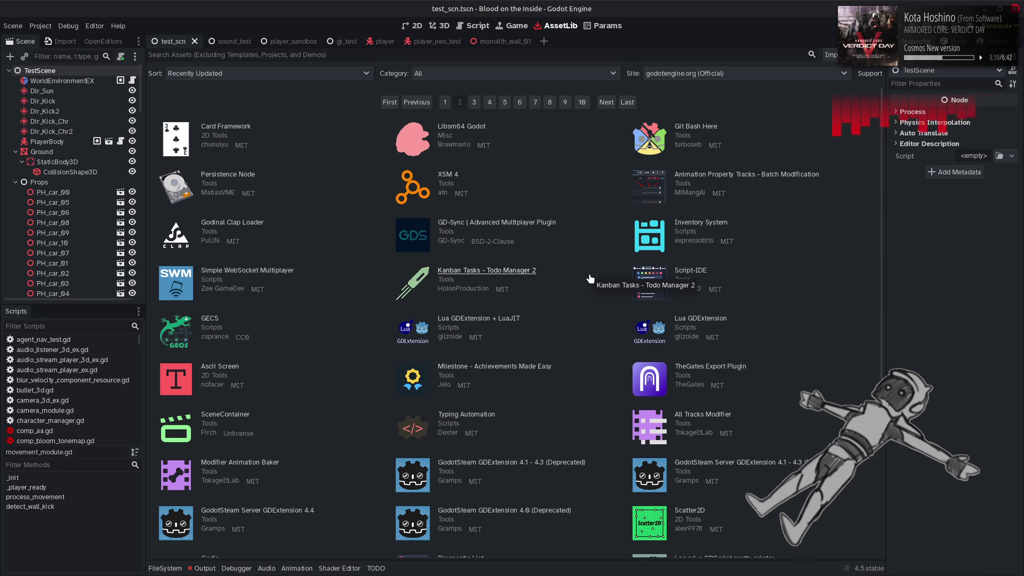
pyautogui.click(211, 319)
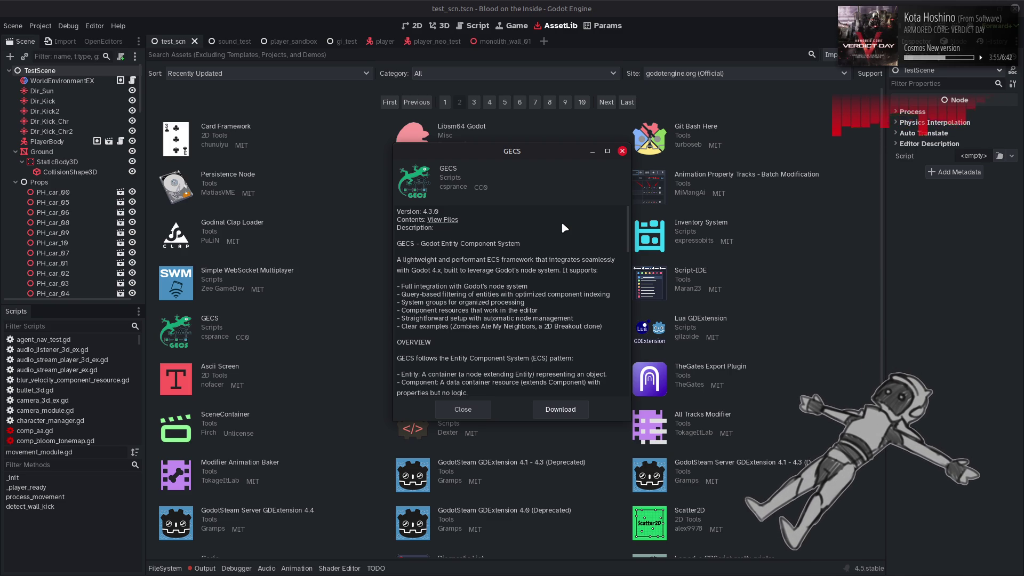
pyautogui.scroll(-2, 562, 224)
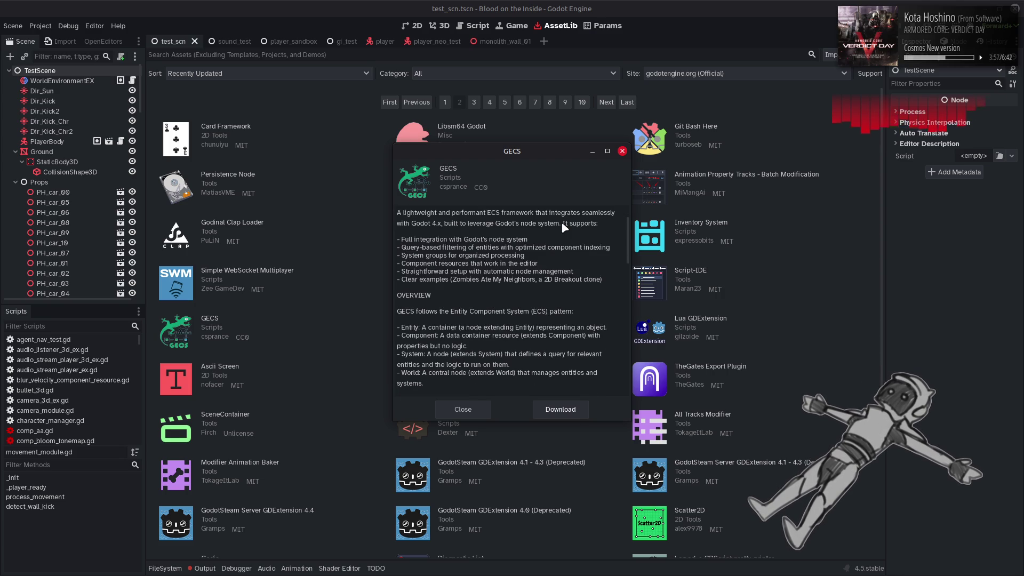
pyautogui.scroll(-1, 563, 226)
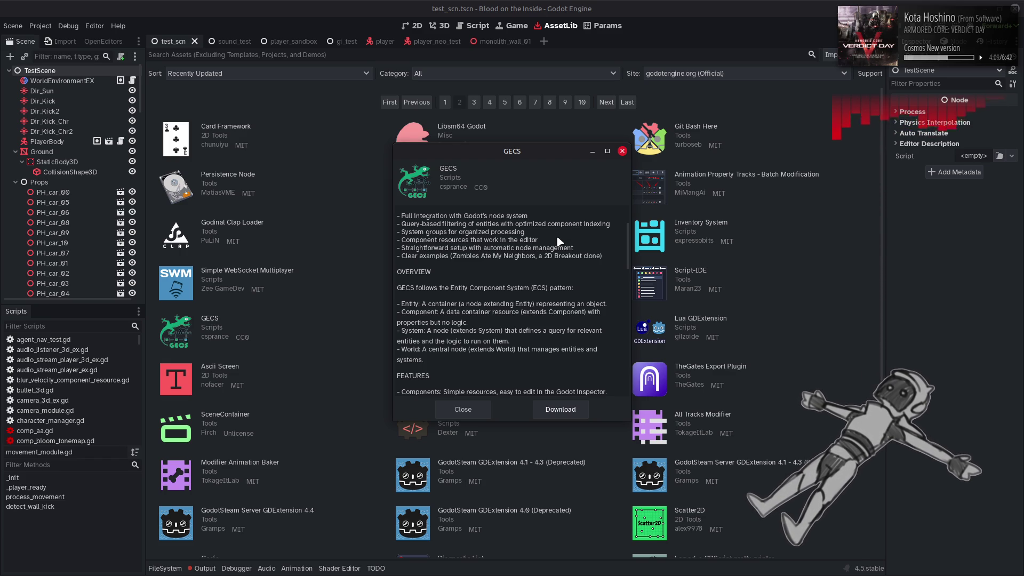
pyautogui.scroll(-3, 559, 242)
pyautogui.click(473, 408)
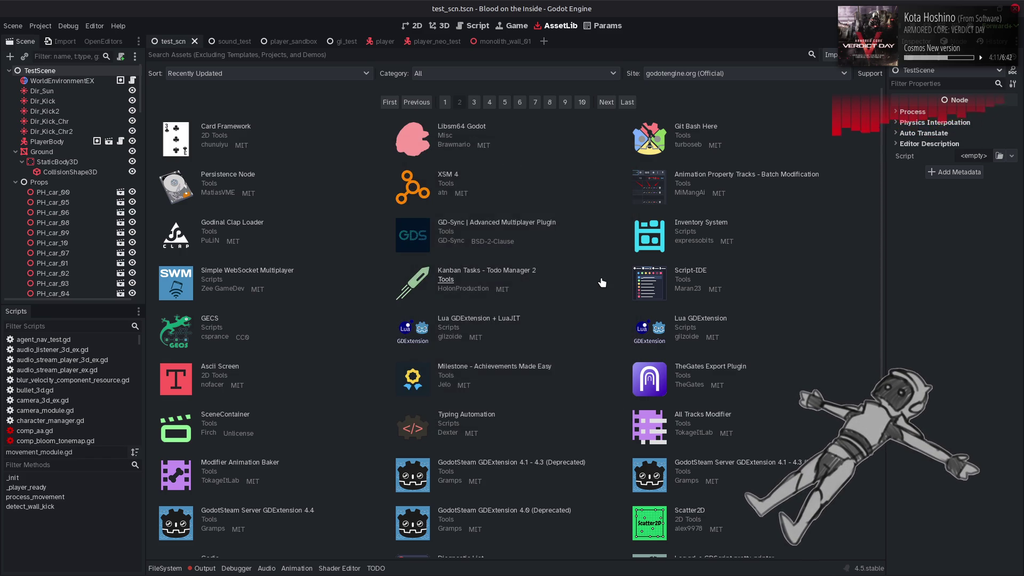
pyautogui.scroll(-5, 601, 277)
pyautogui.scroll(-2, 601, 278)
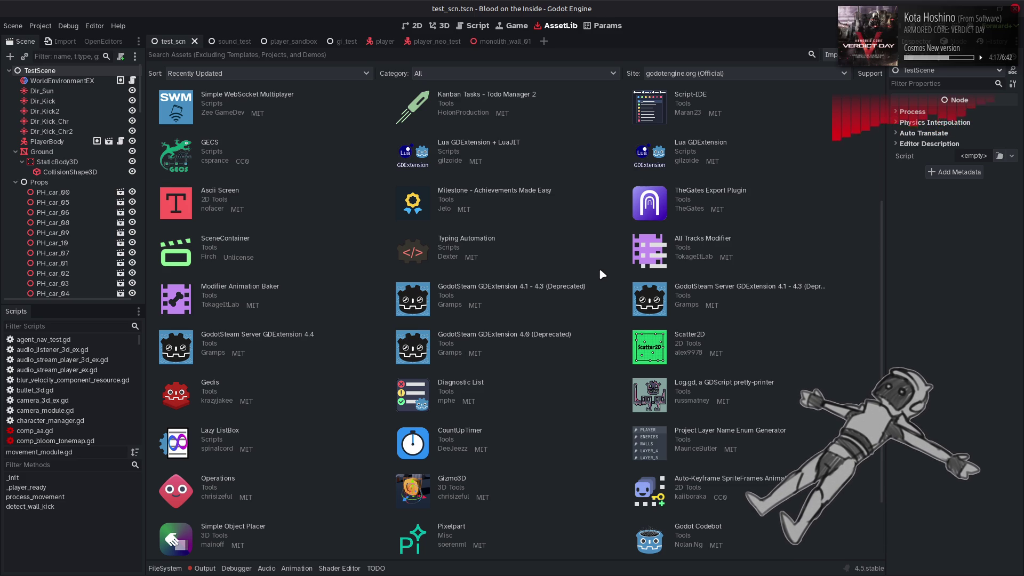
pyautogui.scroll(-3, 599, 268)
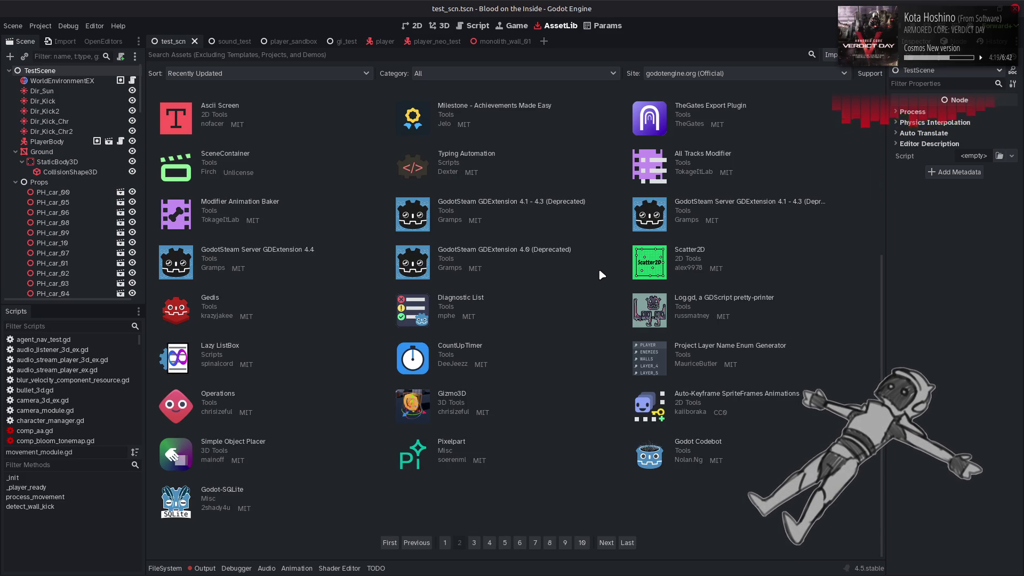
pyautogui.scroll(5, 599, 272)
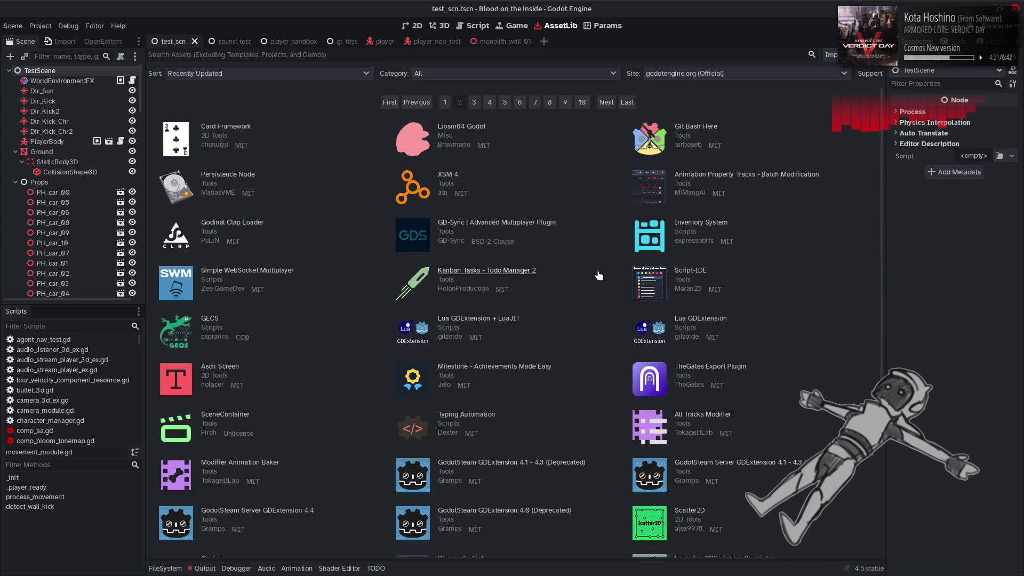
# Search the Asset Library for pid assets and open the EzPID asset's details.
pyautogui.write('pic')
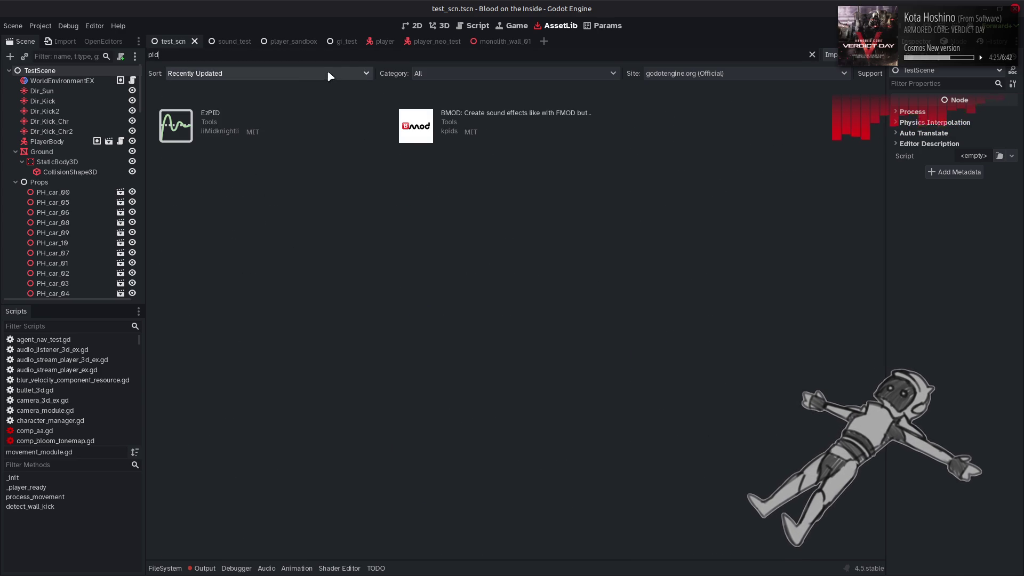
pyautogui.click(209, 115)
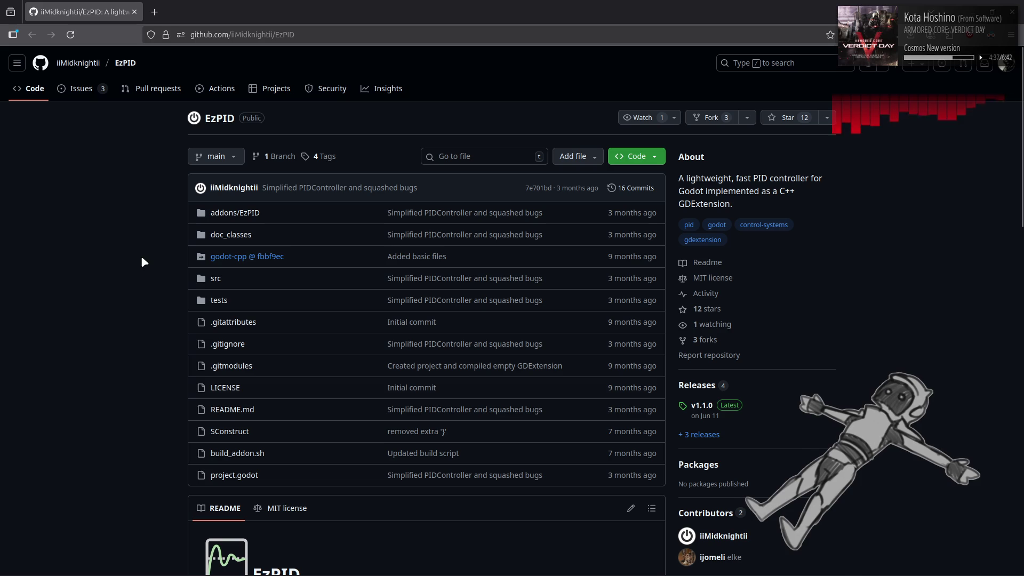
pyautogui.scroll(-10, 156, 255)
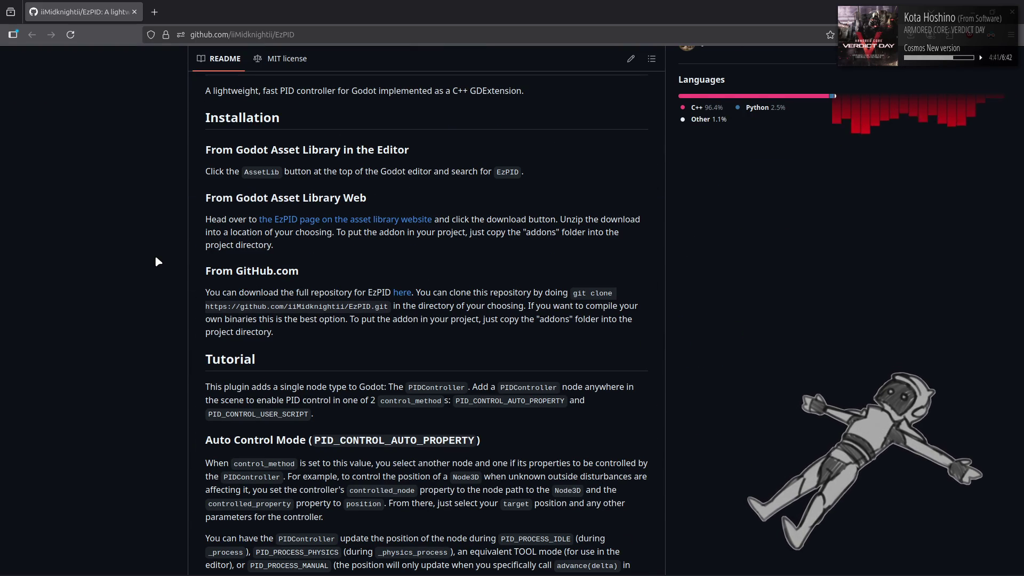
pyautogui.scroll(-3, 156, 260)
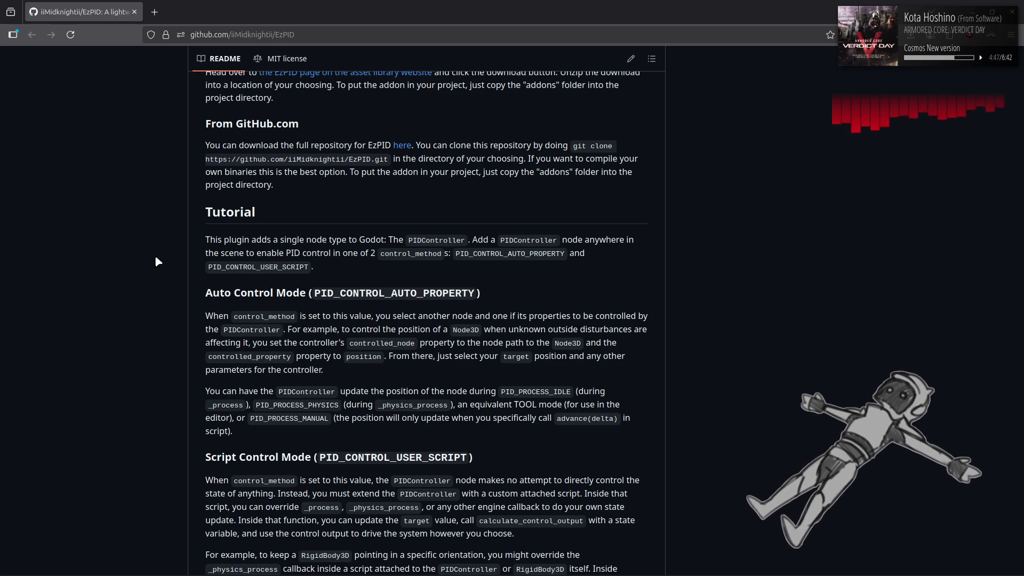
pyautogui.scroll(-5, 155, 259)
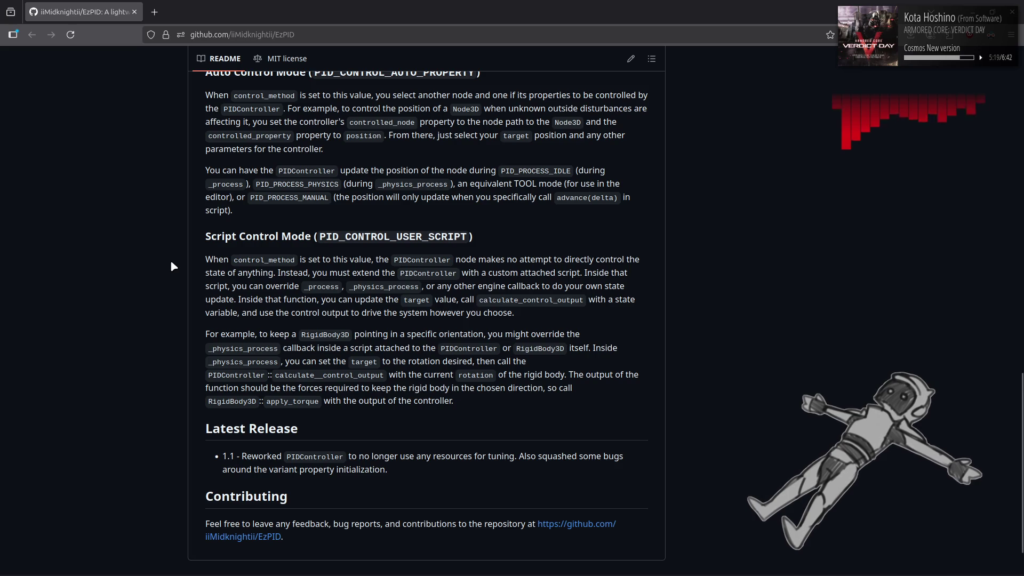
pyautogui.scroll(-2, 170, 260)
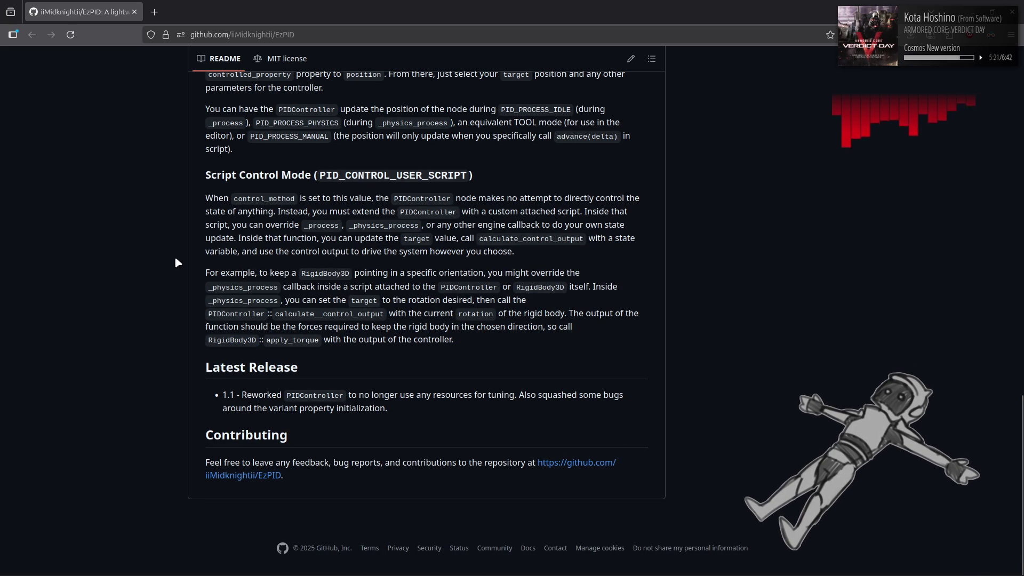
pyautogui.scroll(15, 175, 262)
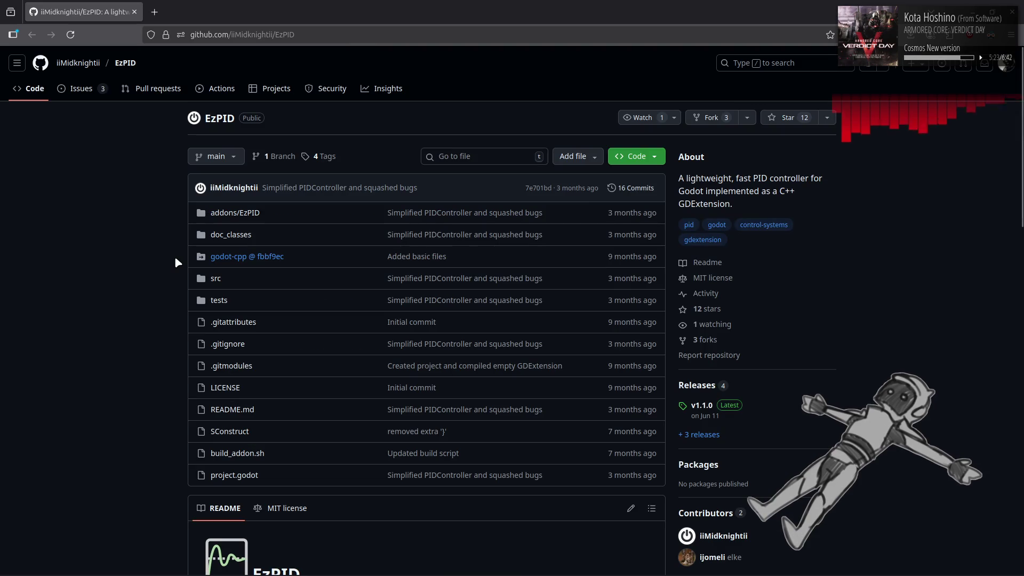
# Navigate the EzPID repository to src/EzPID/pid_controller.cpp and view its source.
pyautogui.click(201, 278)
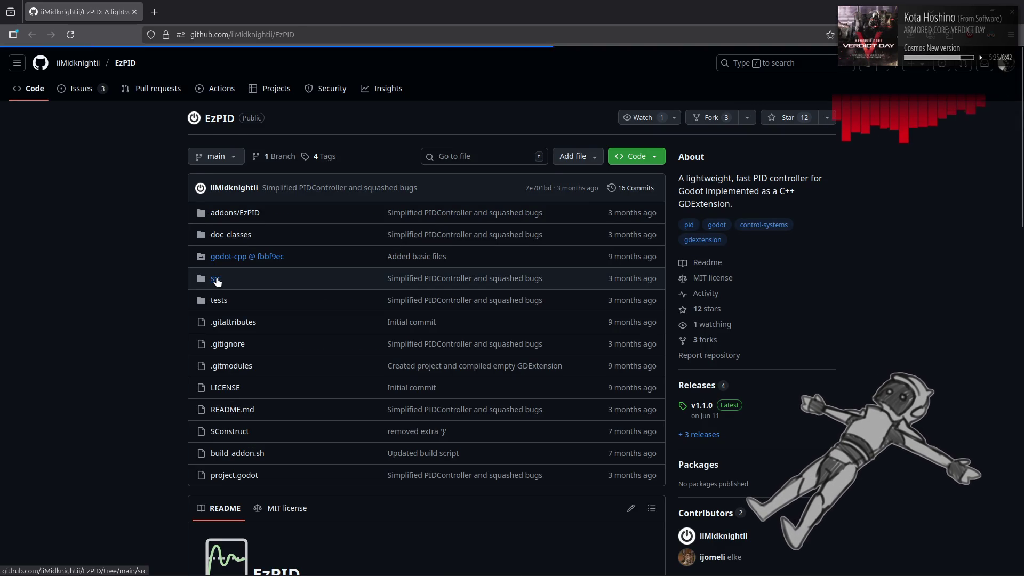
pyautogui.click(213, 222)
pyautogui.click(247, 244)
pyautogui.hotkey('alt', 'Left')
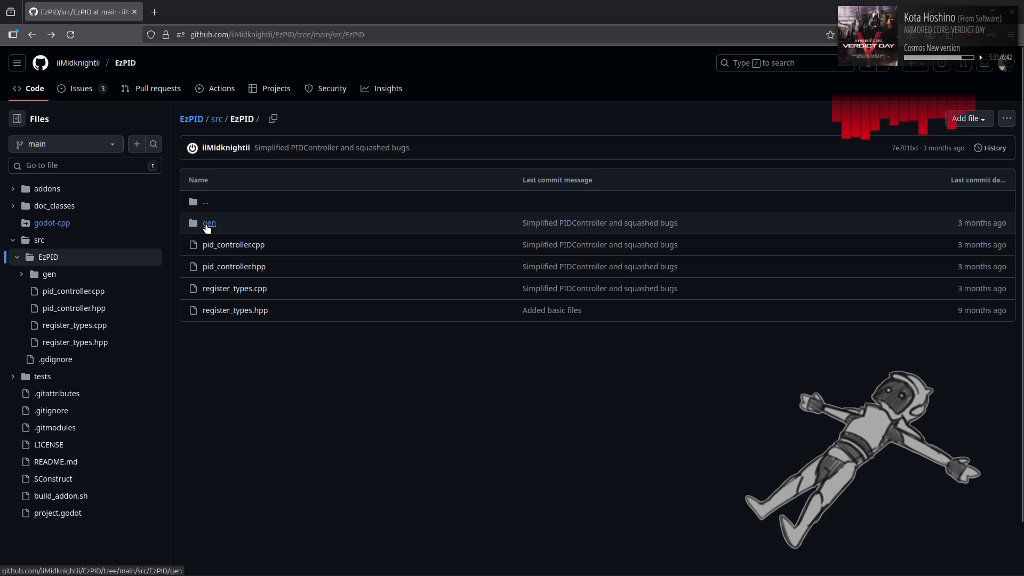
pyautogui.click(207, 224)
pyautogui.hotkey('alt', 'Left')
pyautogui.click(213, 244)
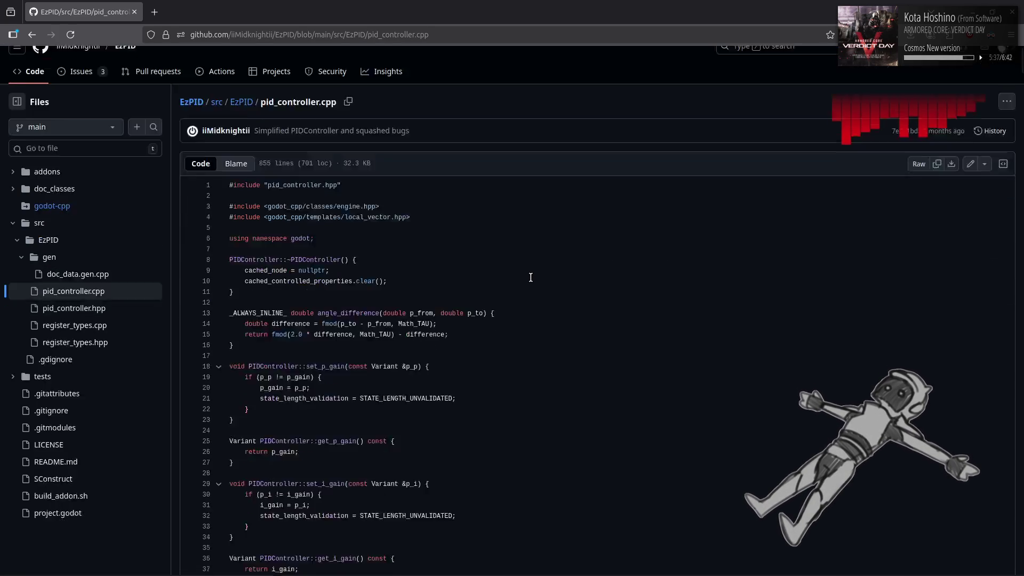
pyautogui.scroll(-5, 531, 277)
pyautogui.scroll(2, 906, 160)
# Read through pid_controller.cpp, briefly showing its function symbols list.
pyautogui.click(1006, 110)
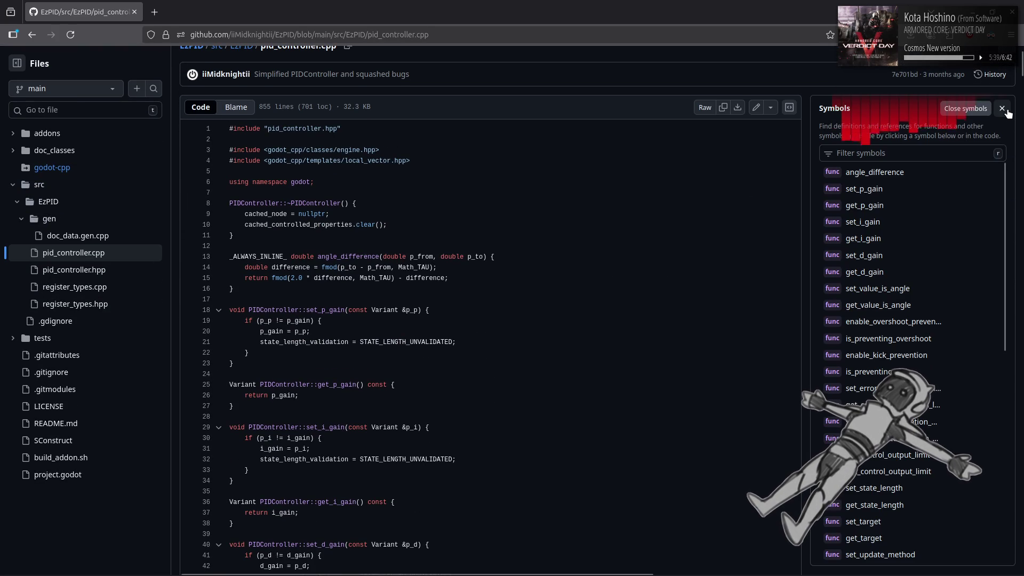
pyautogui.scroll(-5, 937, 213)
pyautogui.scroll(-4, 937, 213)
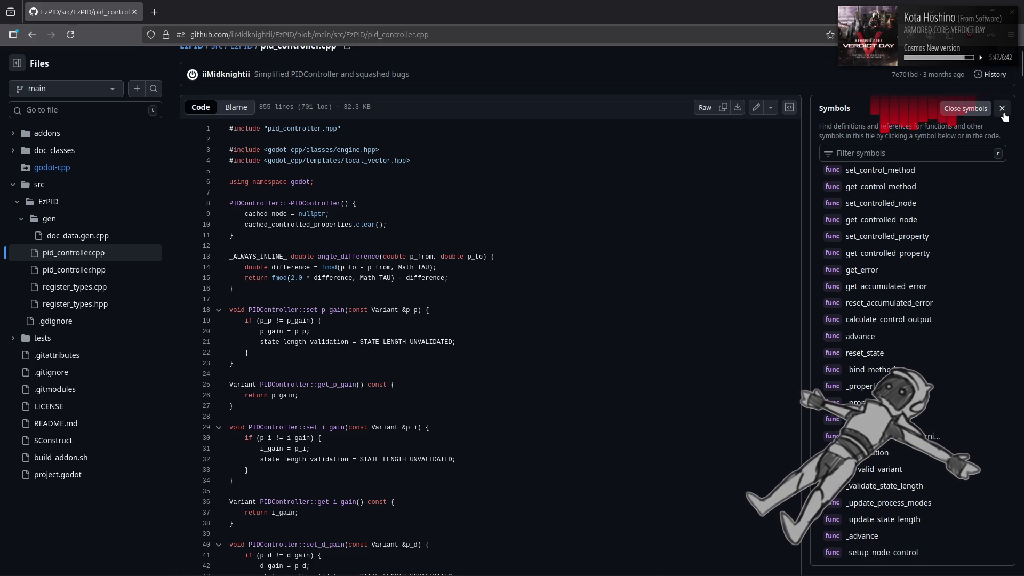
pyautogui.click(1002, 110)
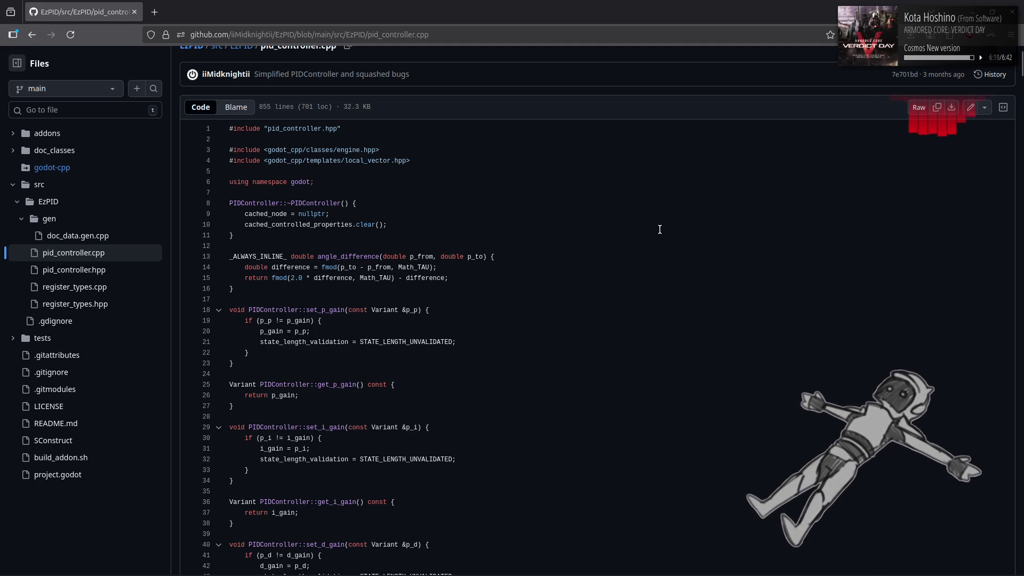
pyautogui.scroll(-10, 677, 233)
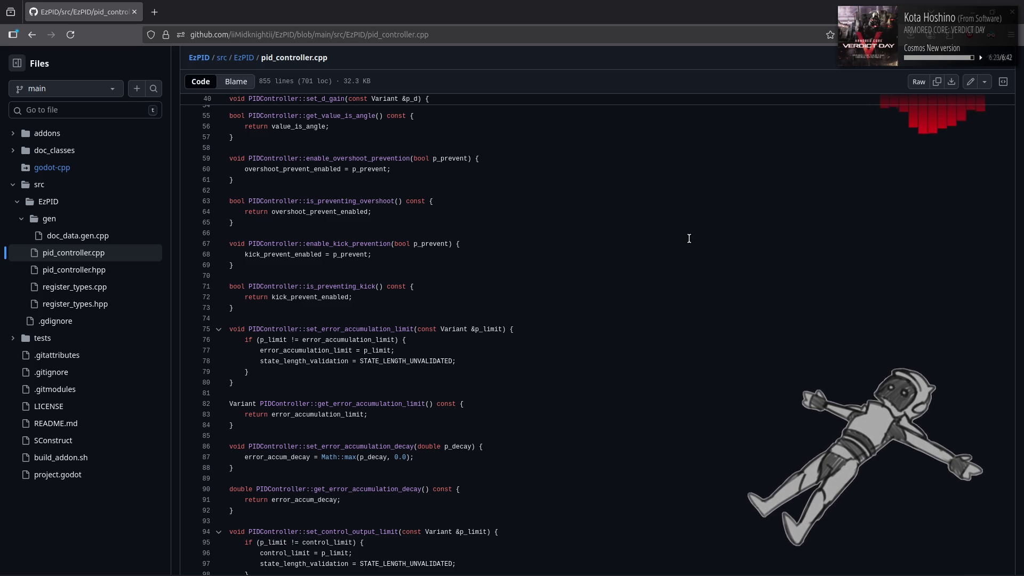
pyautogui.scroll(-15, 688, 239)
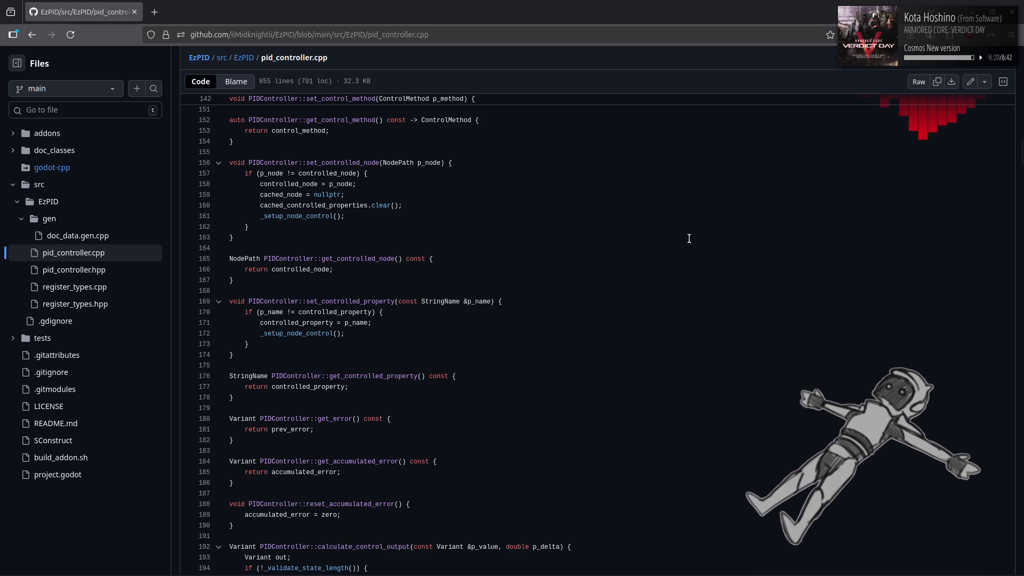
pyautogui.scroll(-5, 688, 238)
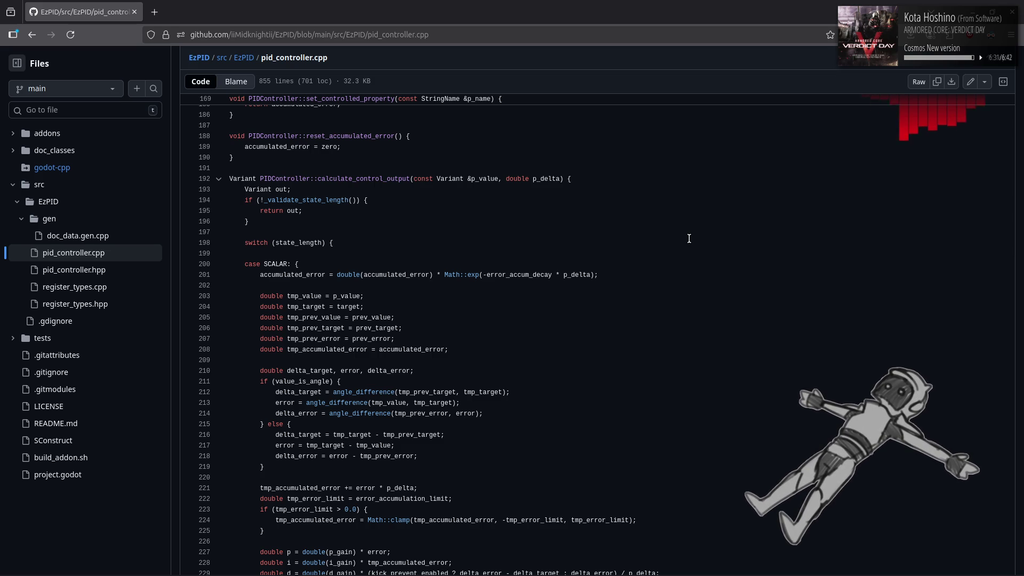
pyautogui.scroll(-3, 689, 238)
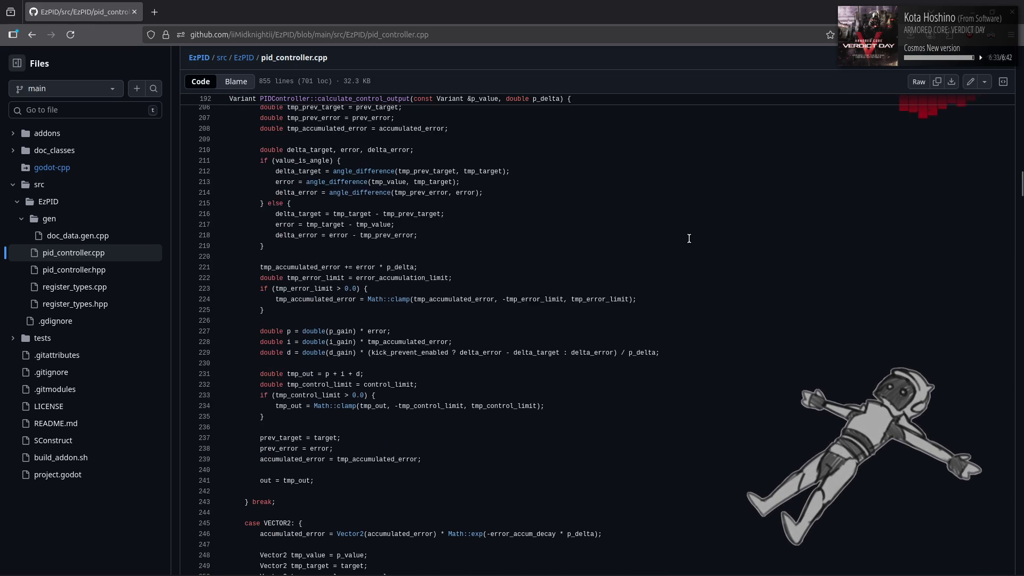
pyautogui.scroll(-4, 688, 239)
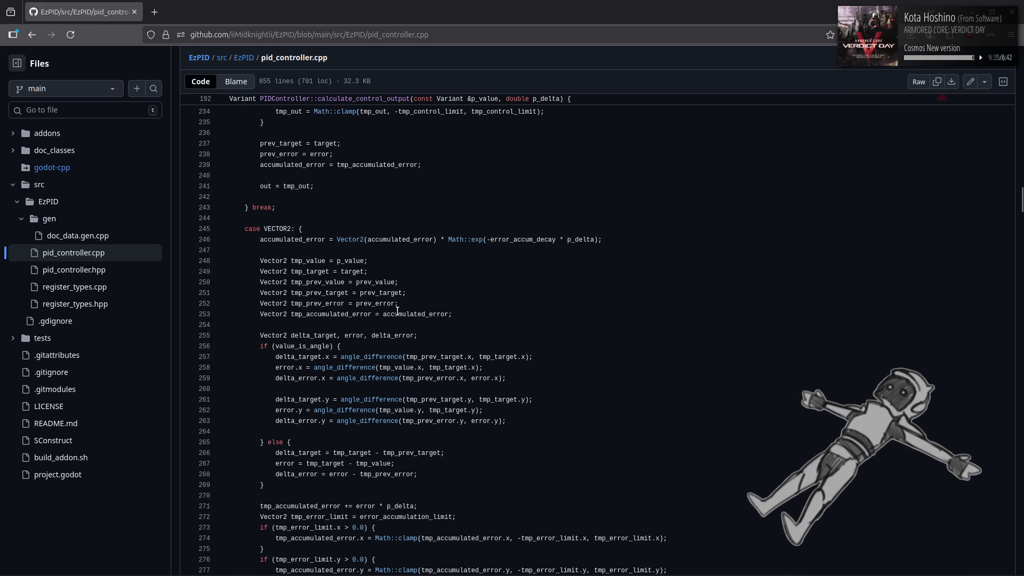
# Back in Godot, close the EzPID details, clear the search, and show movement_module.gd.
pyautogui.hotkey('alt', 'Tab')
pyautogui.press('Tab')
pyautogui.press('Tab')
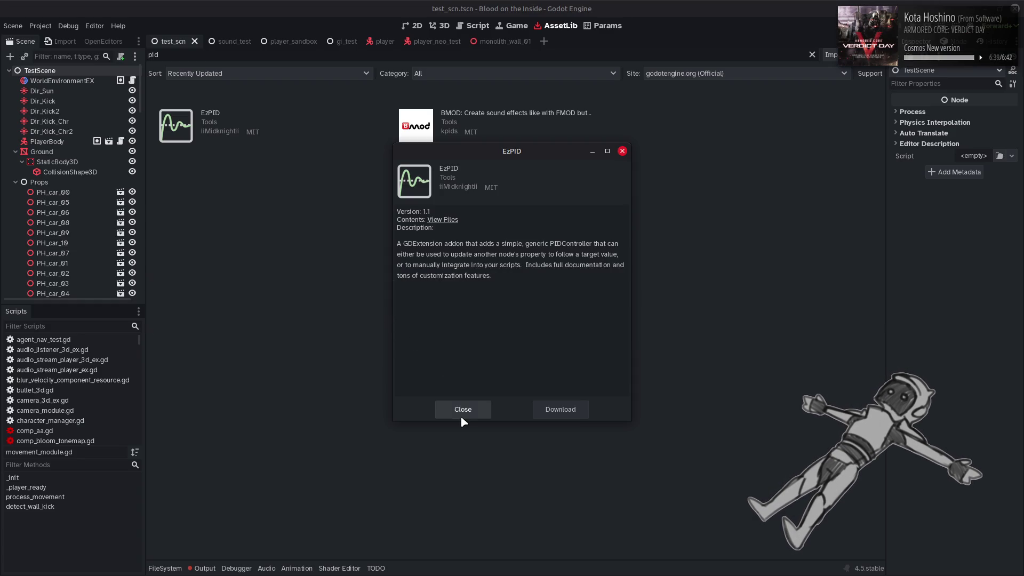
pyautogui.click(461, 414)
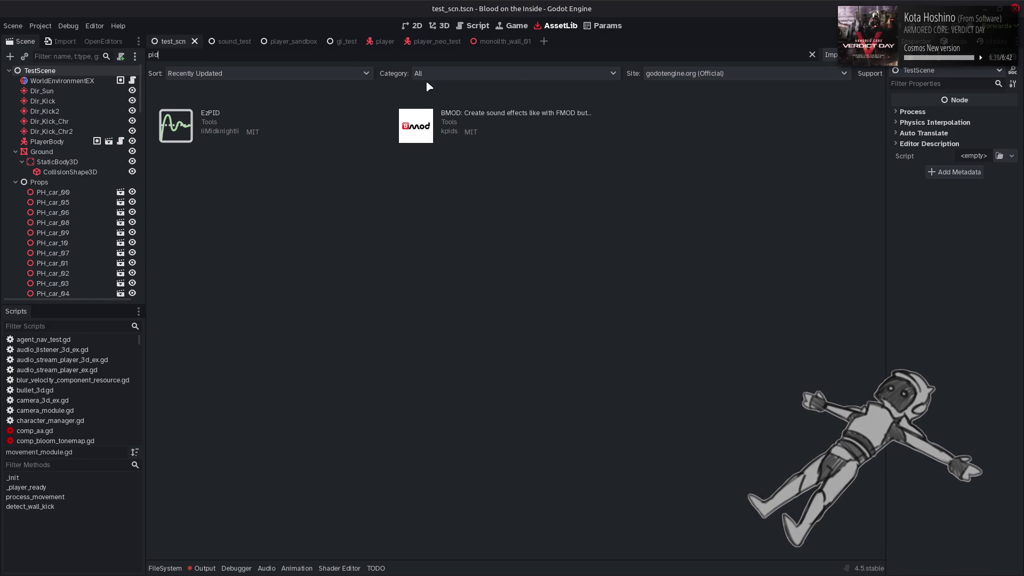
pyautogui.click(812, 54)
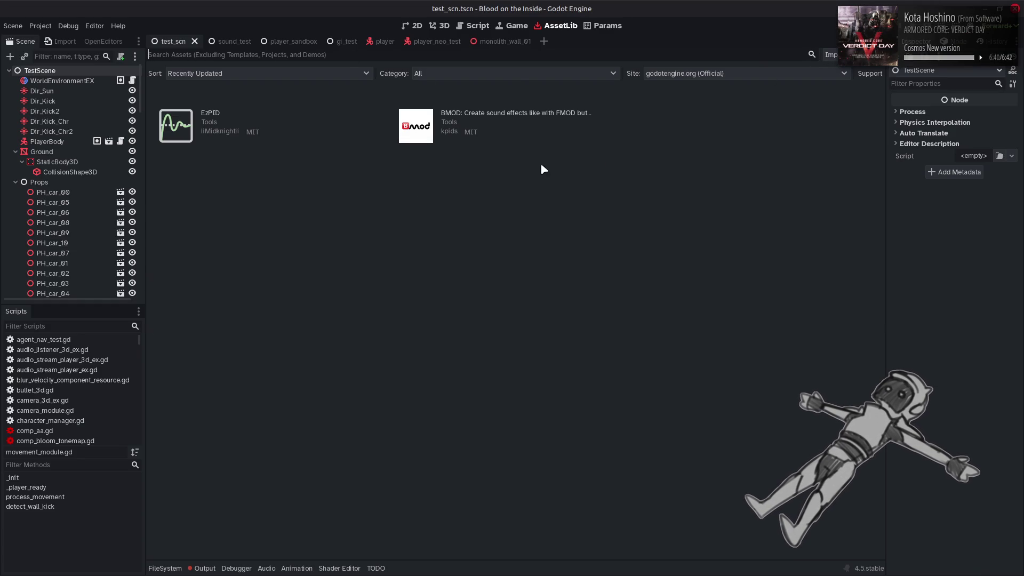
pyautogui.click(474, 28)
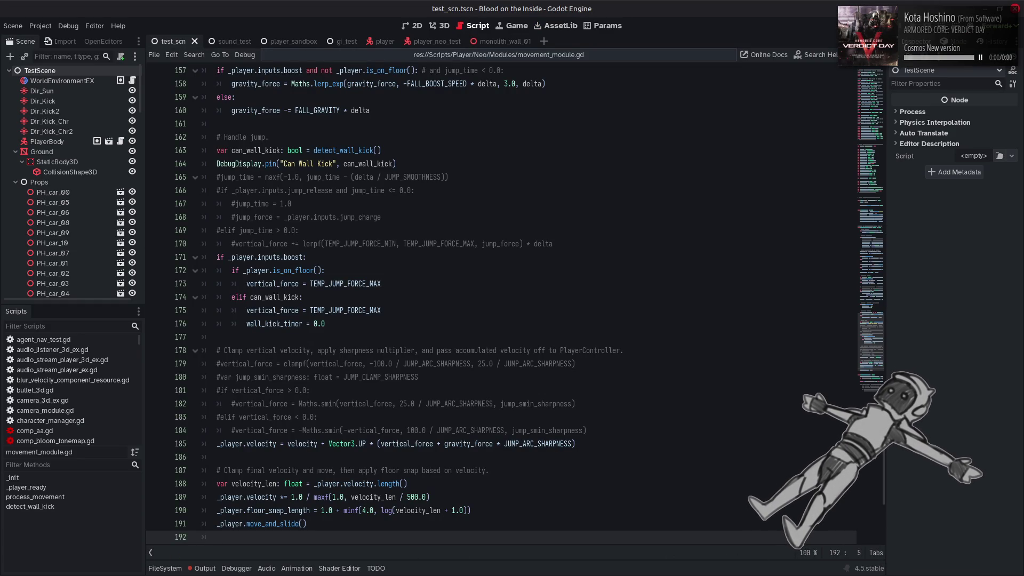
pyautogui.moveTo(877, 571)
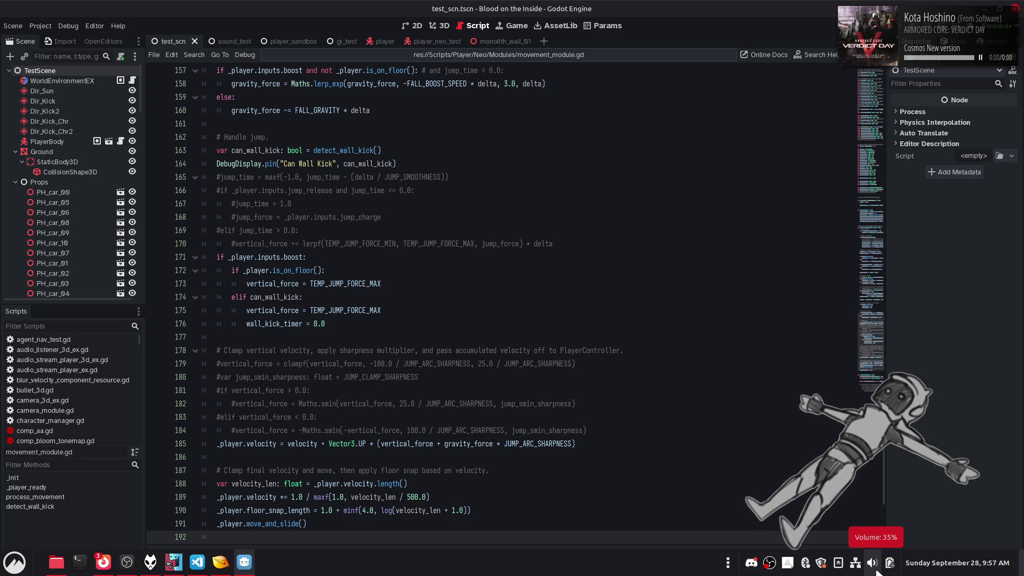
pyautogui.scroll(-2, 877, 572)
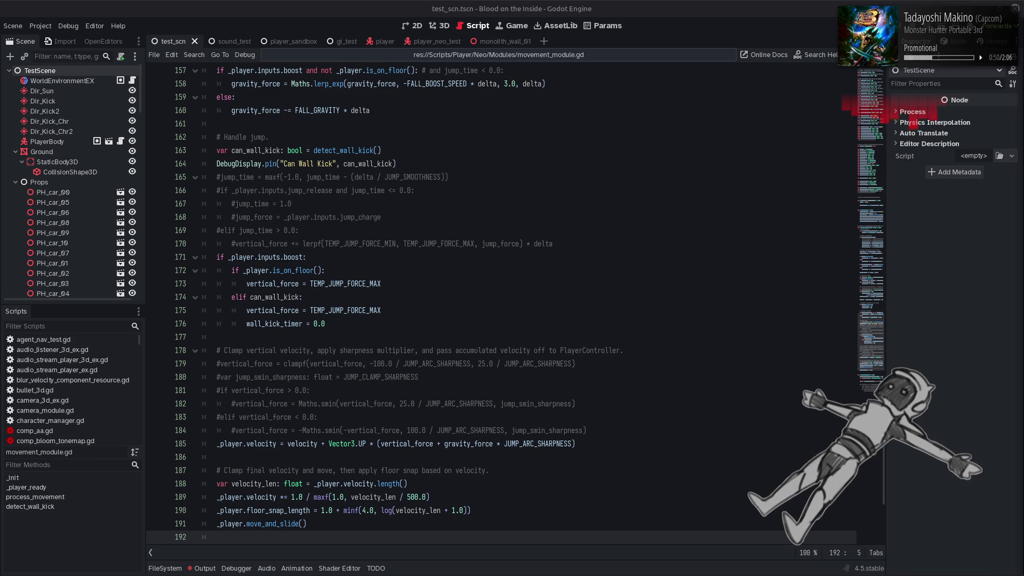
pyautogui.hotkey('alt', 'f')
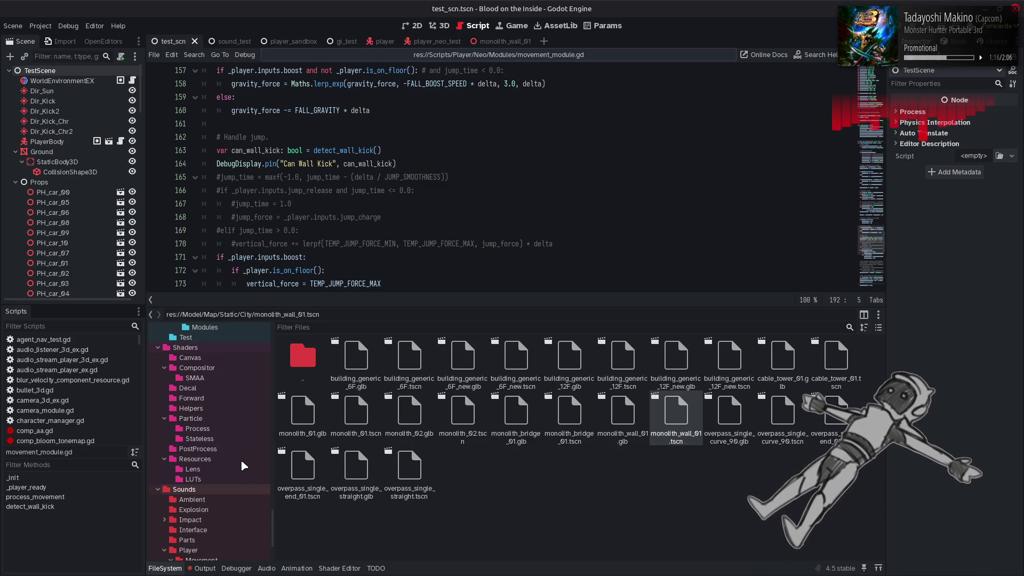
# Duplicate Scenes/Test/agent_nav_test.tscn as lockon_test.tscn.
pyautogui.scroll(5, 241, 459)
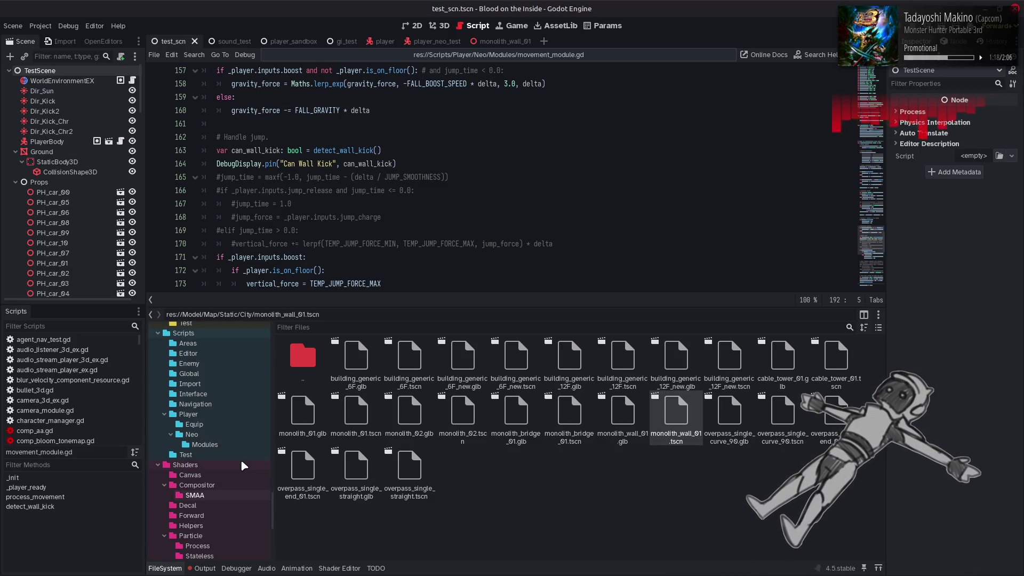
pyautogui.click(211, 442)
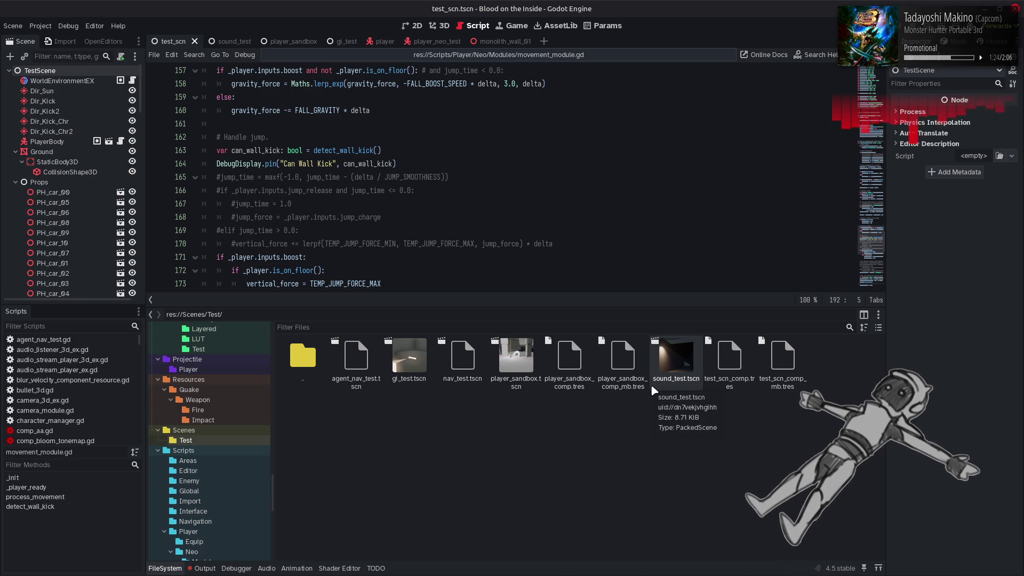
pyautogui.rightClick(364, 368)
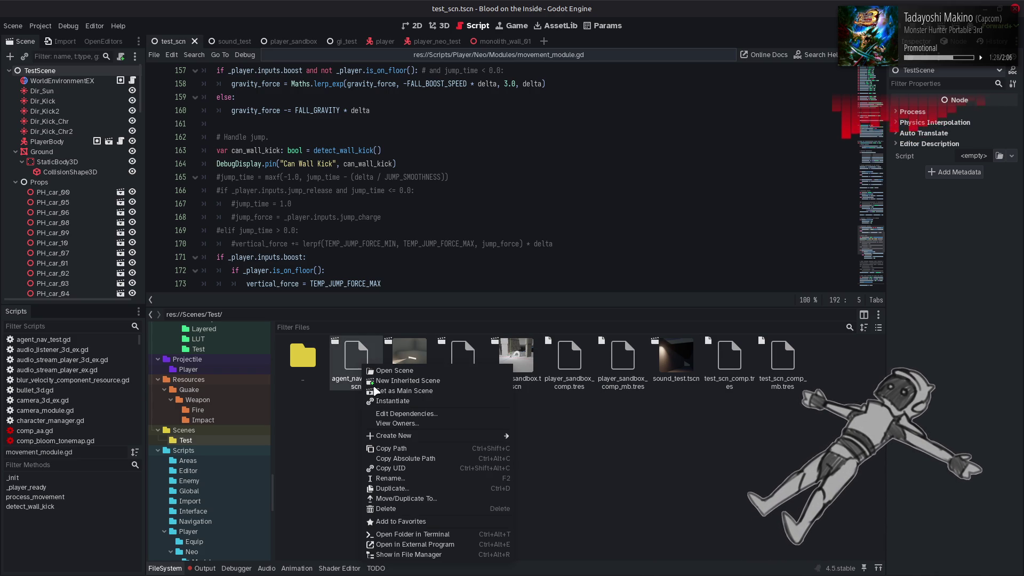
pyautogui.click(421, 496)
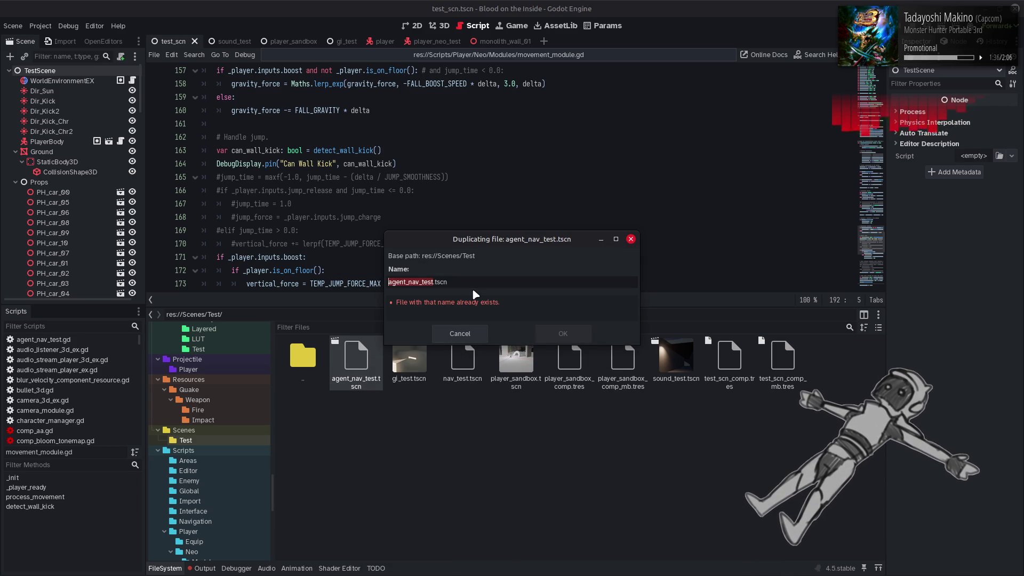
pyautogui.write('lockon')
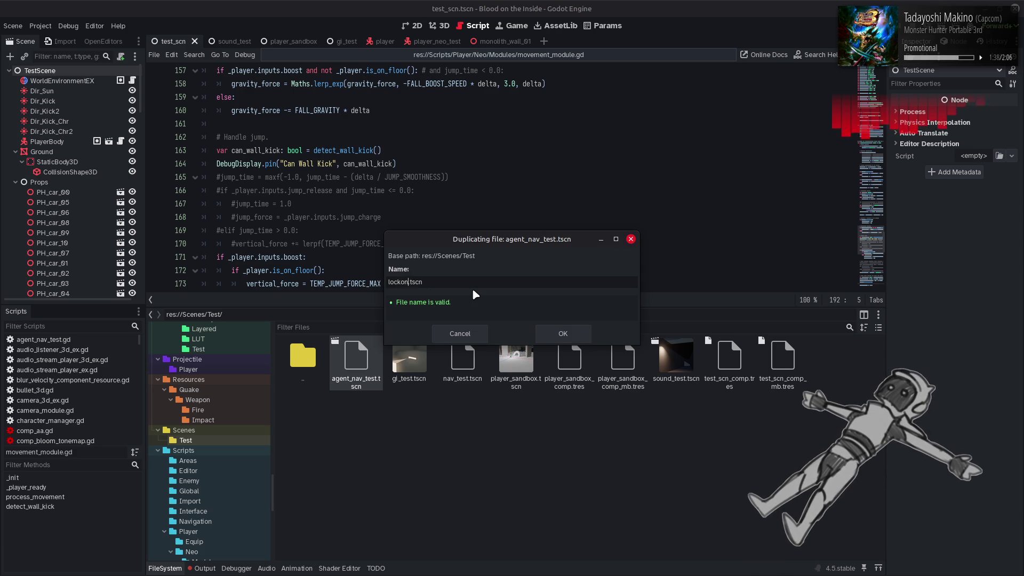
pyautogui.write('_test')
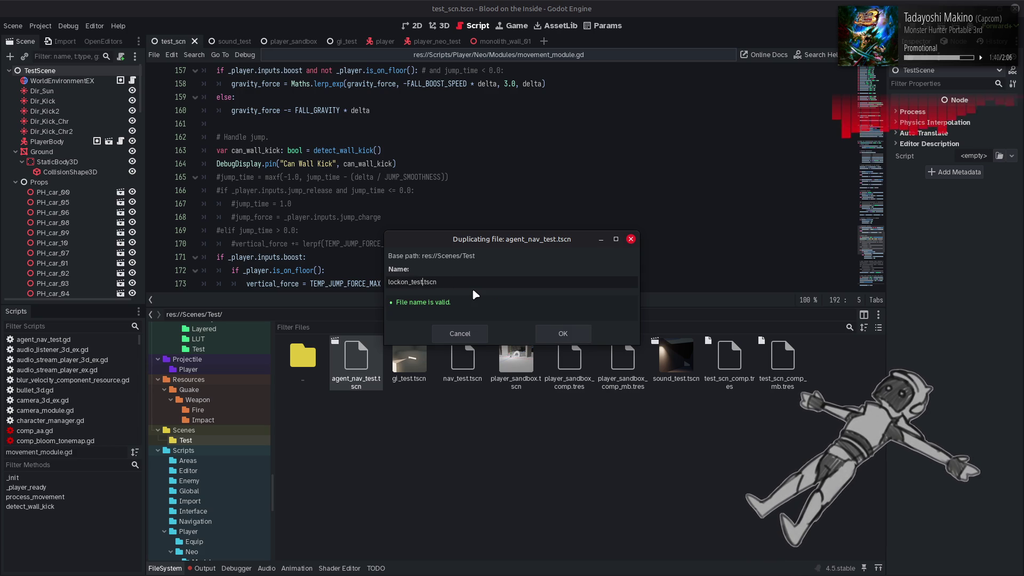
pyautogui.click(585, 337)
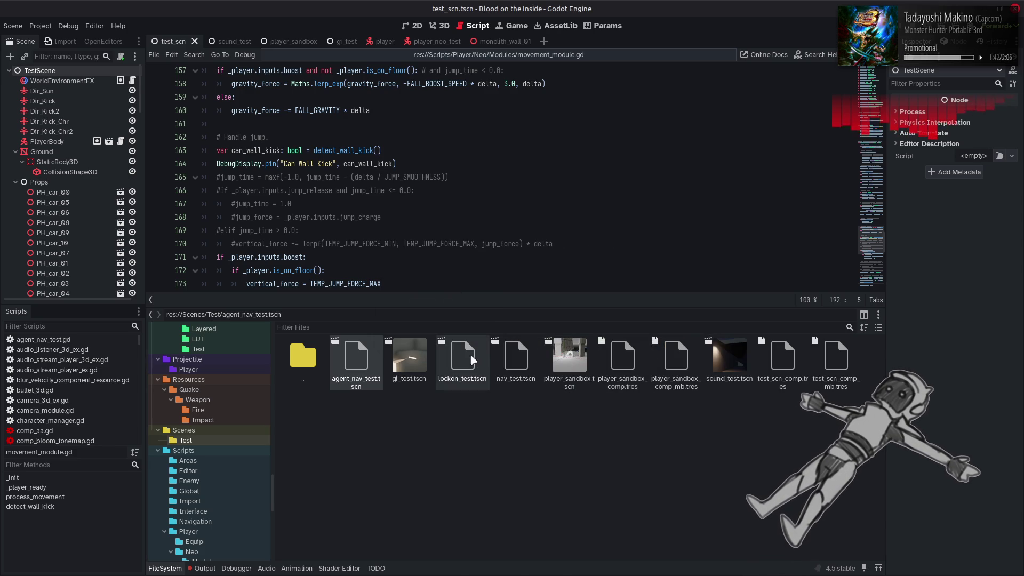
# Open the new lockon_test scene briefly, then delete lockon_test.tscn from Scenes/Test.
pyautogui.doubleClick(476, 361)
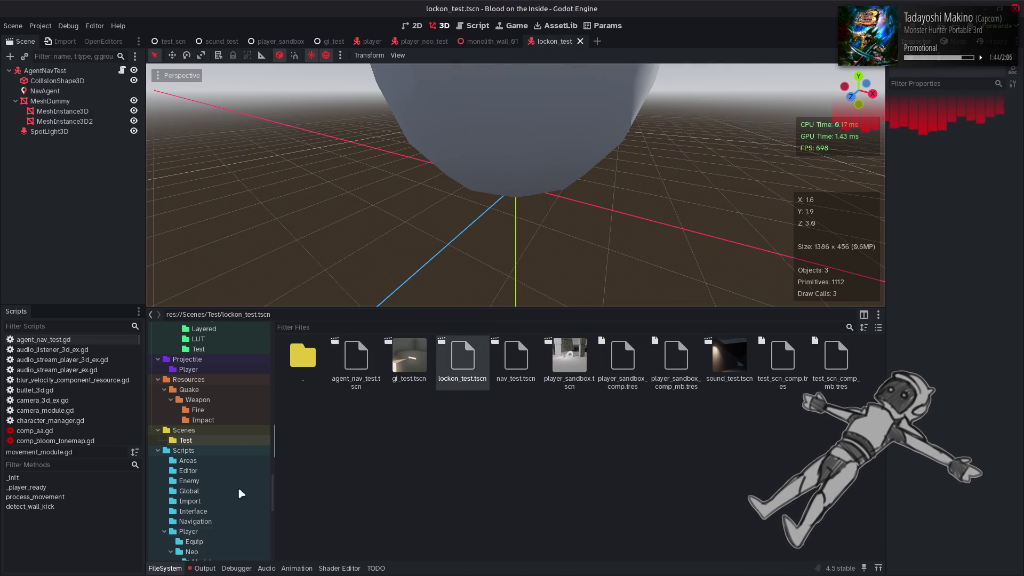
pyautogui.click(182, 568)
pyautogui.scroll(-10, 322, 338)
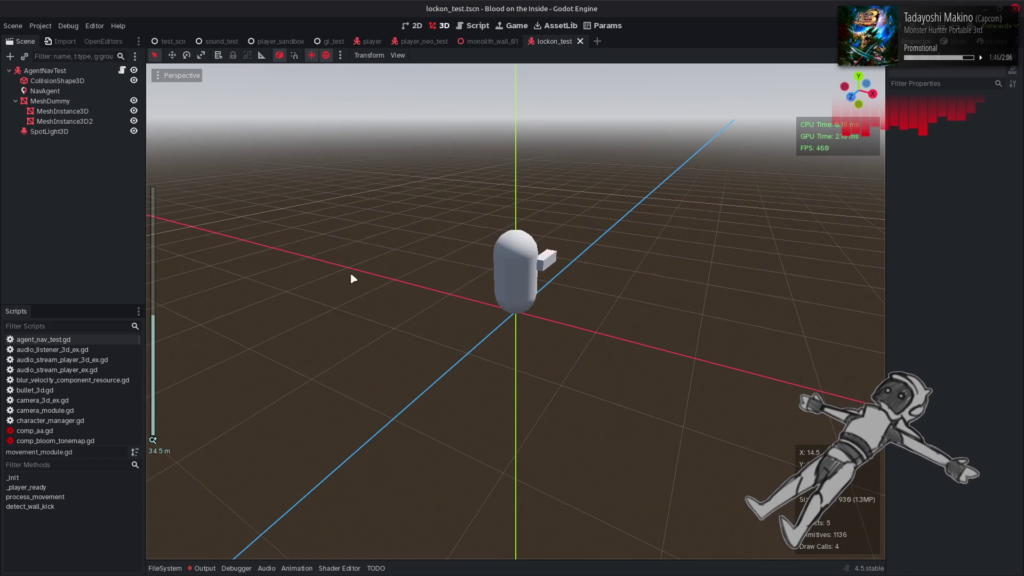
pyautogui.click(473, 26)
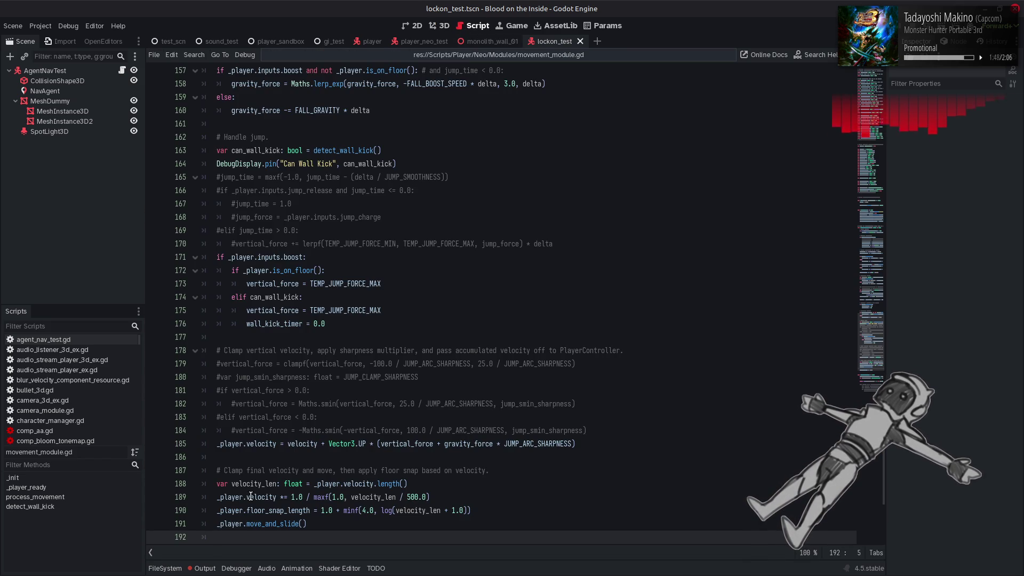
pyautogui.click(179, 568)
pyautogui.rightClick(455, 368)
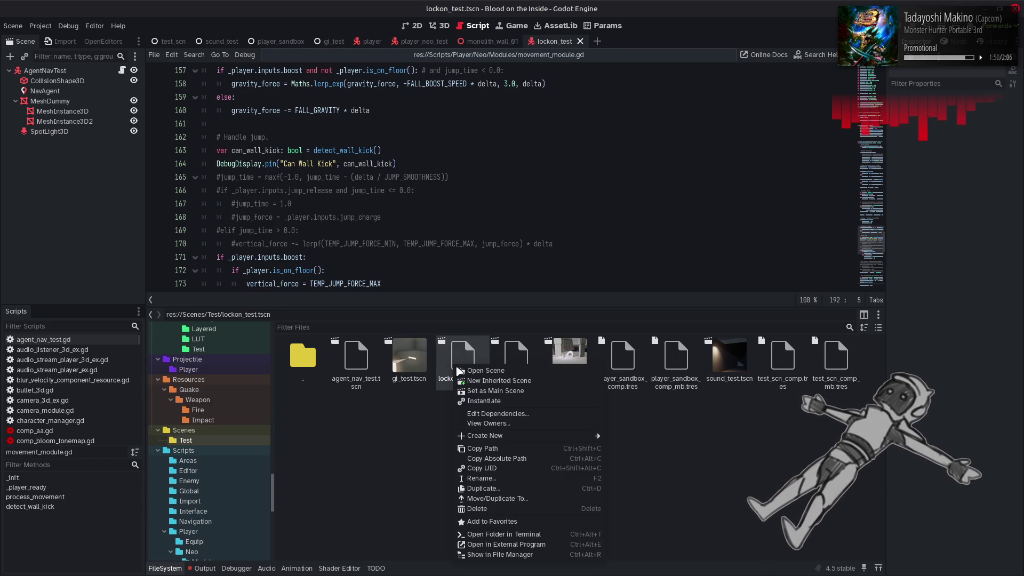
pyautogui.click(480, 508)
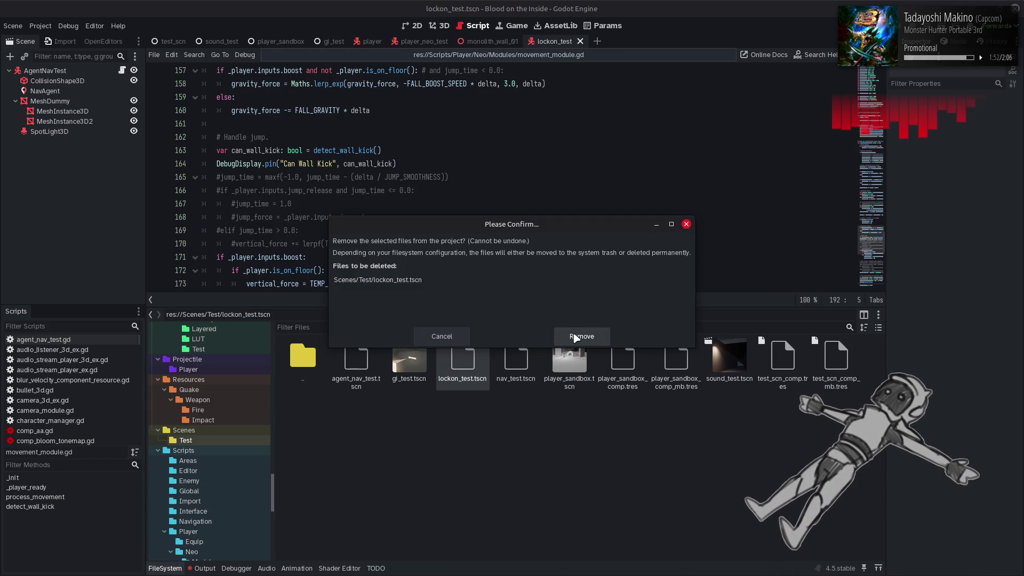
pyautogui.click(576, 337)
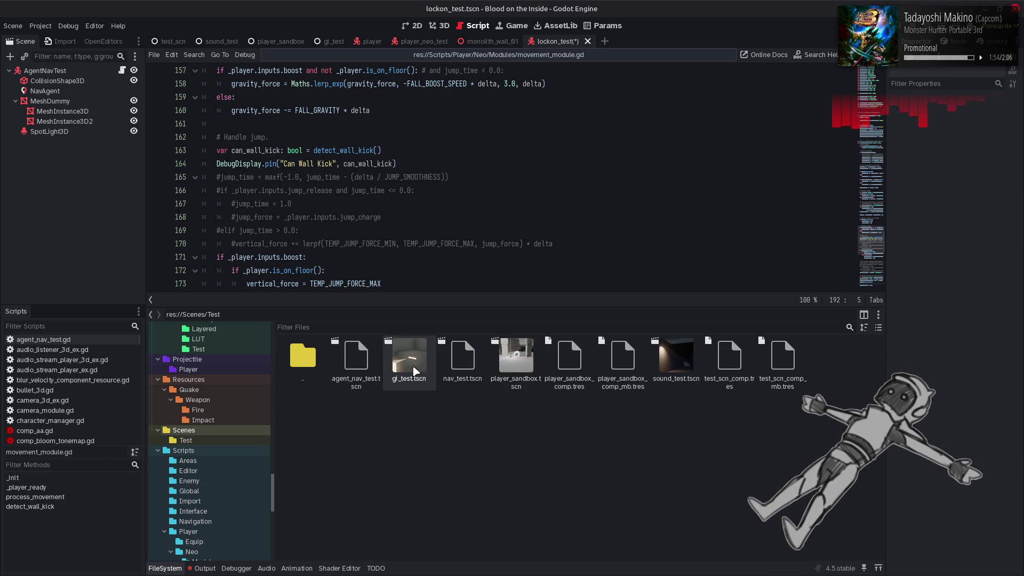
# Open nav_test.tscn and duplicate it as lockon_test.tscn.
pyautogui.doubleClick(463, 357)
pyautogui.click(442, 26)
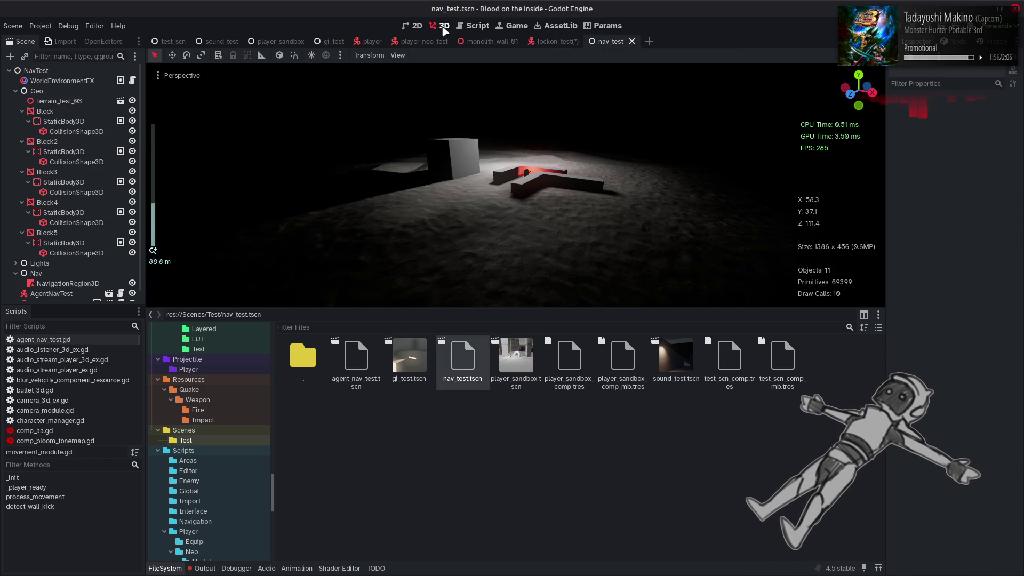
pyautogui.click(477, 25)
pyautogui.rightClick(480, 370)
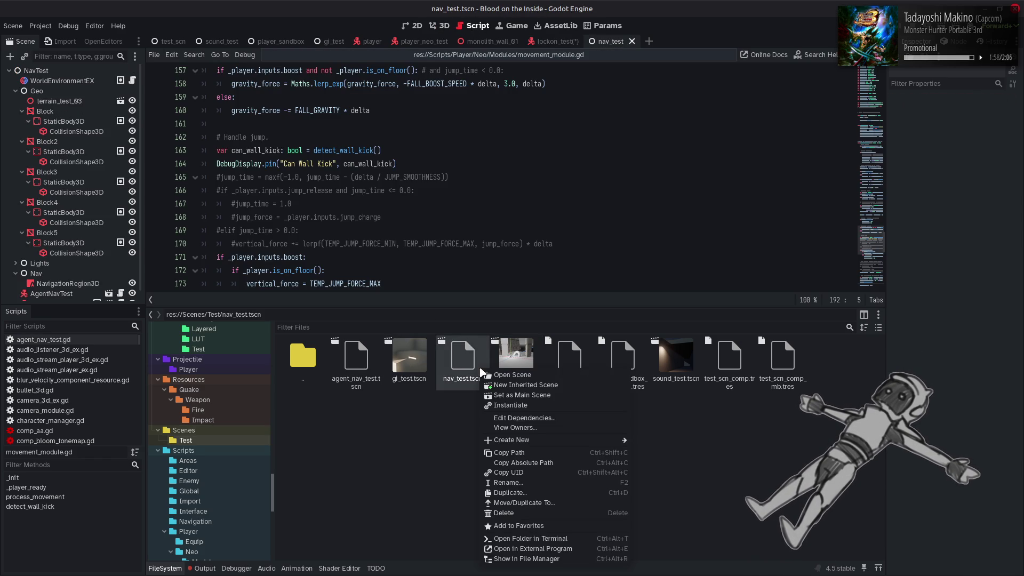
pyautogui.click(508, 492)
pyautogui.click(399, 274)
pyautogui.press('BackSpace')
pyautogui.press('BackSpace')
pyautogui.press('BackSpace')
pyautogui.write('loc_test.tscn')
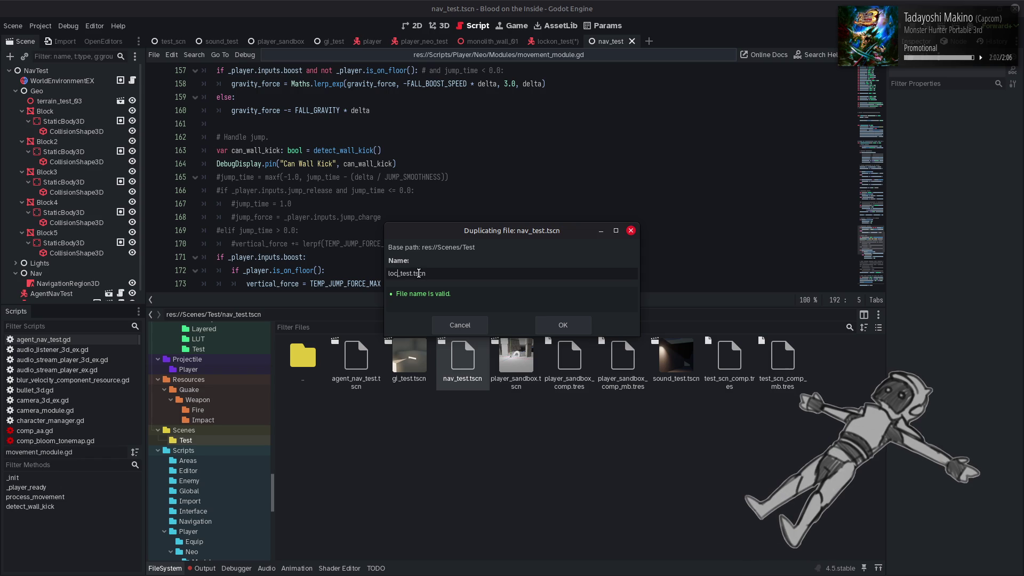
pyautogui.write('kon')
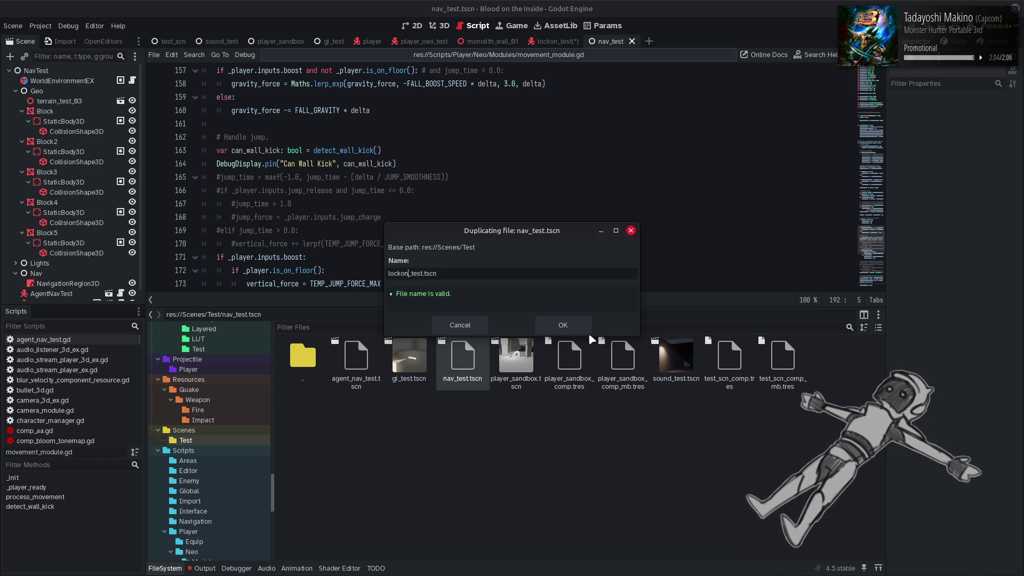
pyautogui.click(579, 327)
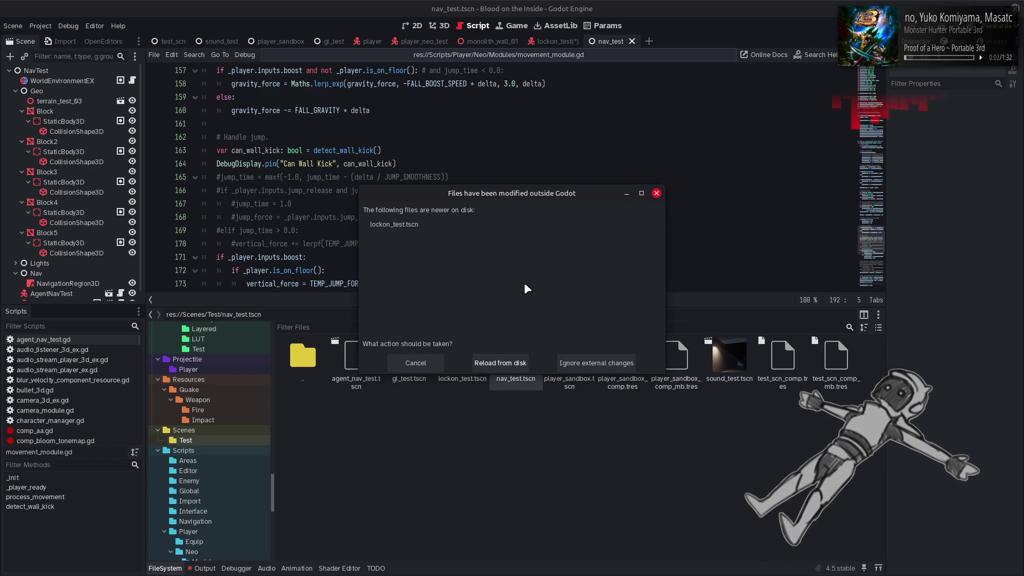
# Clear the external-changes warnings, close stale lockon_test tabs without saving, and reopen lockon_test.tscn.
pyautogui.click(613, 362)
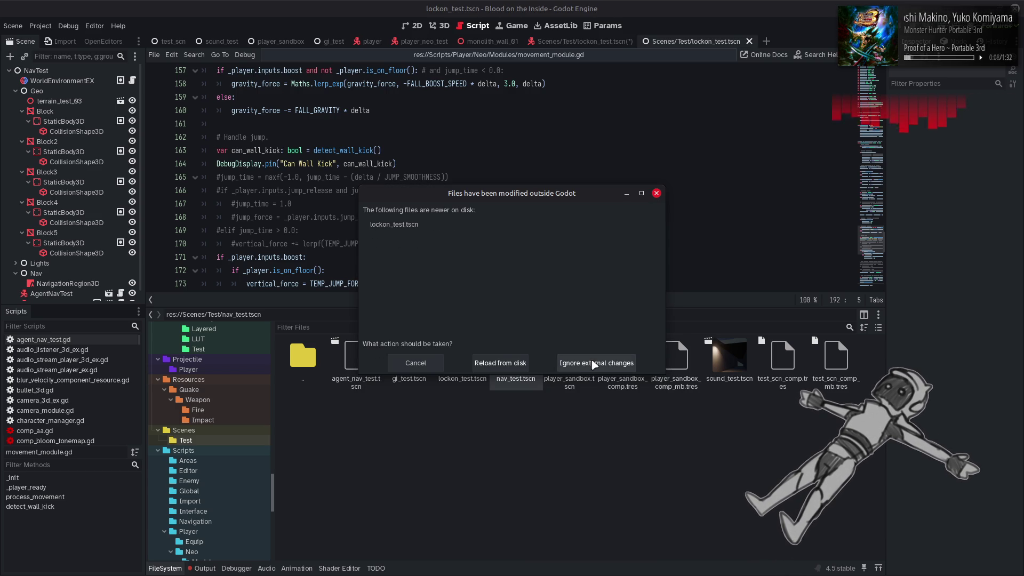
pyautogui.click(593, 365)
pyautogui.click(592, 365)
pyautogui.click(592, 365)
pyautogui.click(420, 367)
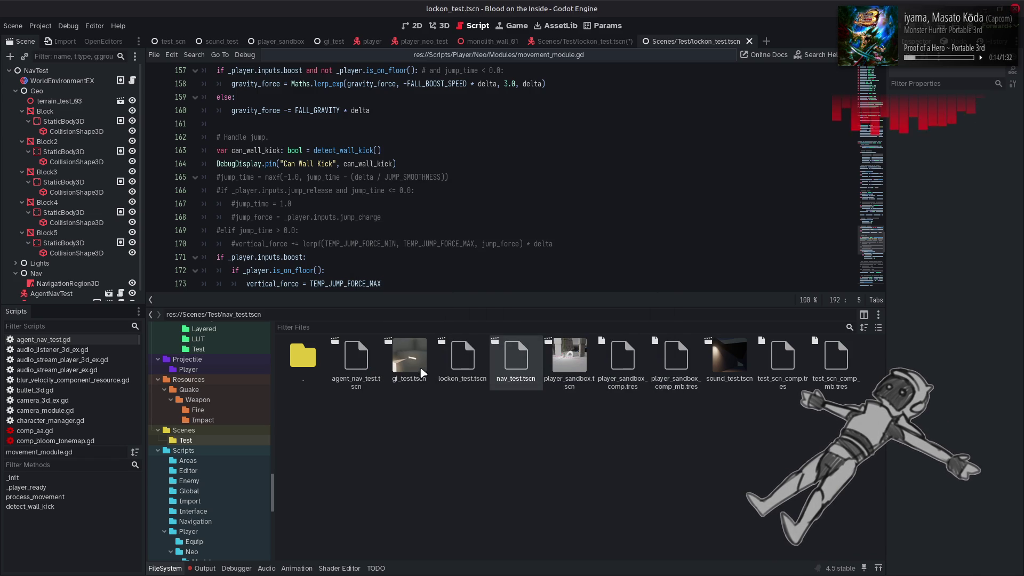
pyautogui.click(749, 41)
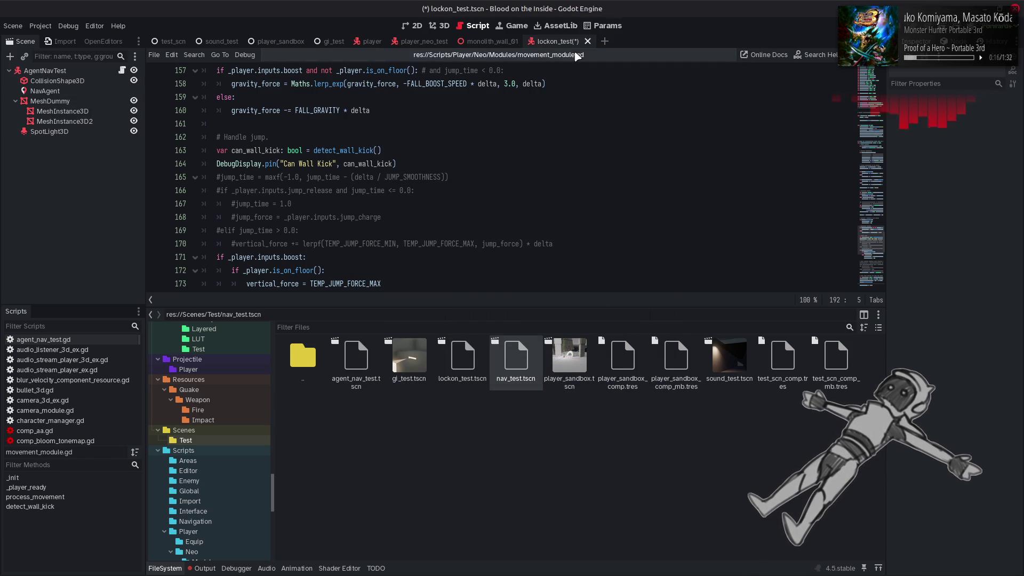
pyautogui.click(587, 41)
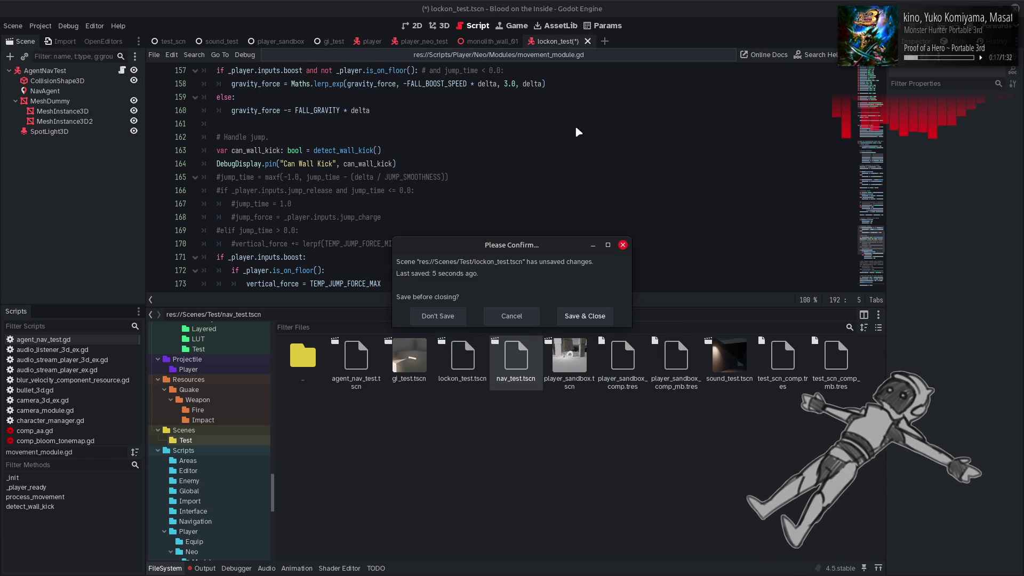
pyautogui.click(454, 318)
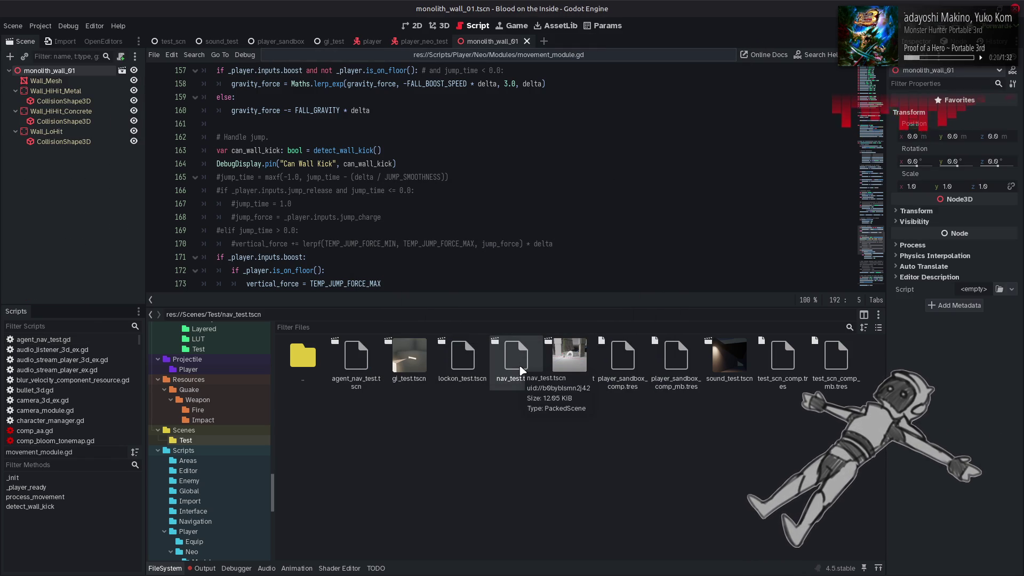
pyautogui.doubleClick(462, 357)
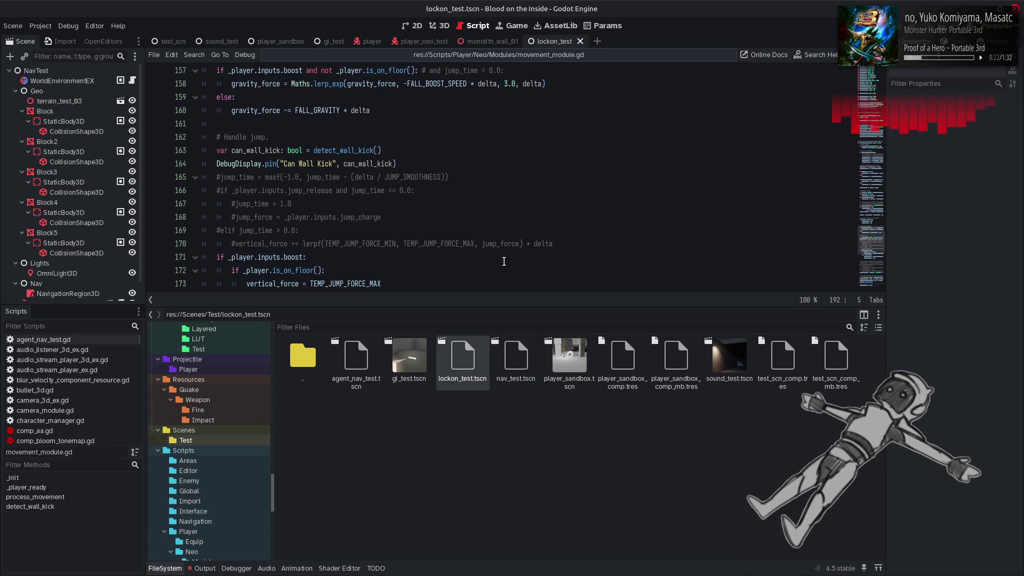
# Select WorldEnvironmentEX and expand compositor effect 2's Tonemap and Bloom settings.
pyautogui.click(440, 25)
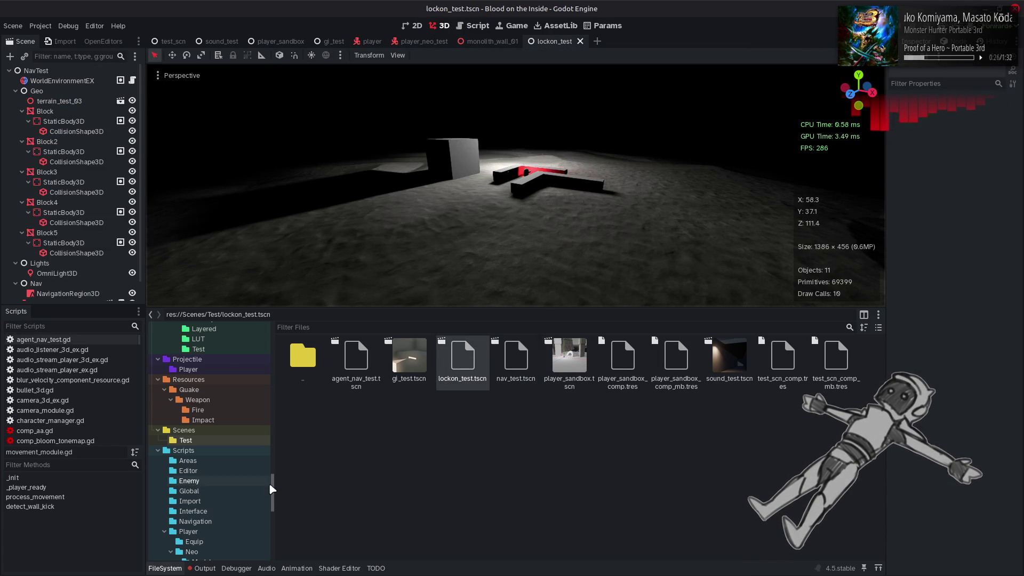
pyautogui.click(165, 568)
pyautogui.click(76, 81)
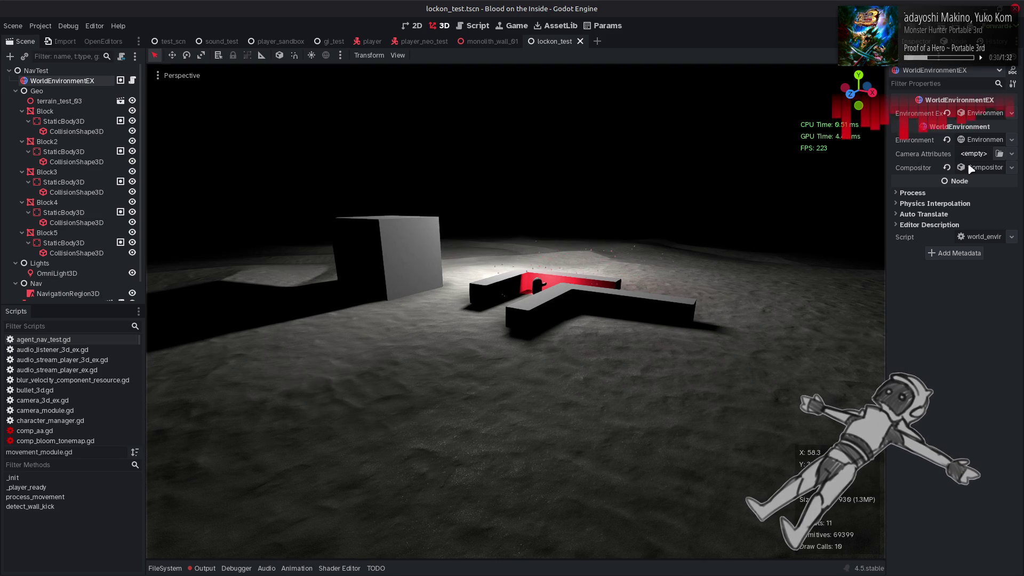
pyautogui.click(984, 167)
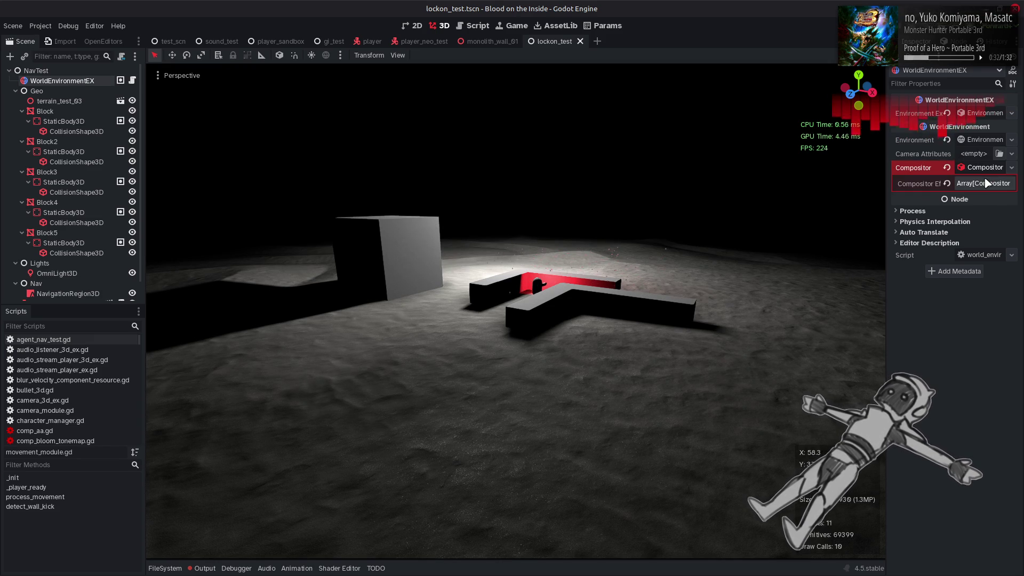
pyautogui.click(986, 183)
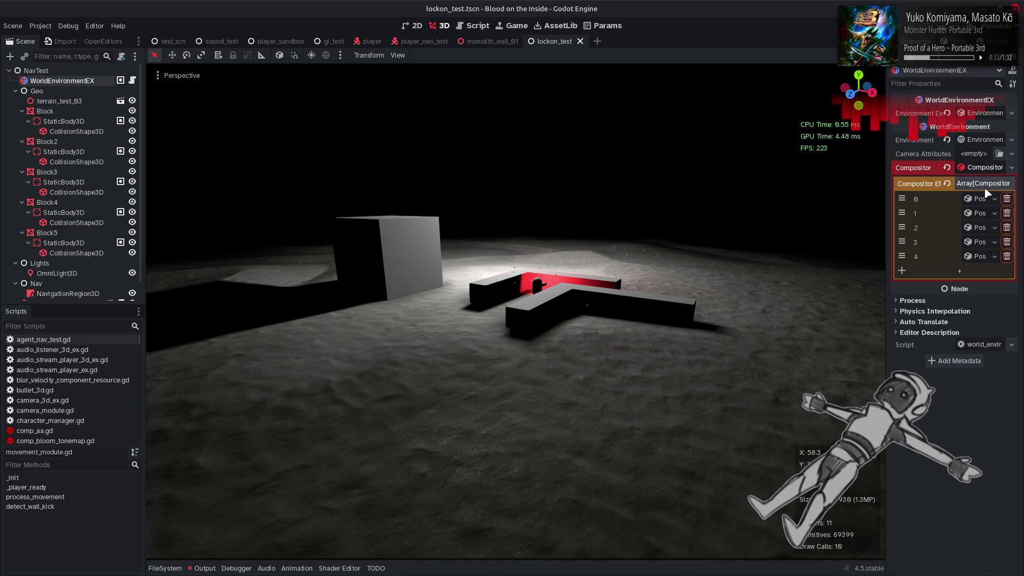
pyautogui.click(976, 227)
pyautogui.click(955, 308)
pyautogui.click(944, 299)
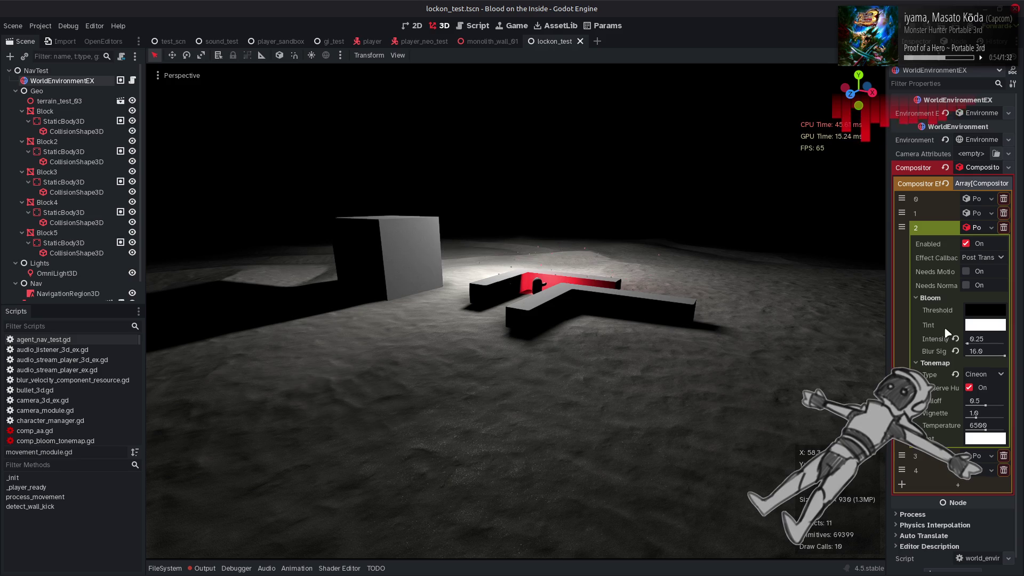
# Set effect 2's Tonemap Type to Lr 2, toggle Preserve Hue, and check the output log.
pyautogui.click(983, 374)
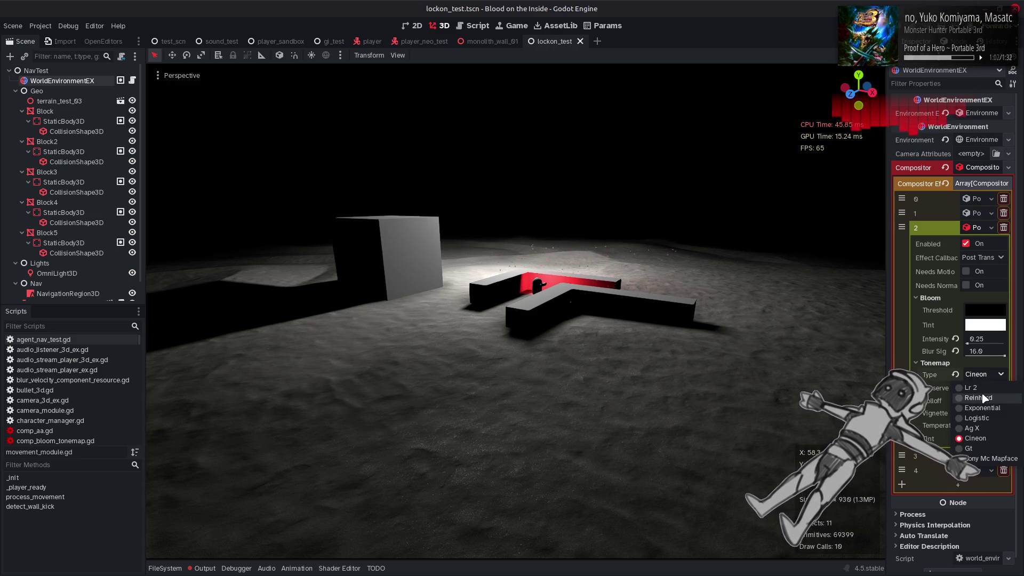
pyautogui.click(986, 387)
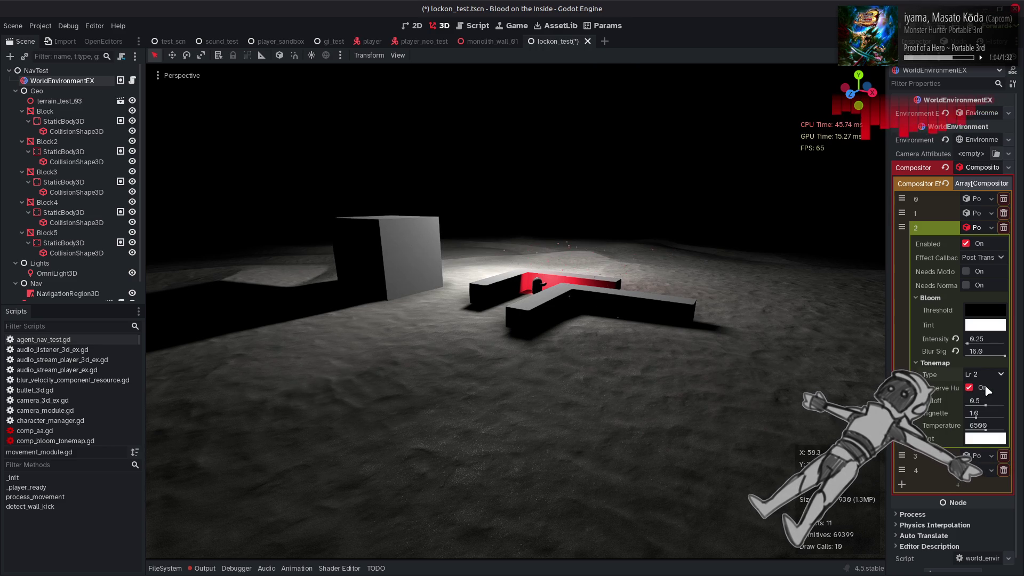
pyautogui.click(969, 388)
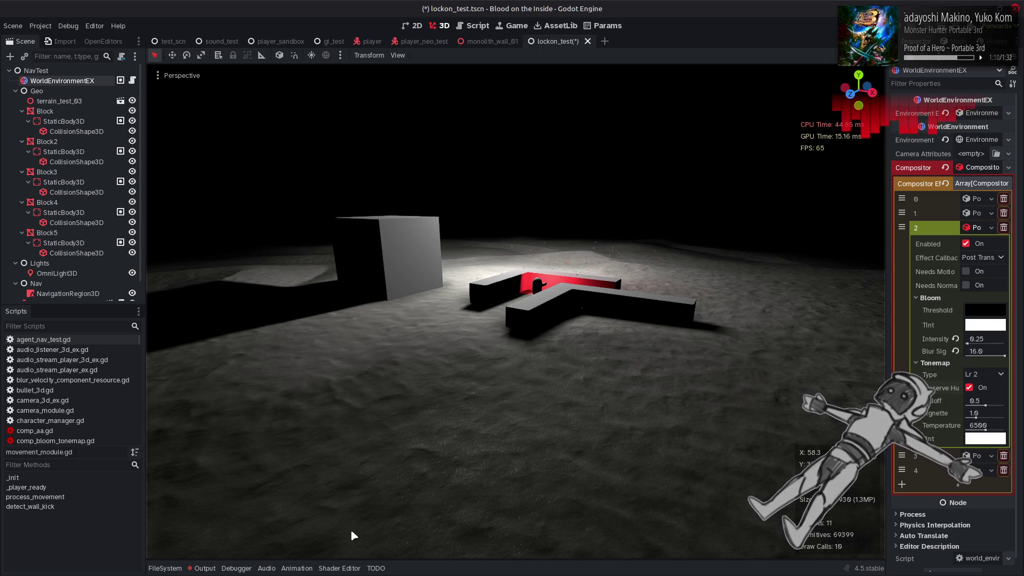
pyautogui.click(206, 568)
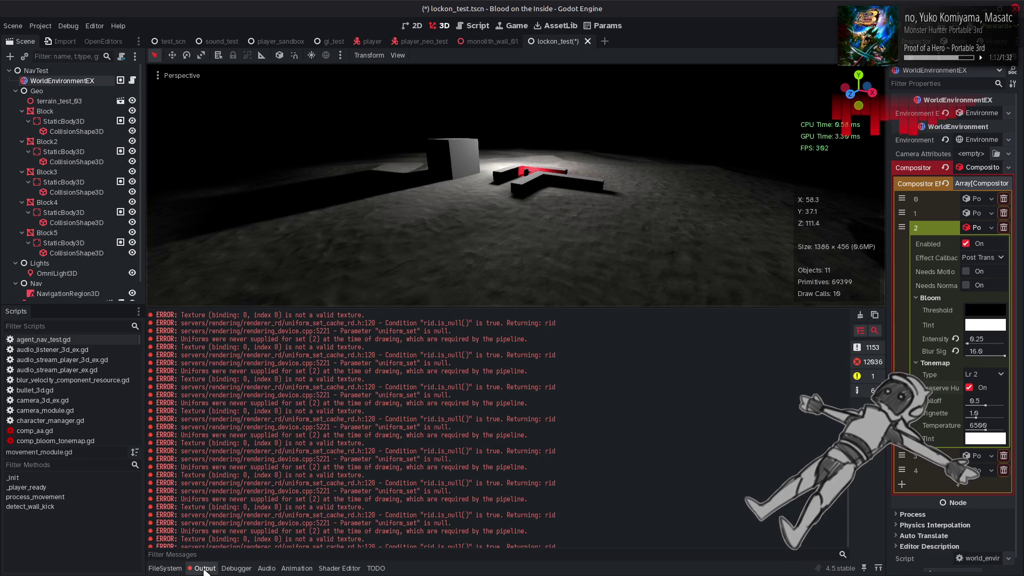
# Test toggling compositor effect 2, set its tonemap back to Cineon, and clear the output log.
pyautogui.click(967, 243)
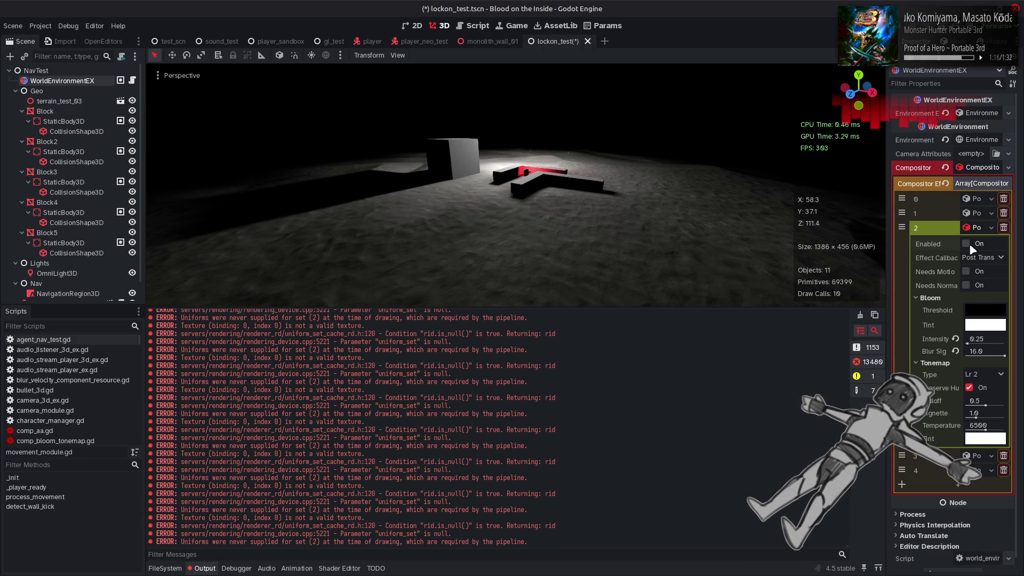
pyautogui.click(860, 318)
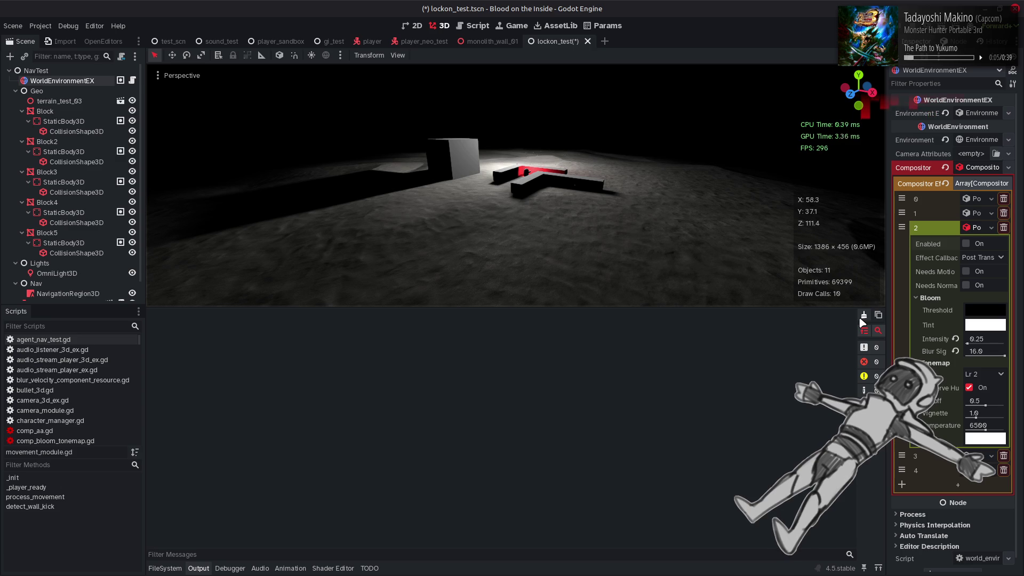
pyautogui.click(971, 244)
pyautogui.click(971, 244)
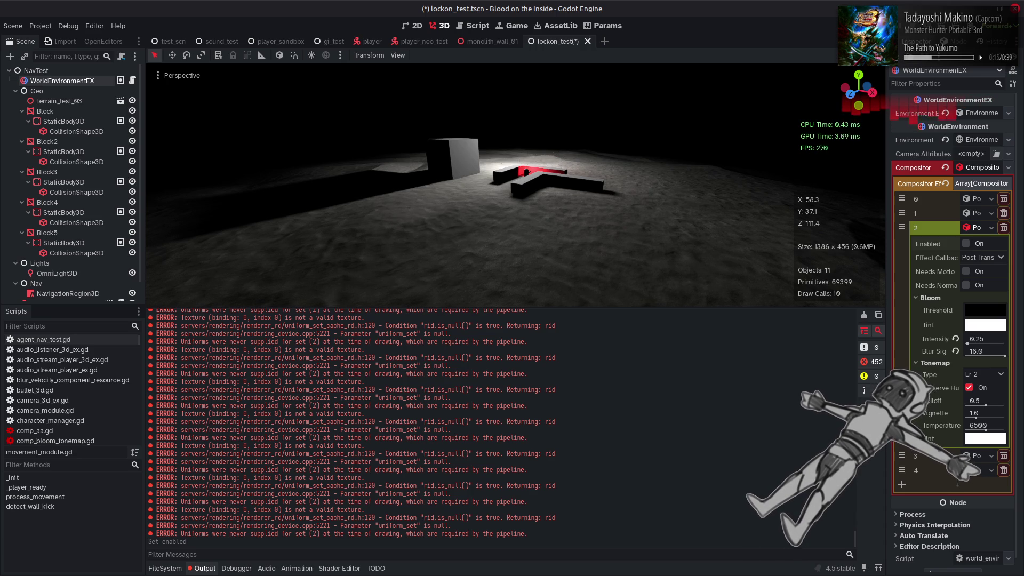
pyautogui.click(986, 379)
pyautogui.click(985, 438)
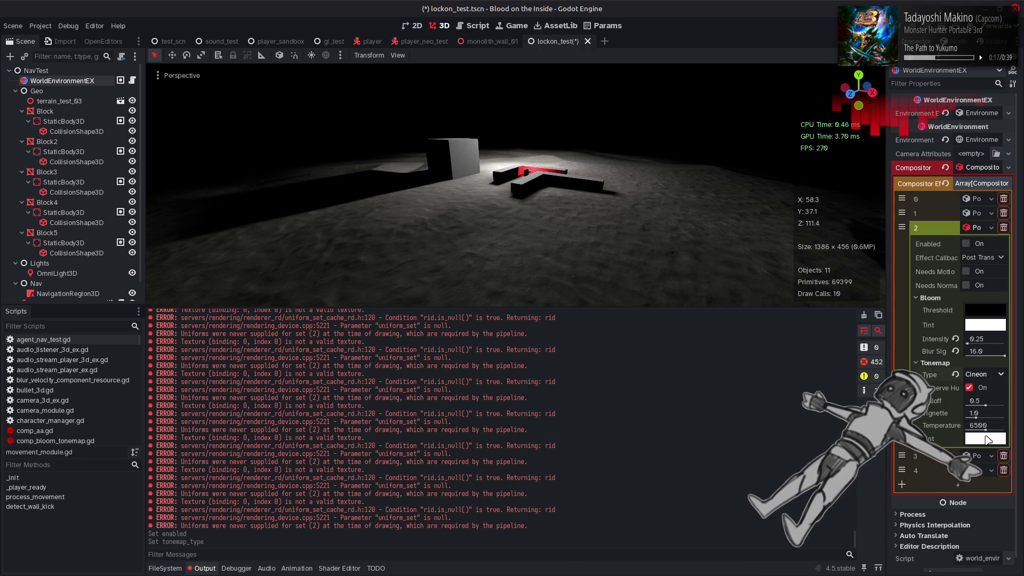
pyautogui.click(966, 245)
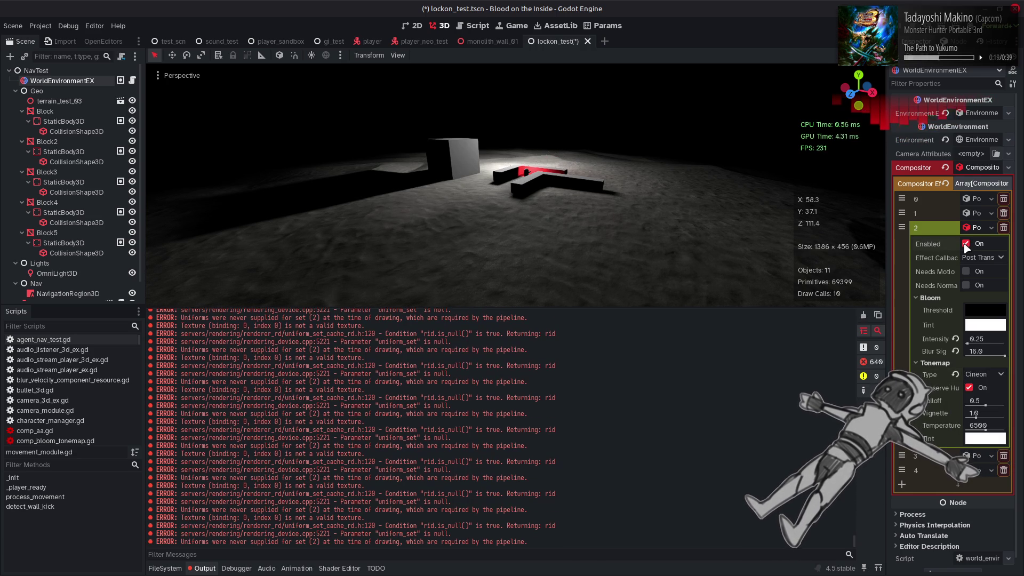
pyautogui.click(864, 315)
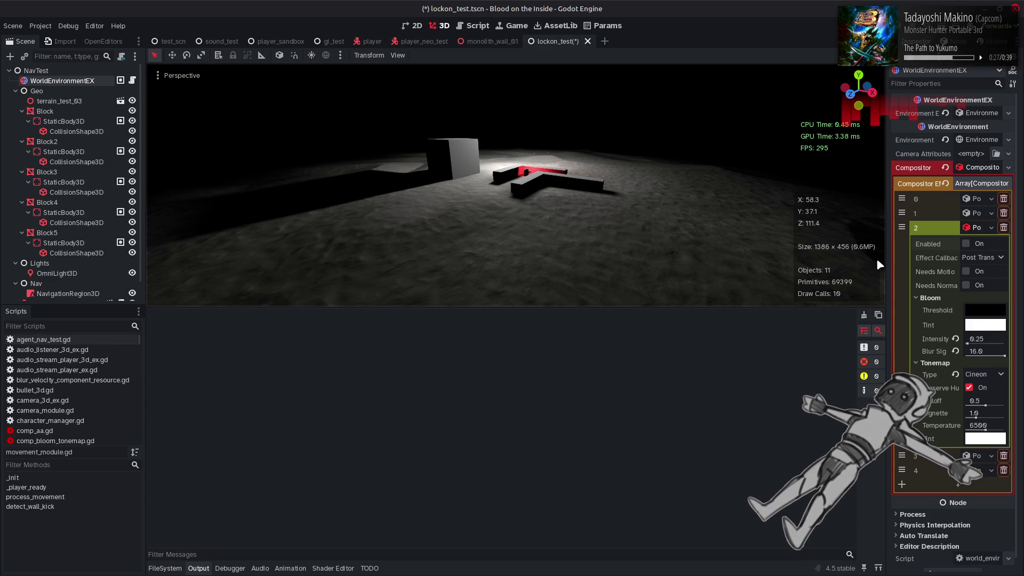
# Replace effect 2 with a new PostProcessCompBloomTonemap, disable it, and expand its Bloom and Tonemap settings.
pyautogui.click(991, 228)
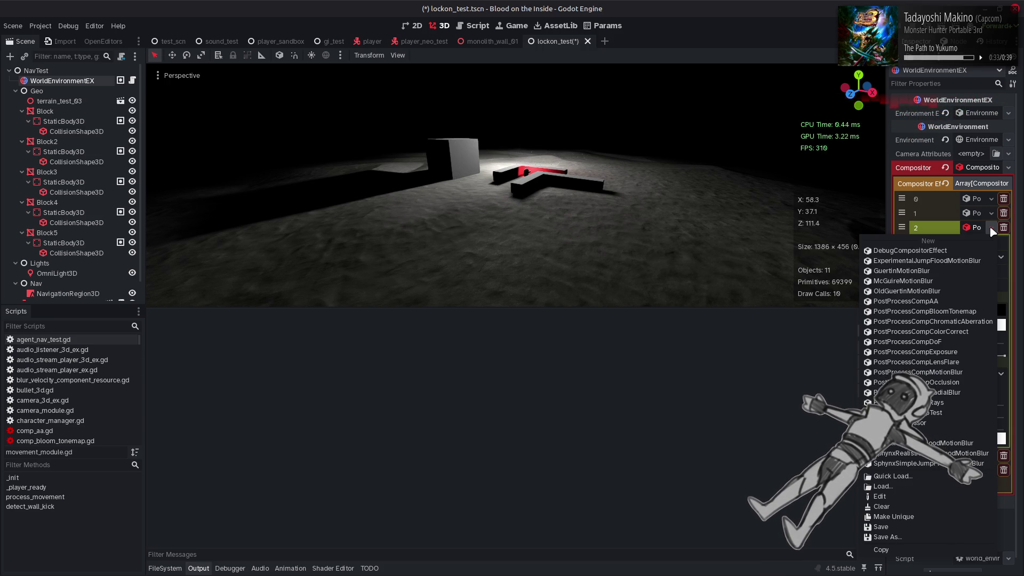
pyautogui.click(928, 311)
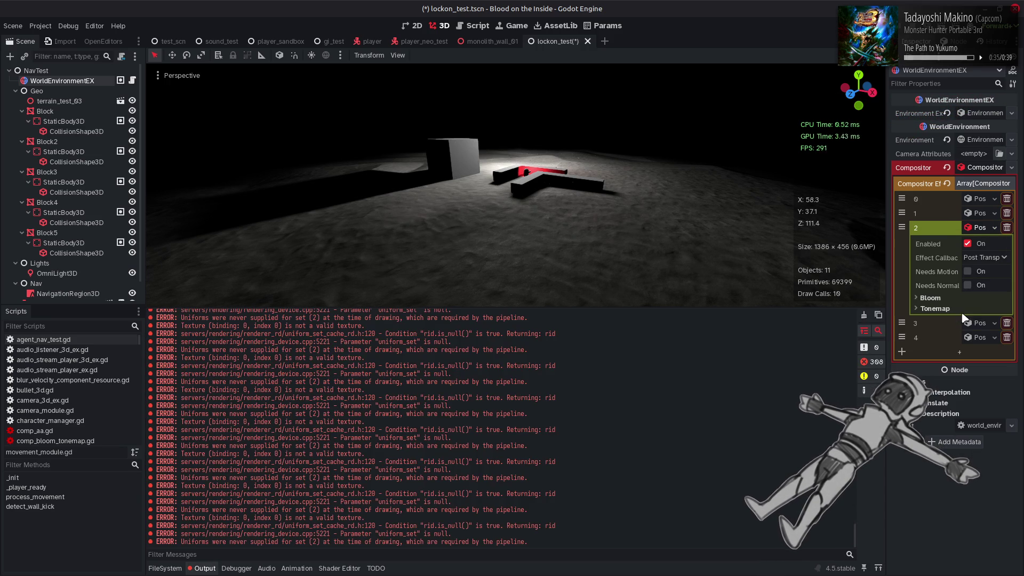
pyautogui.click(967, 243)
pyautogui.click(862, 315)
pyautogui.click(929, 297)
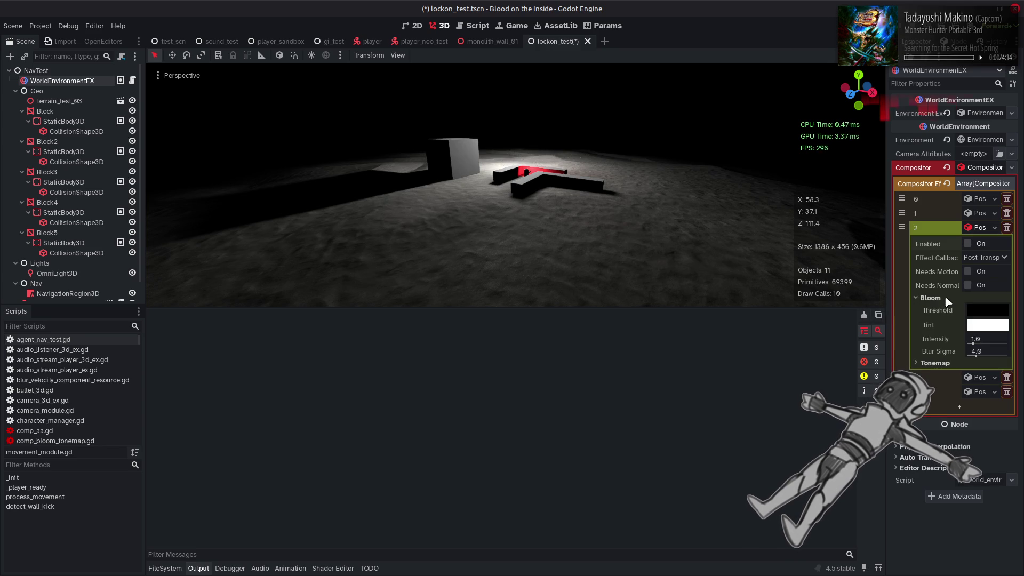
pyautogui.click(937, 363)
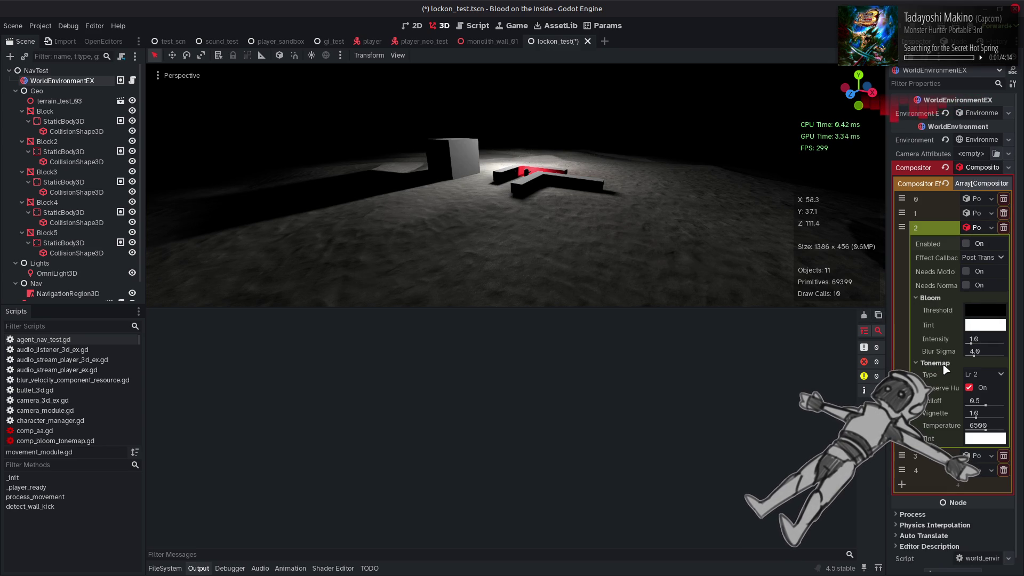
# Drag Bloom Intensity to 0.0, test-enable then disable effect 2, keeping the Post Transparent callback.
pyautogui.moveTo(972, 342); pyautogui.dragTo(967, 343)
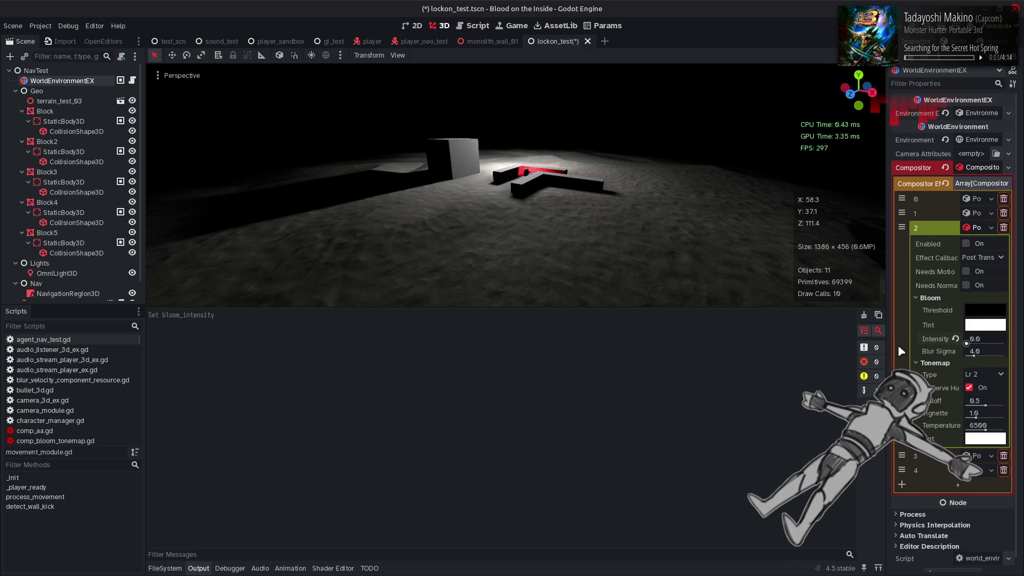
pyautogui.click(966, 244)
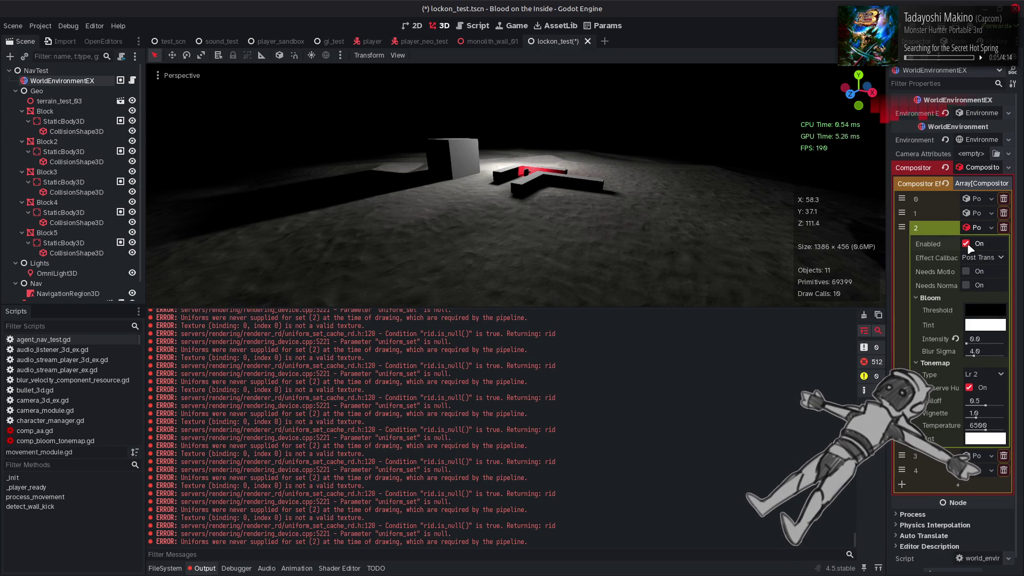
pyautogui.click(966, 244)
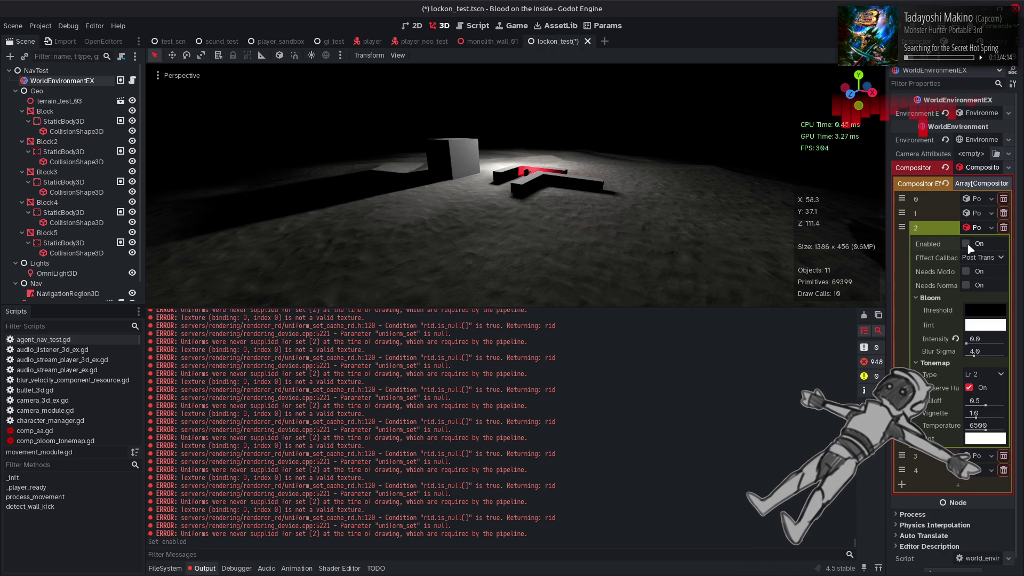
pyautogui.click(973, 260)
pyautogui.click(973, 260)
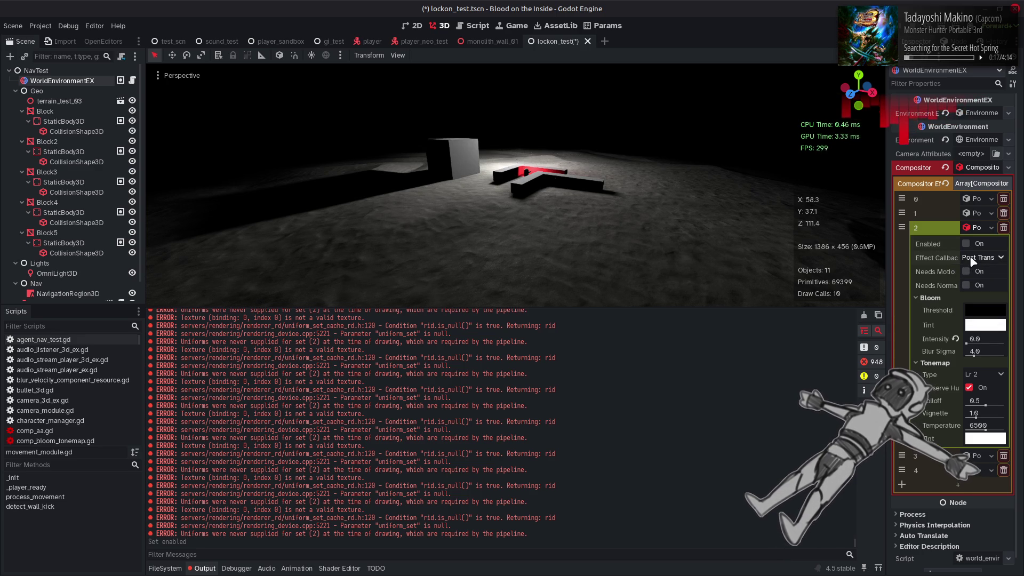
pyautogui.click(976, 213)
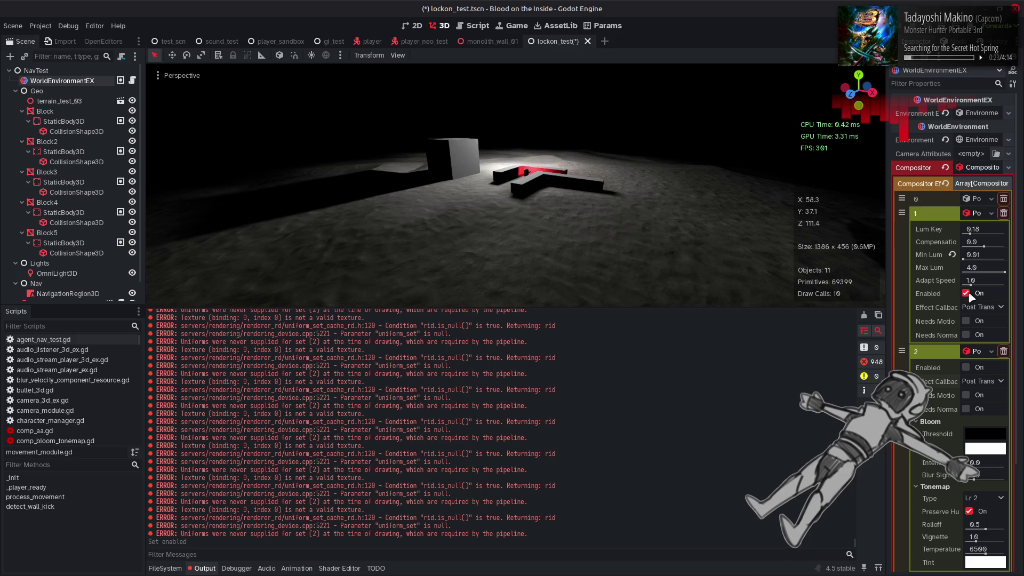
# Toggle the exposure effect off and back on, revert Bloom Intensity to 1.0, and save lockon_test.tscn.
pyautogui.click(966, 293)
pyautogui.click(967, 293)
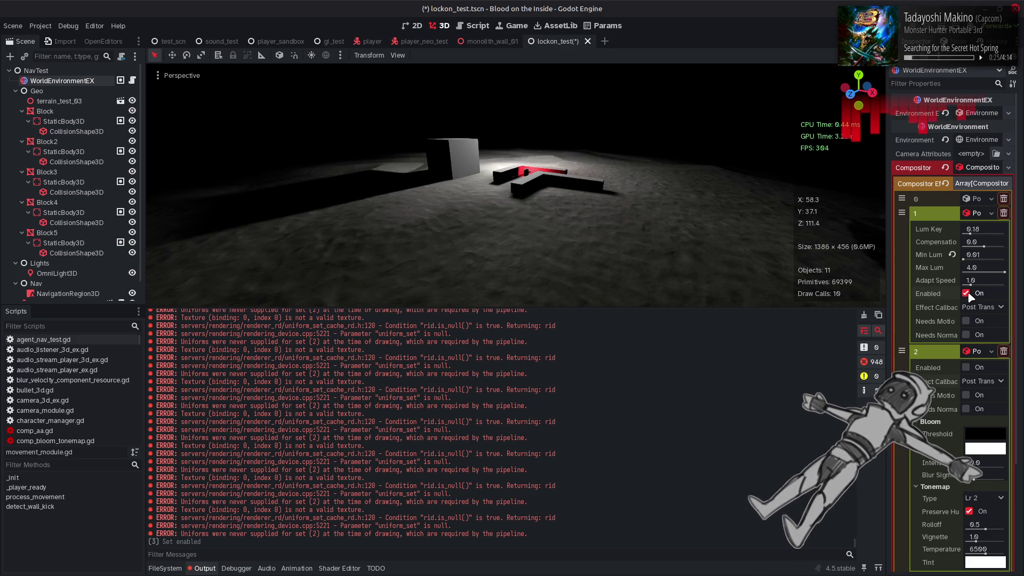
pyautogui.click(966, 294)
pyautogui.click(967, 294)
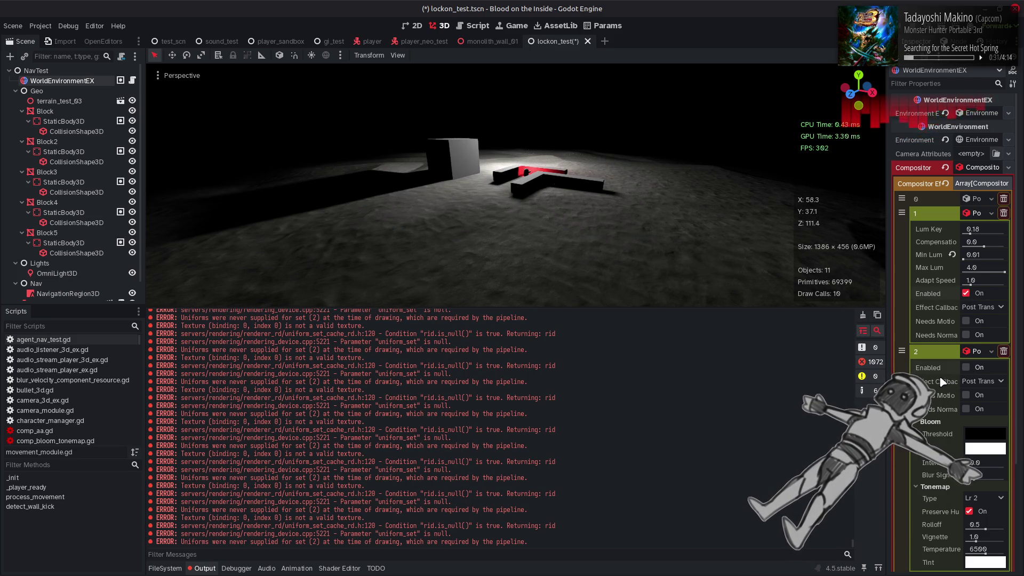
pyautogui.scroll(-3, 942, 381)
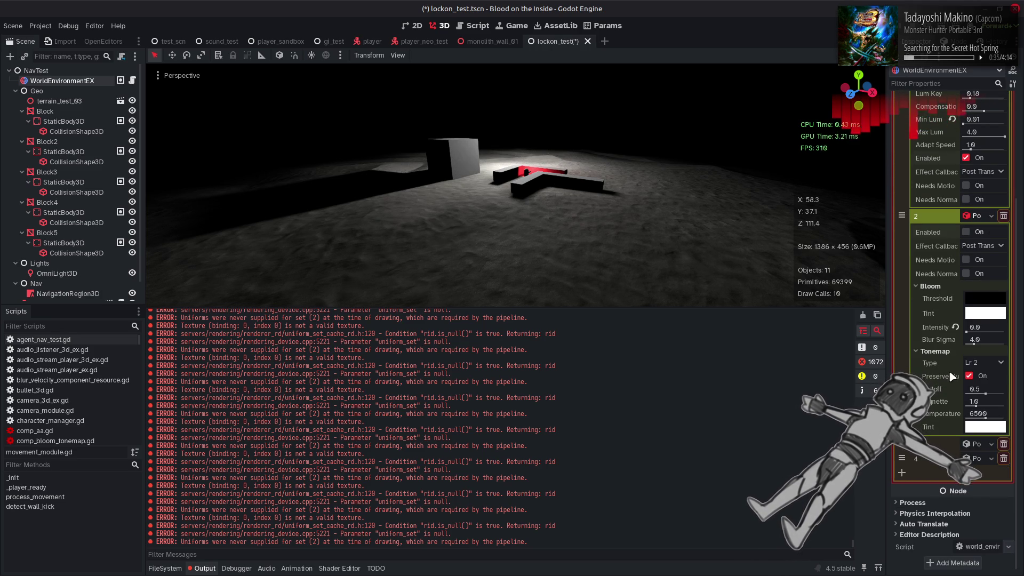
pyautogui.click(955, 327)
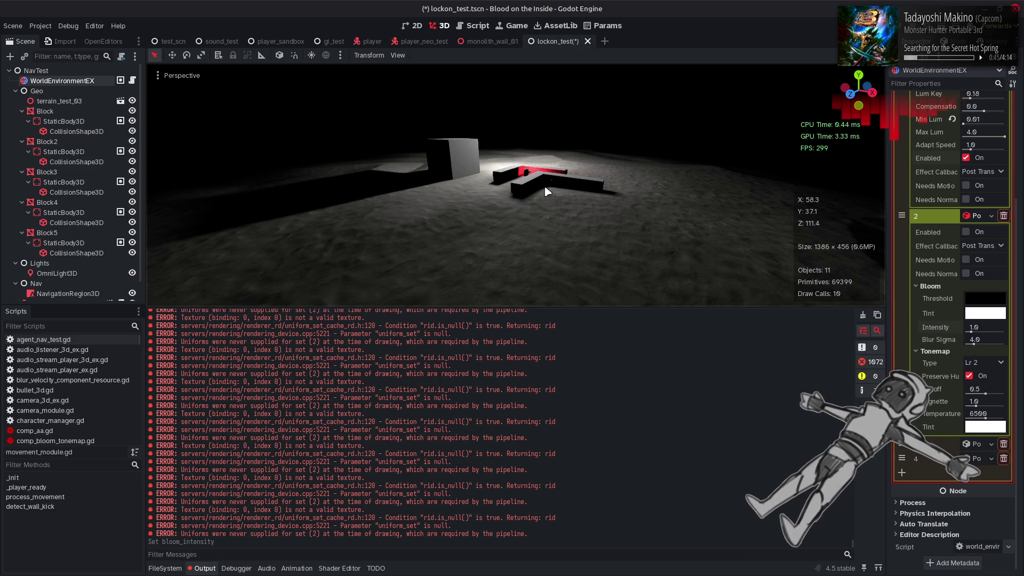
pyautogui.hotkey('ctrl', 's')
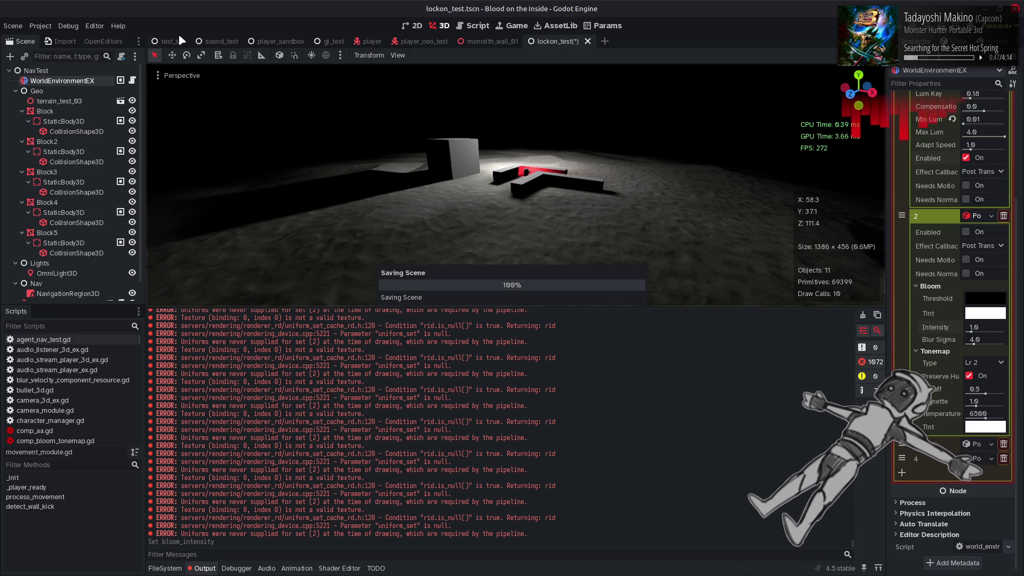
# Glance at test_scn, then return to lockon_test in 3D with the output log cleared.
pyautogui.click(178, 40)
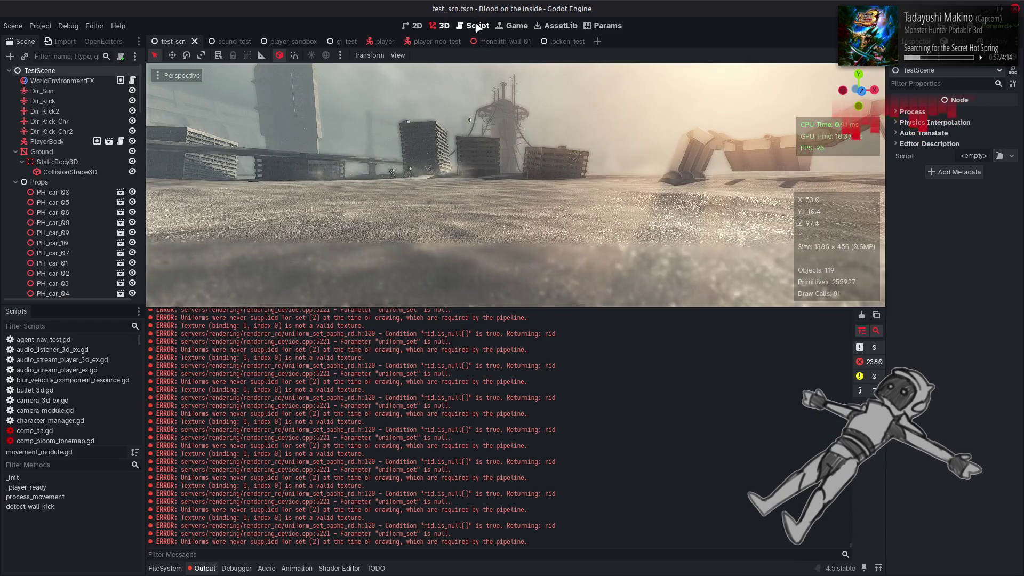
pyautogui.click(476, 25)
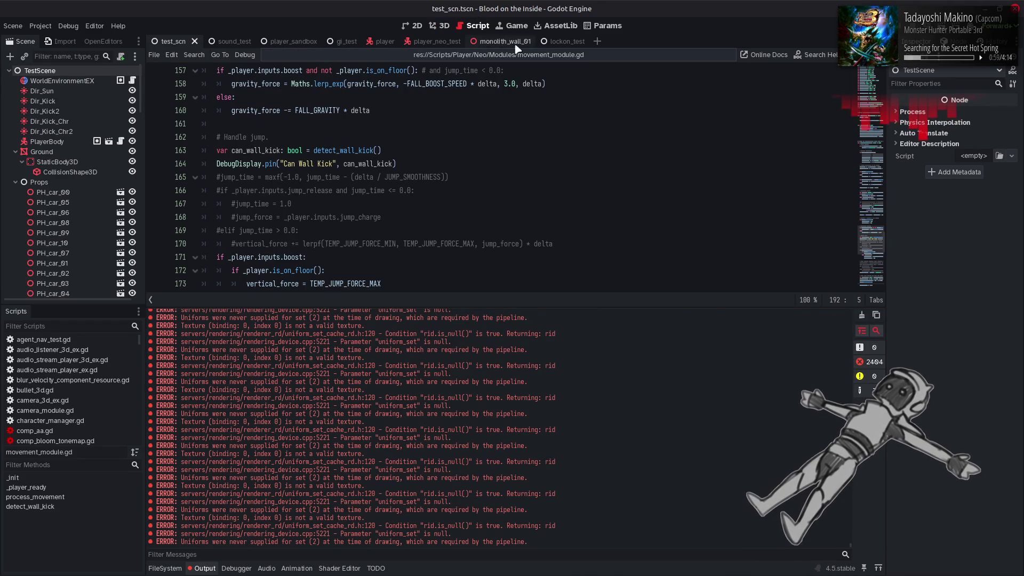
pyautogui.click(544, 43)
pyautogui.click(862, 316)
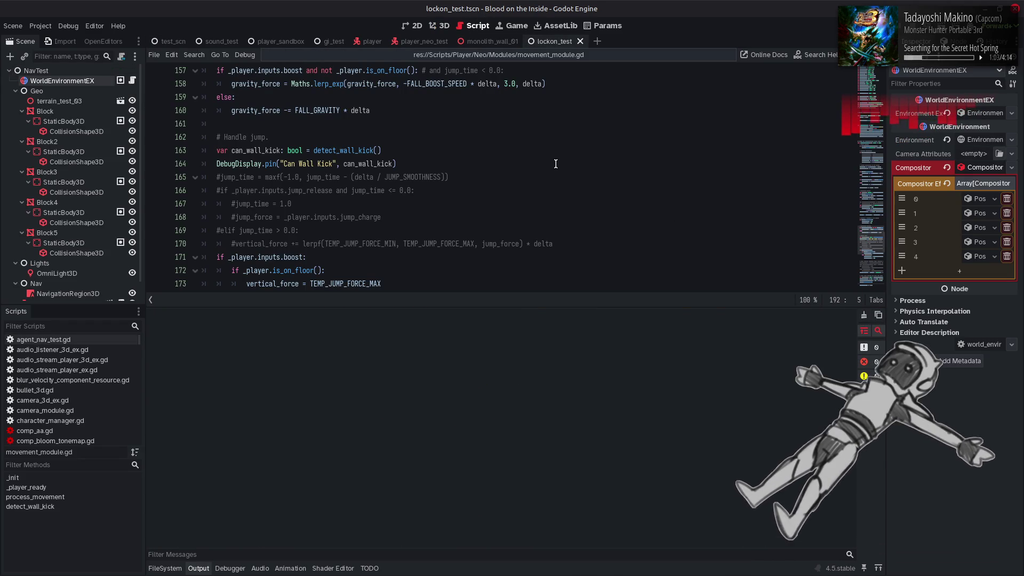
pyautogui.click(439, 25)
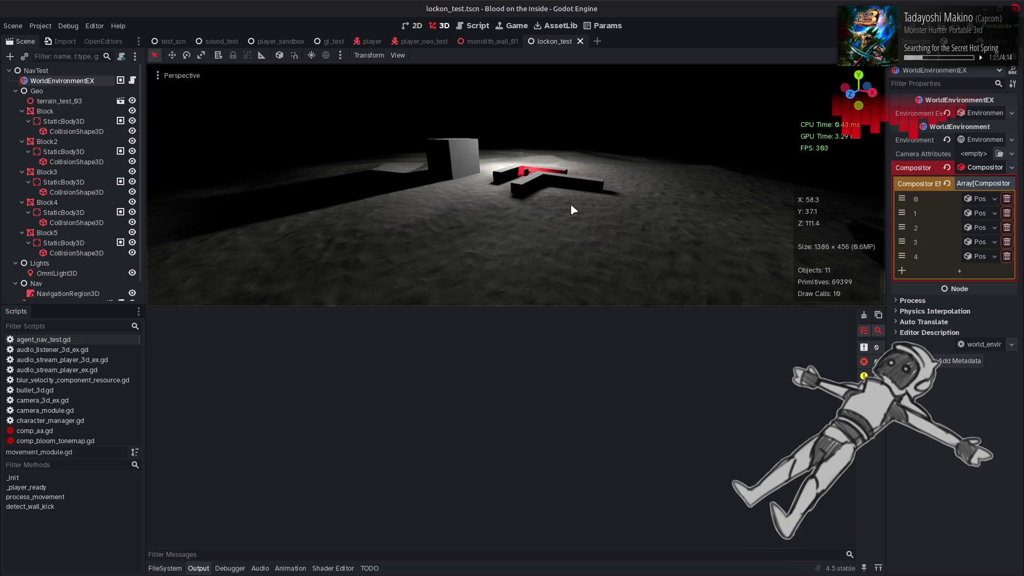
pyautogui.click(981, 224)
# Briefly enable bloom/tonemap compositor effect 2, disable it again, and clear the error output.
pyautogui.click(981, 224)
pyautogui.click(981, 225)
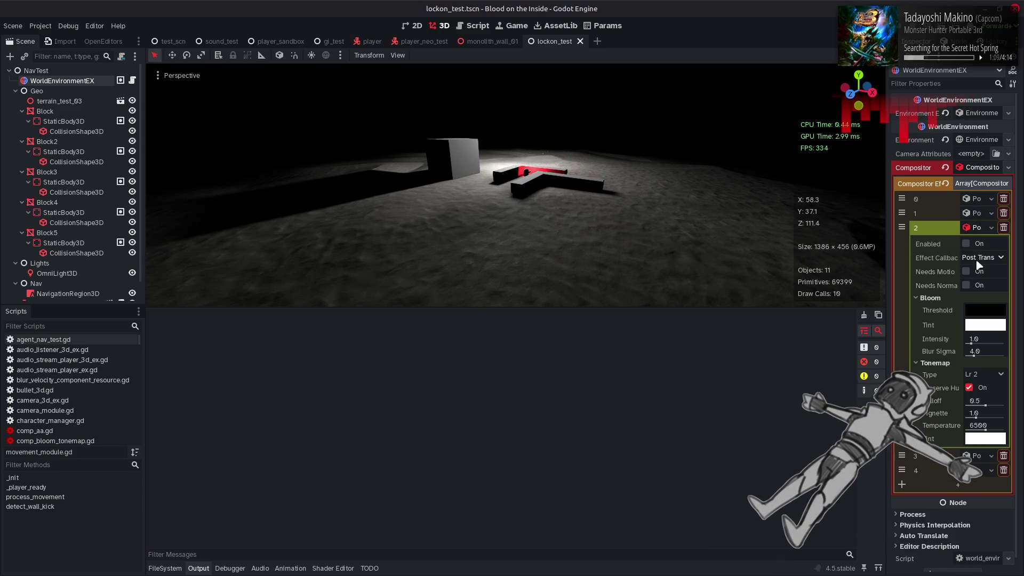
pyautogui.click(966, 244)
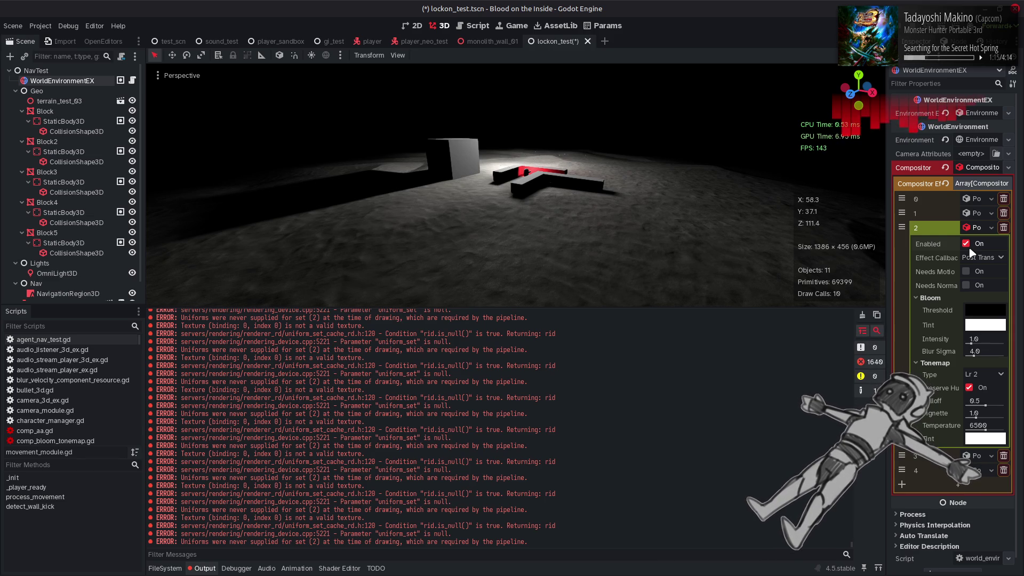
pyautogui.click(967, 244)
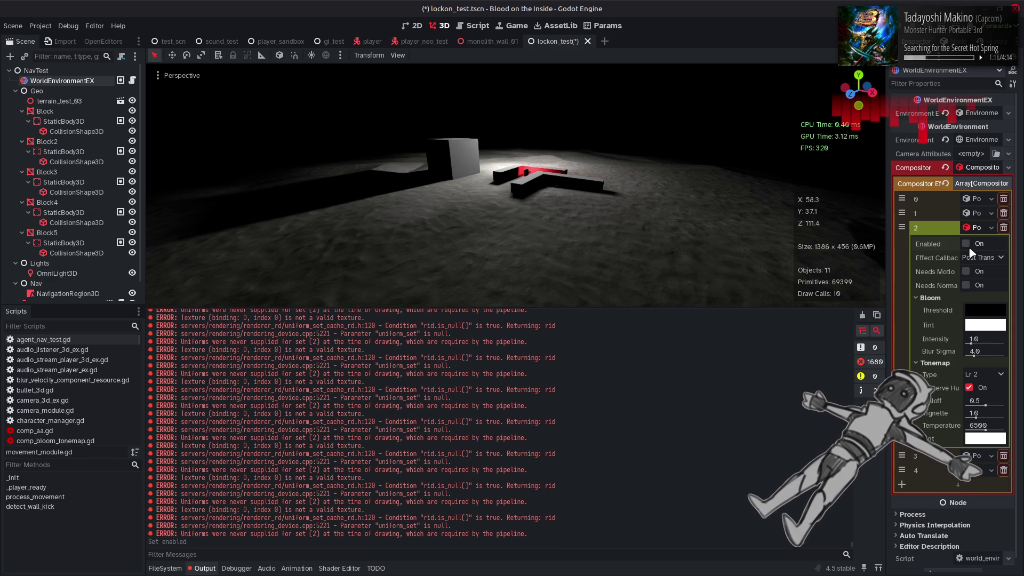
pyautogui.click(864, 316)
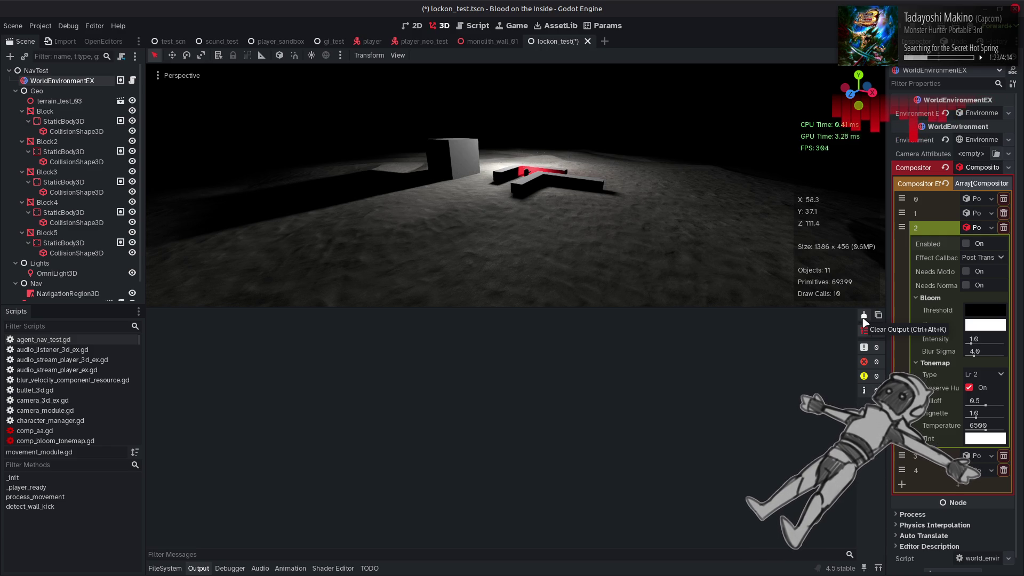
# Inspect the WorldEnvironment's Environment Tonemap settings, then collapse them again.
pyautogui.click(980, 140)
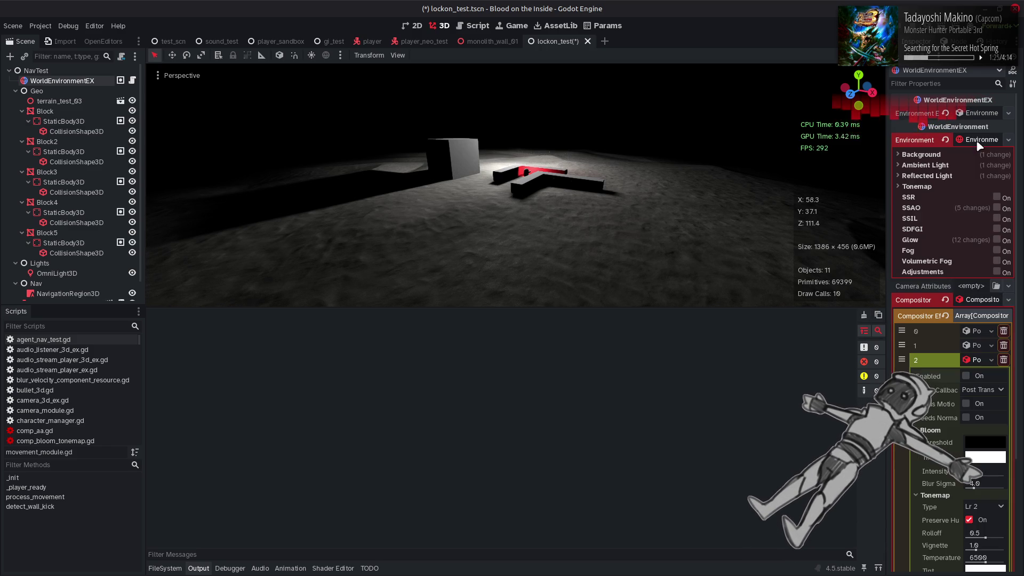
pyautogui.click(955, 184)
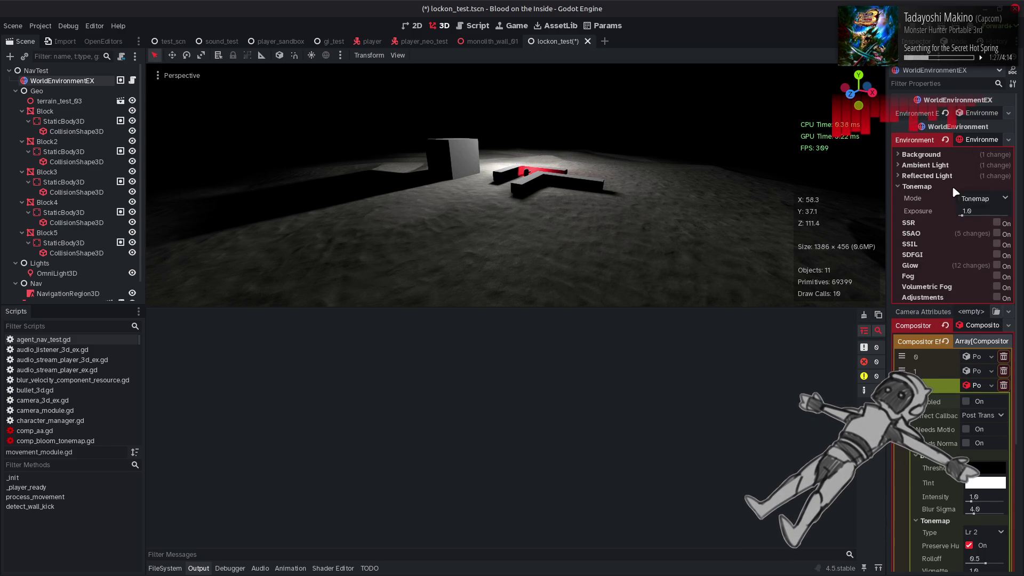
pyautogui.click(951, 186)
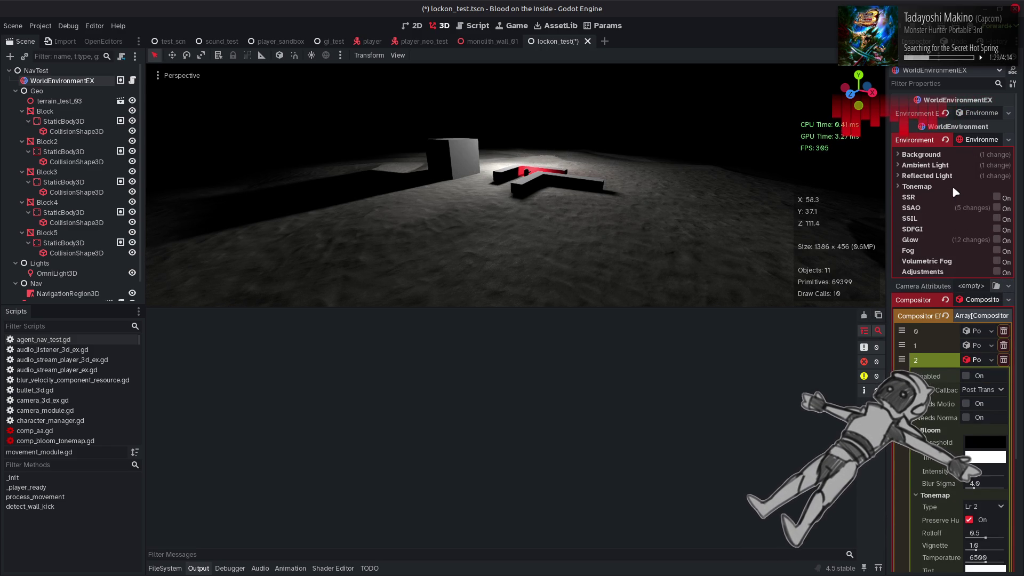
pyautogui.click(981, 140)
# Look over the extended environment resource's Ambient Light and Cloud Shadows sections.
pyautogui.click(978, 116)
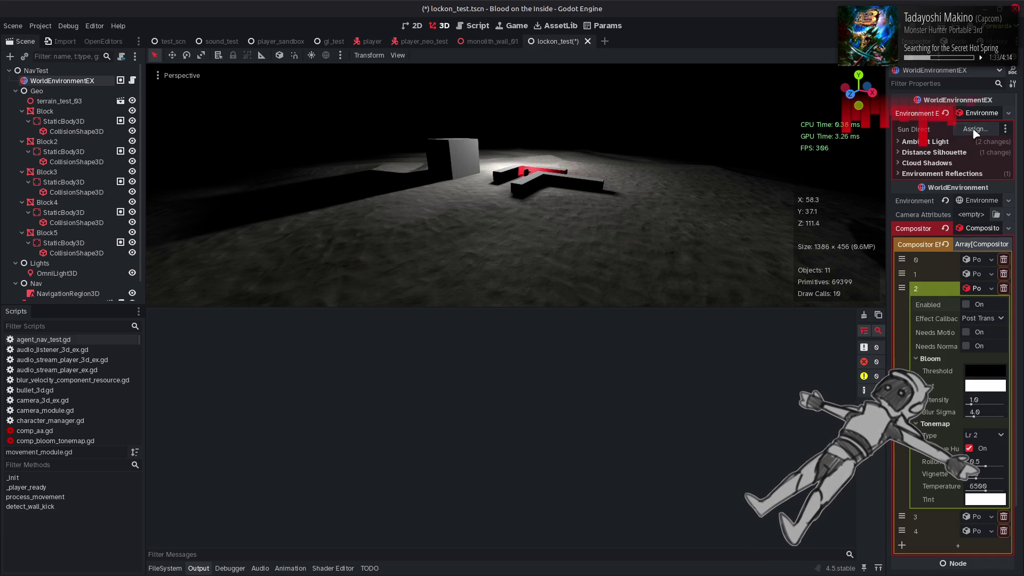
pyautogui.click(944, 142)
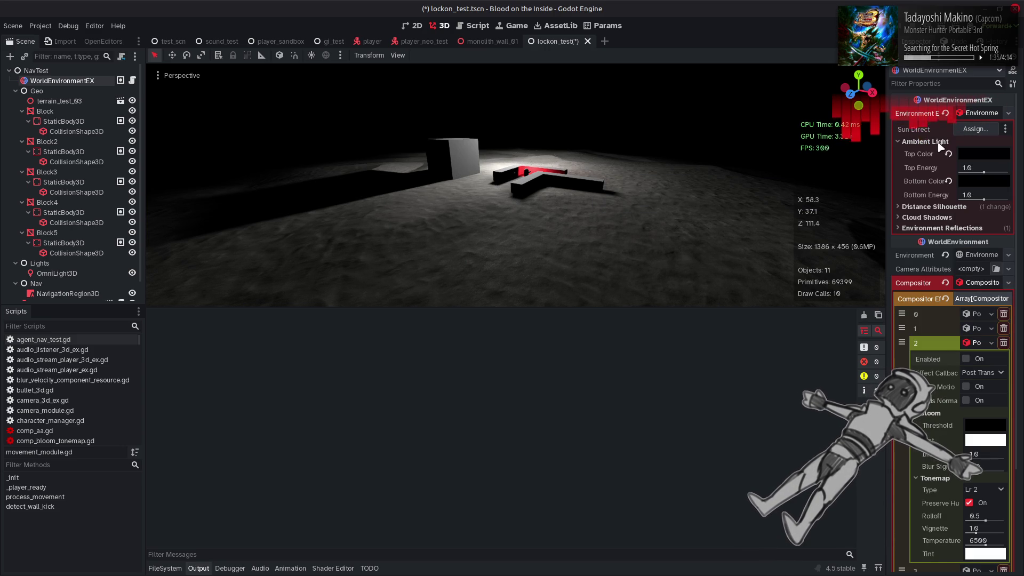
pyautogui.click(937, 143)
pyautogui.click(925, 164)
pyautogui.click(924, 163)
pyautogui.click(925, 163)
pyautogui.click(924, 164)
pyautogui.click(925, 164)
pyautogui.click(925, 164)
pyautogui.click(924, 164)
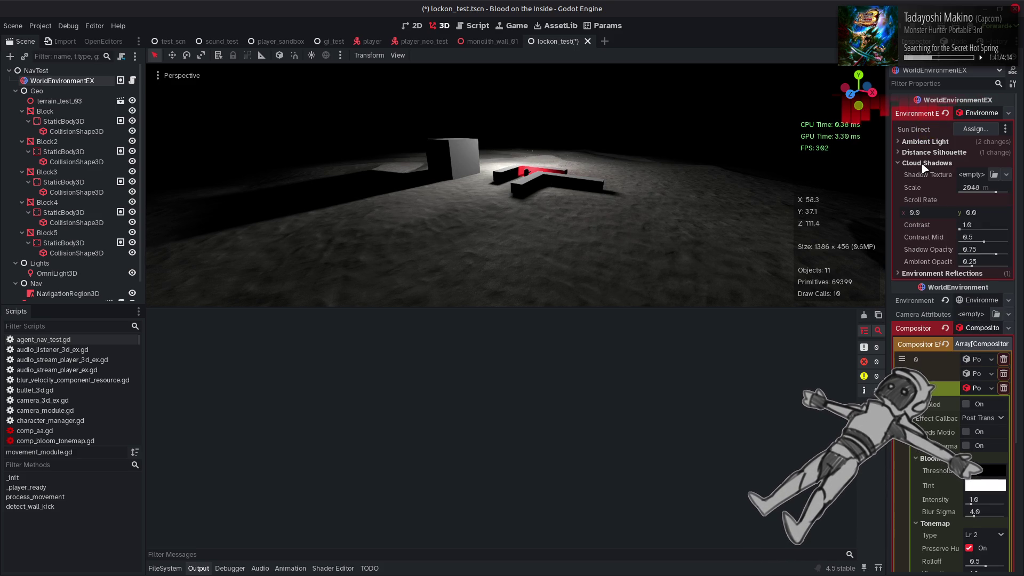
pyautogui.click(924, 164)
# Review the Distance Silhouette and Ambient Light sections, then save lockon_test.tscn.
pyautogui.click(925, 154)
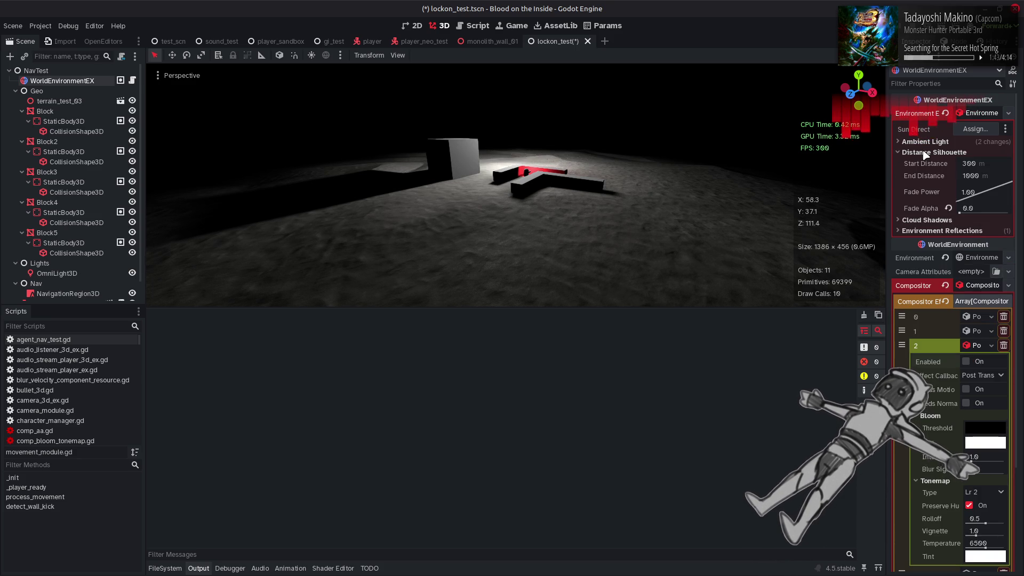
pyautogui.click(925, 153)
pyautogui.click(926, 142)
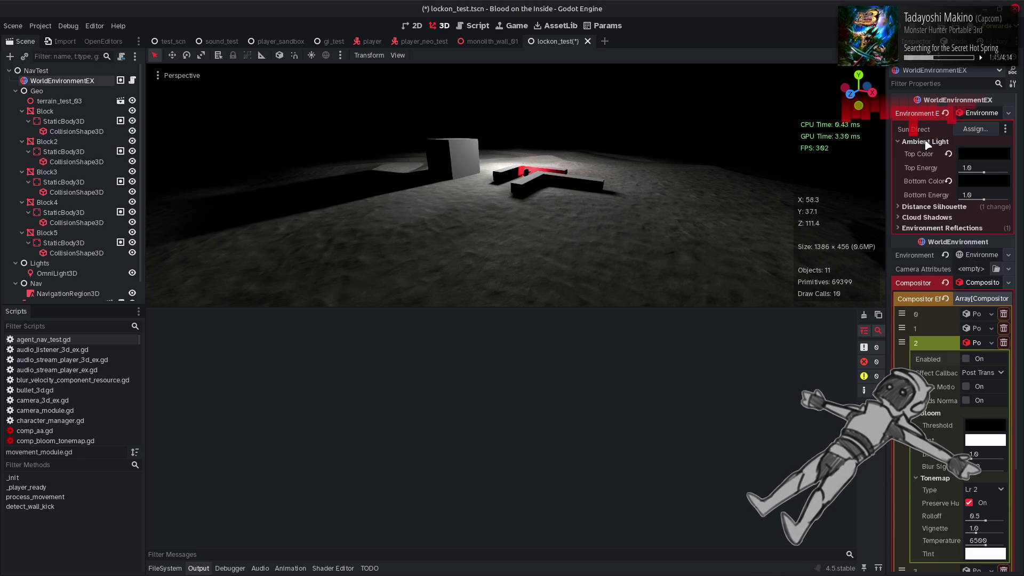
pyautogui.click(926, 143)
pyautogui.click(925, 153)
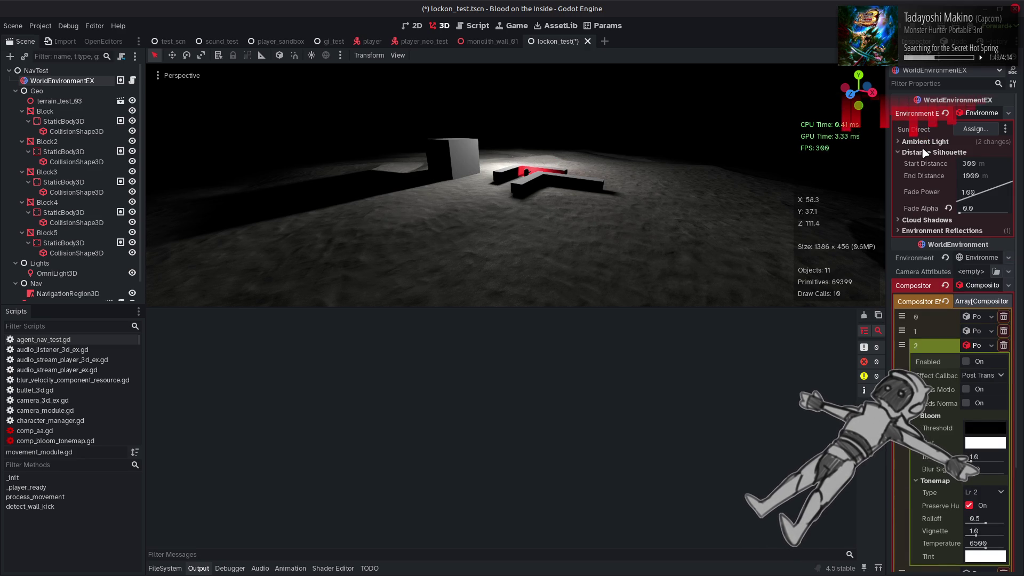
pyautogui.click(925, 154)
pyautogui.click(925, 142)
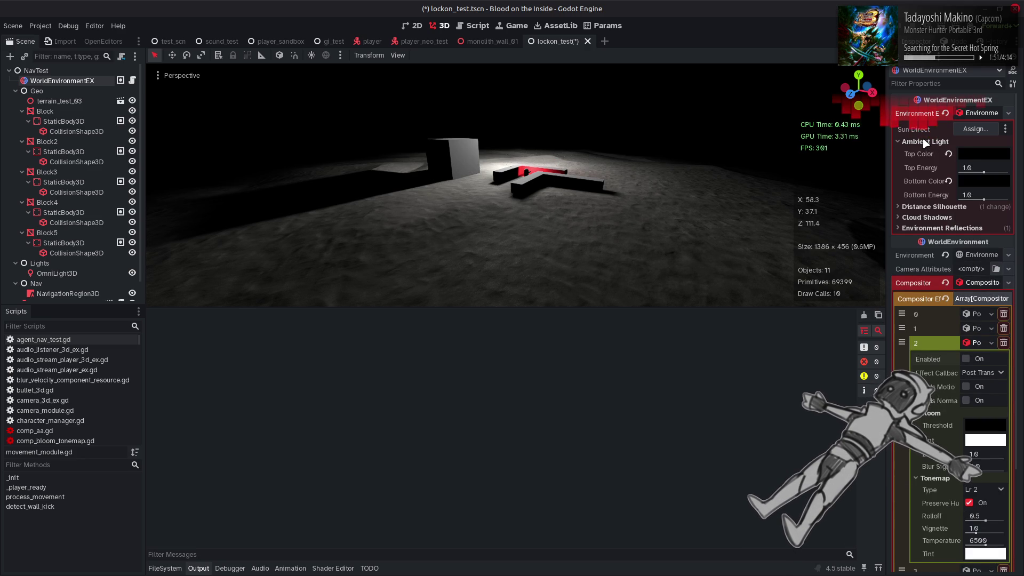
pyautogui.click(925, 142)
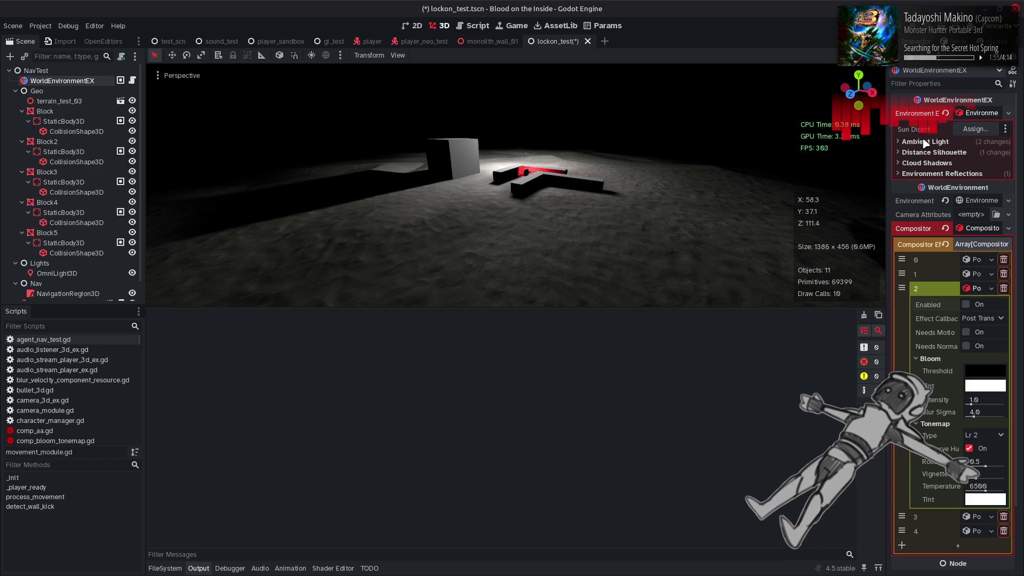
pyautogui.moveTo(938, 331)
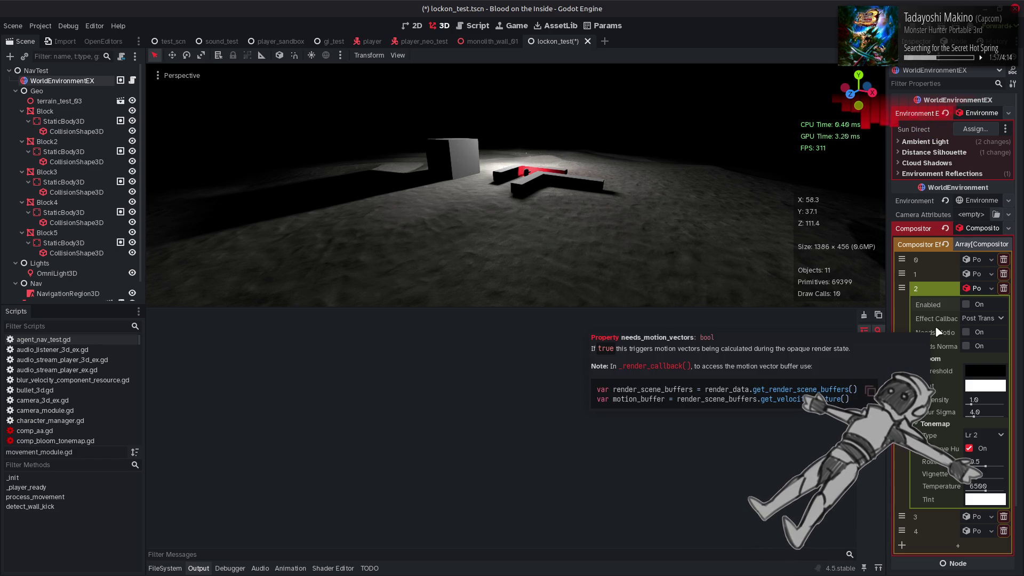
pyautogui.moveTo(925, 421)
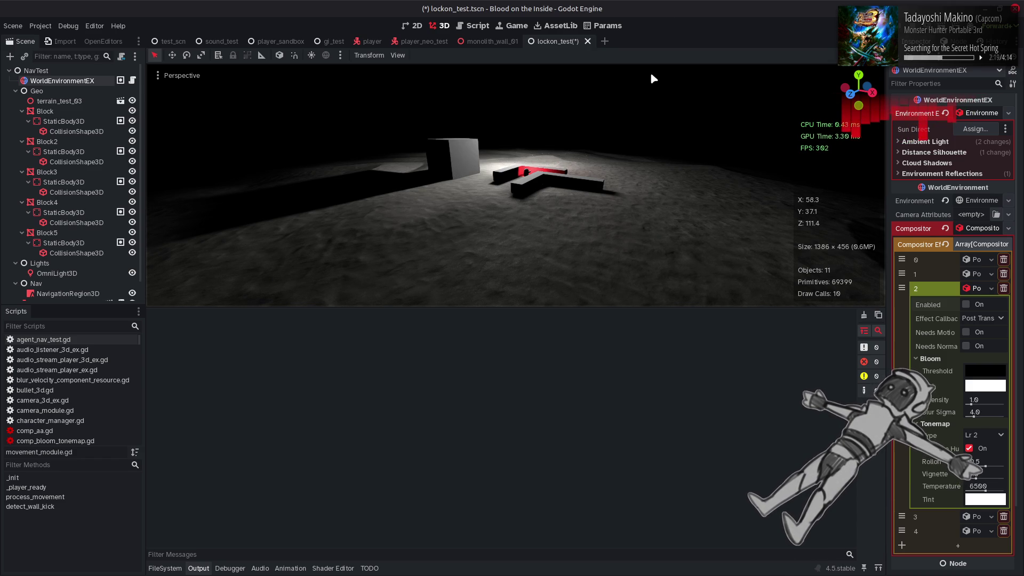
pyautogui.hotkey('ctrl', 's')
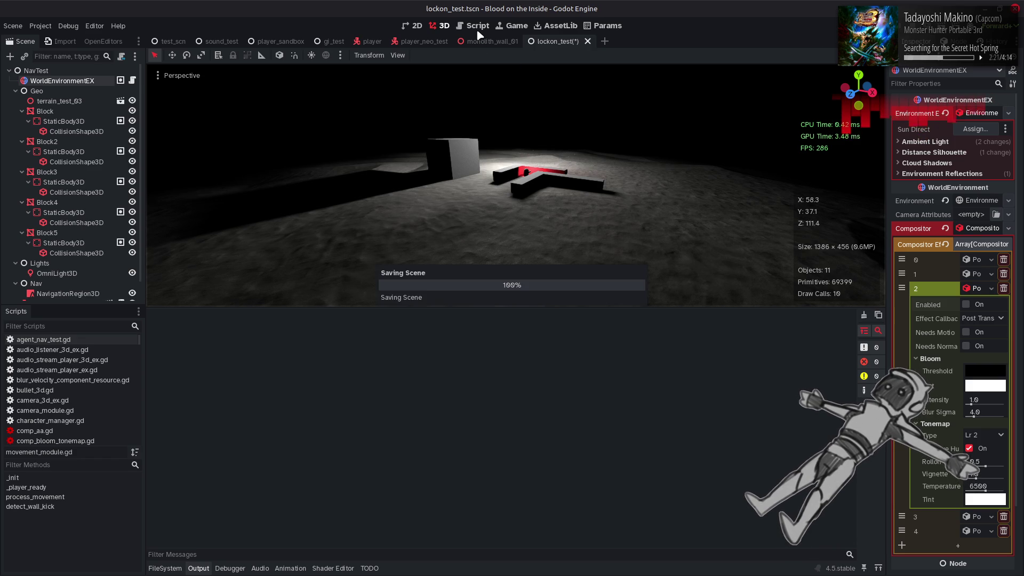
# Open comp_bloom_tonemap.gd in the script editor with the Output panel hidden.
pyautogui.click(475, 27)
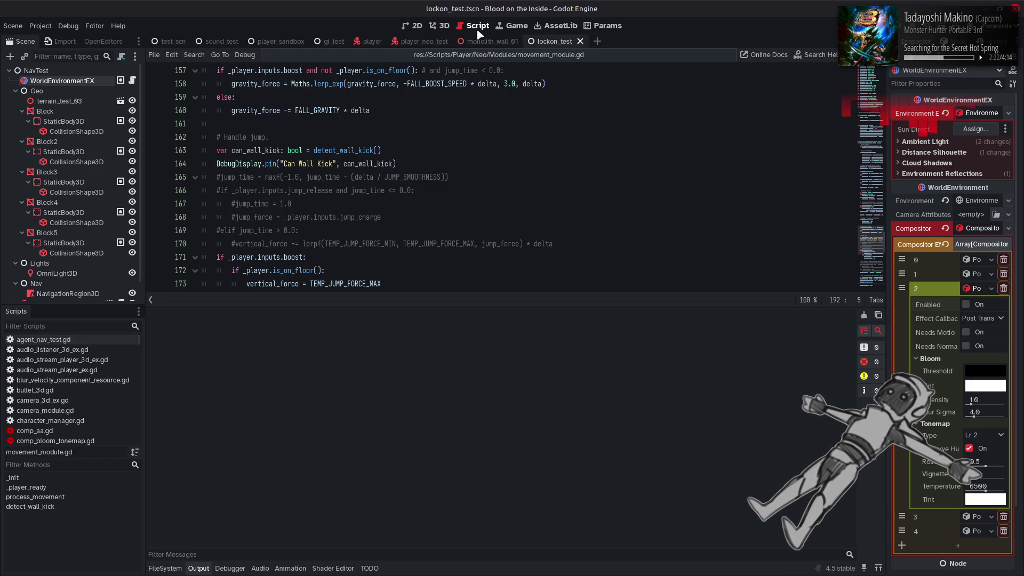
pyautogui.click(201, 568)
pyautogui.click(80, 441)
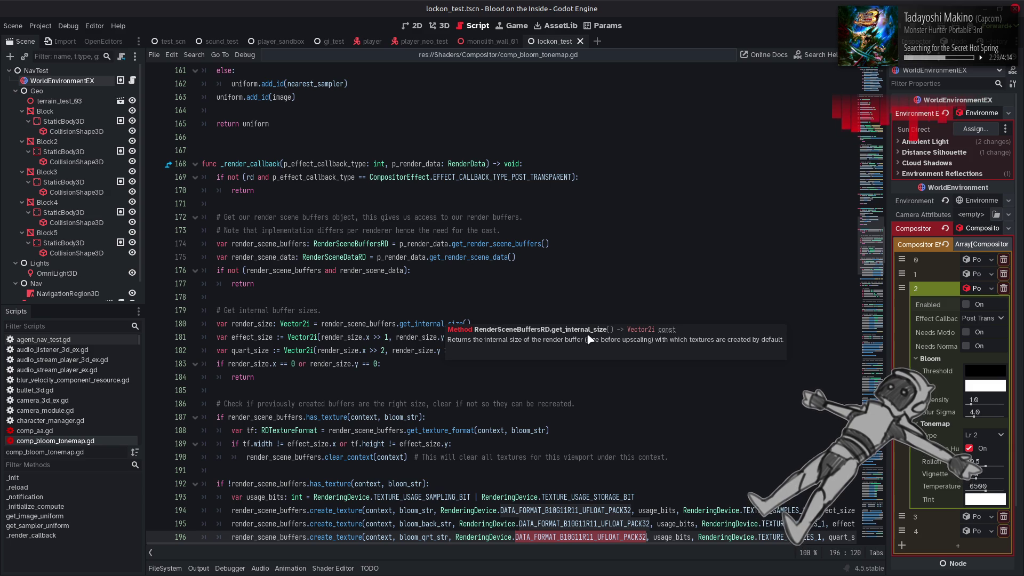
# Read through the script's reload, cleanup and compute-initialization code, then return to 3D view.
pyautogui.scroll(-3, 642, 386)
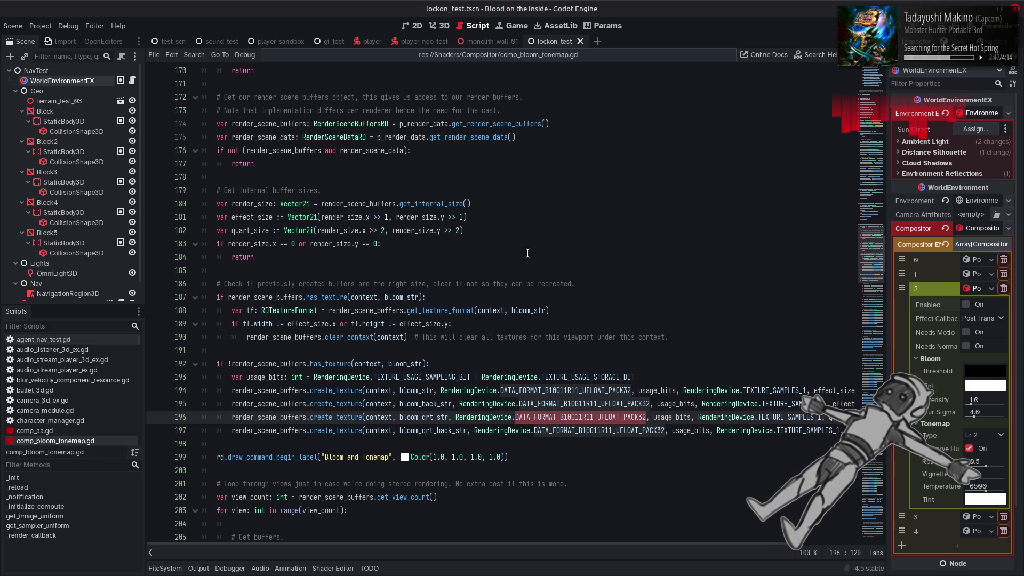
pyautogui.scroll(2, 528, 253)
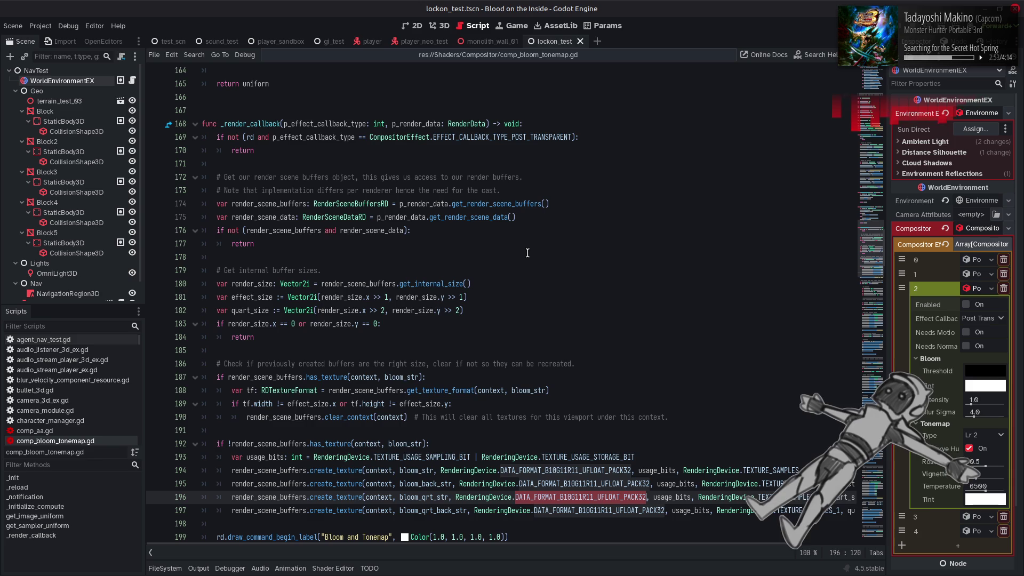
pyautogui.click(870, 75)
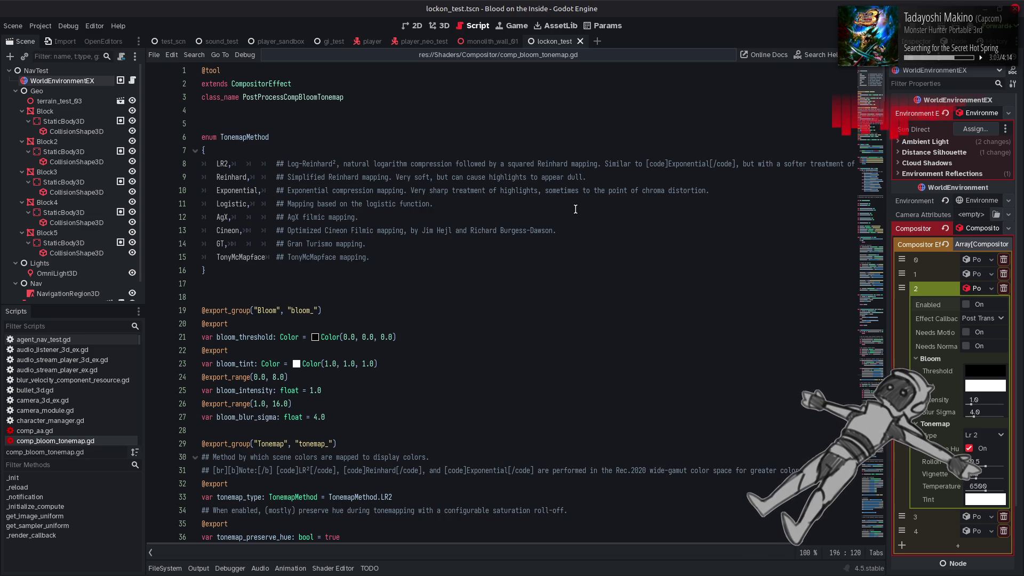
pyautogui.scroll(-5, 575, 209)
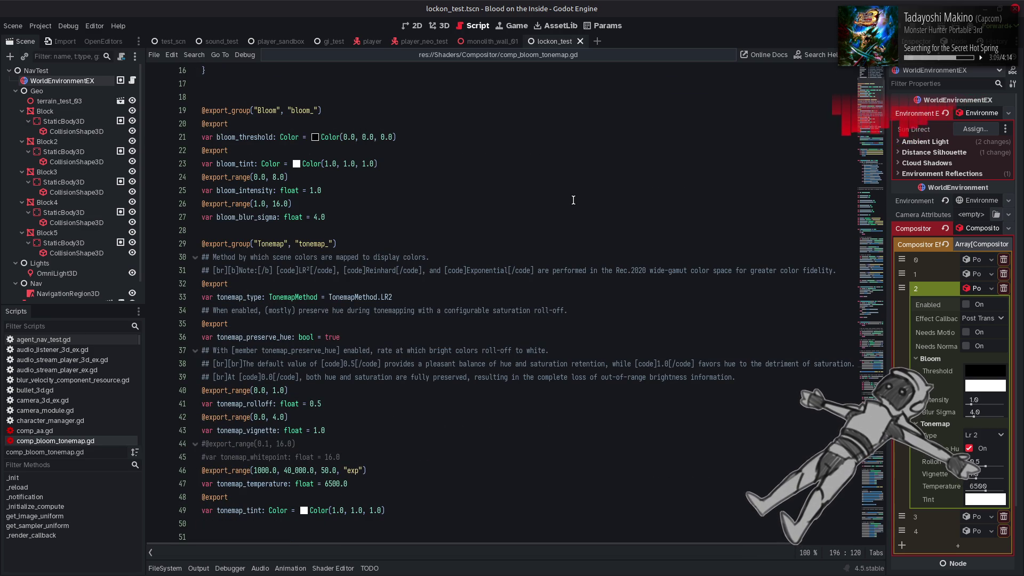
pyautogui.scroll(-11, 573, 200)
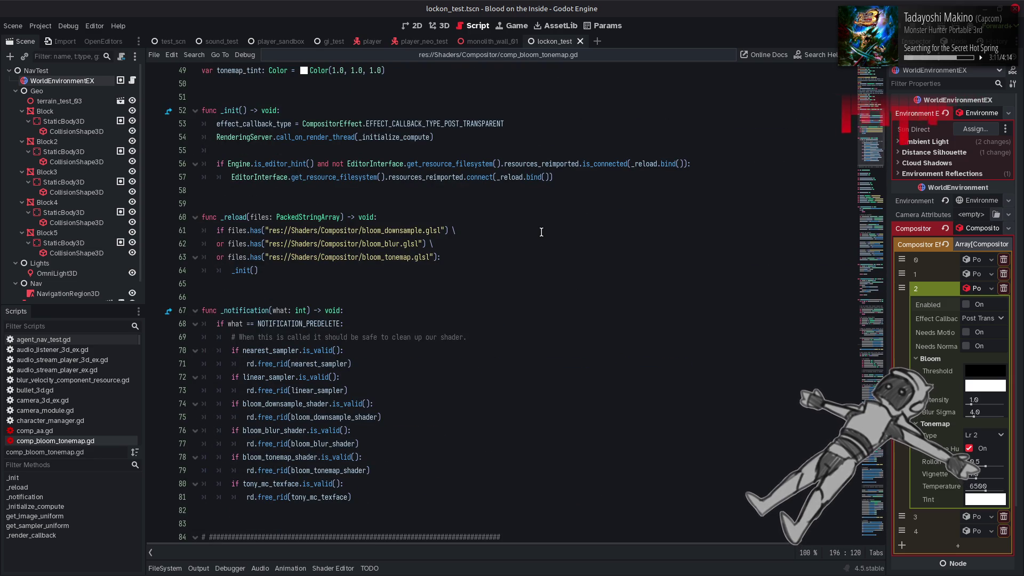
pyautogui.scroll(-4, 541, 232)
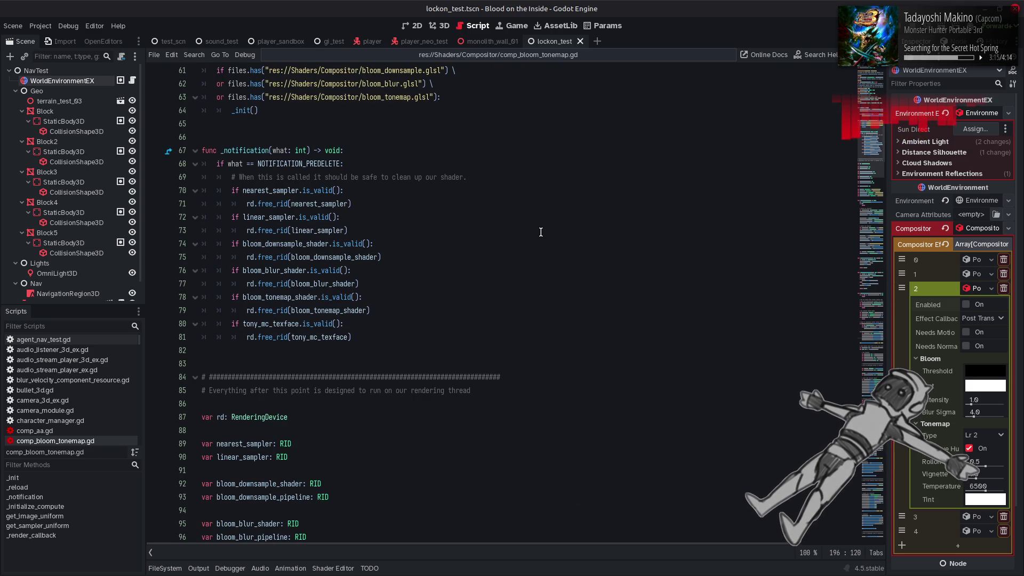
pyautogui.scroll(-9, 541, 232)
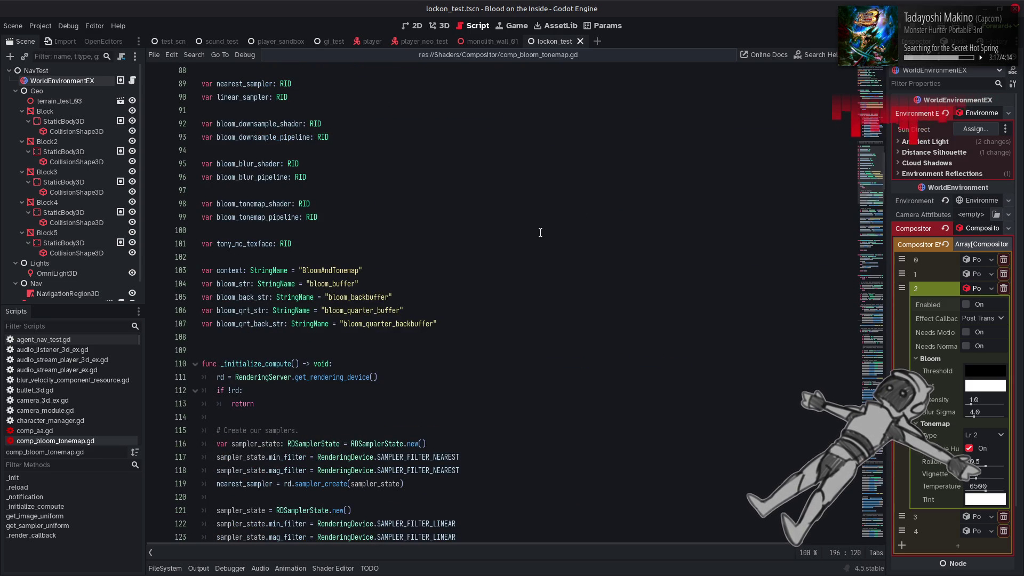
pyautogui.scroll(-4, 540, 232)
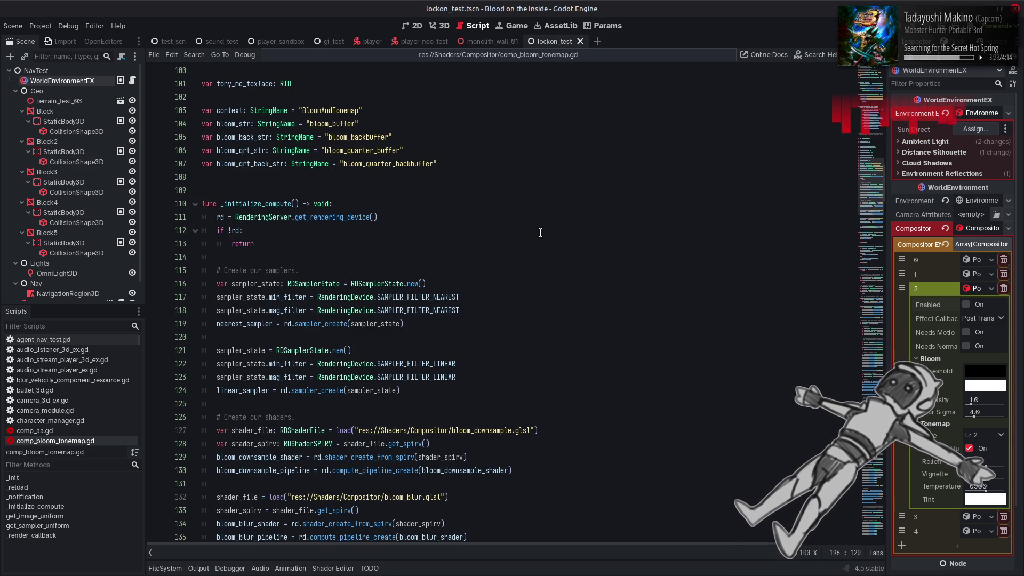
pyautogui.click(443, 27)
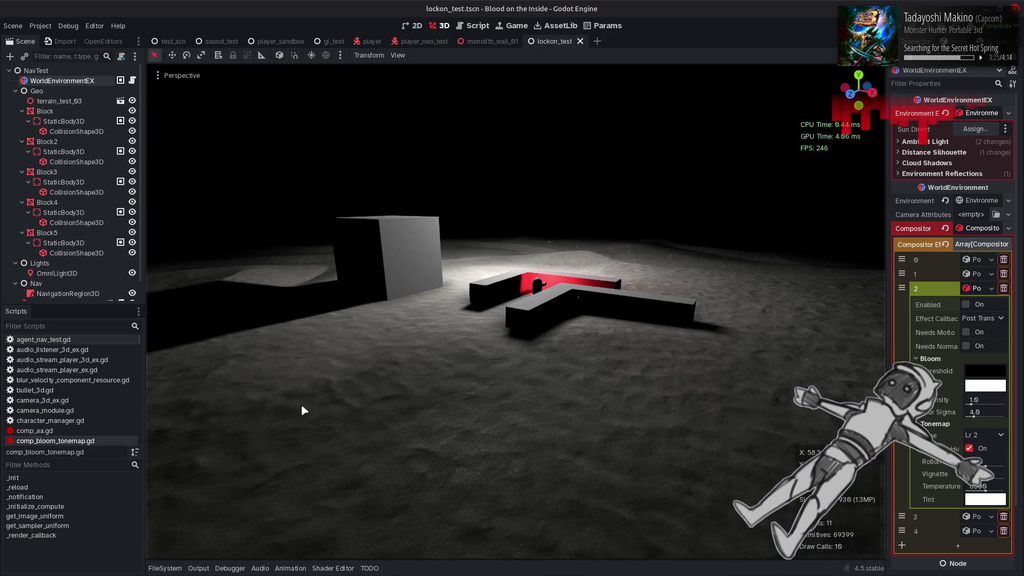
# Read the repeated uniform-set and texture errors in Output, then switch to the FileSystem dock.
pyautogui.click(198, 568)
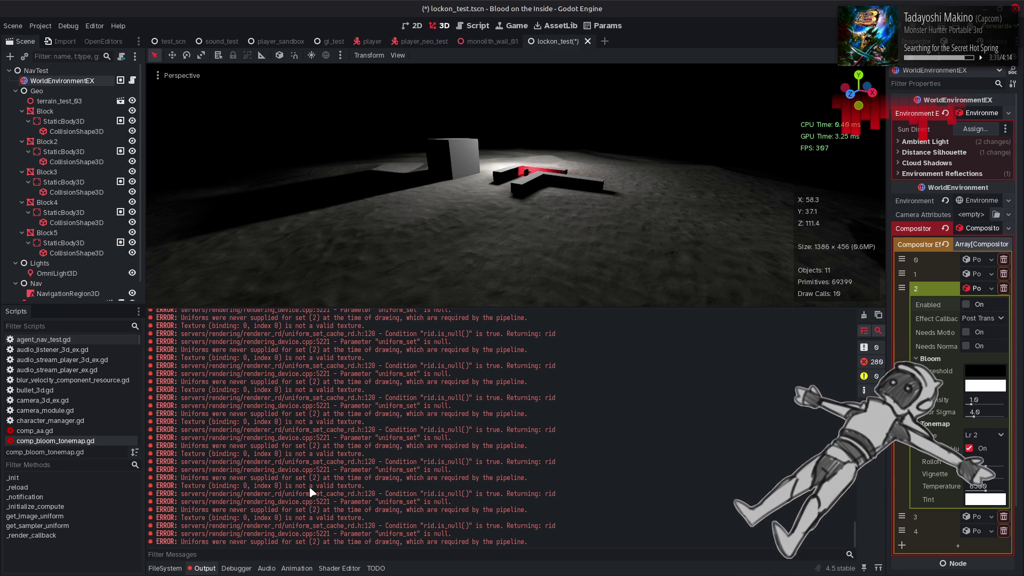
pyautogui.moveTo(190, 483); pyautogui.dragTo(367, 478)
pyautogui.click(408, 478)
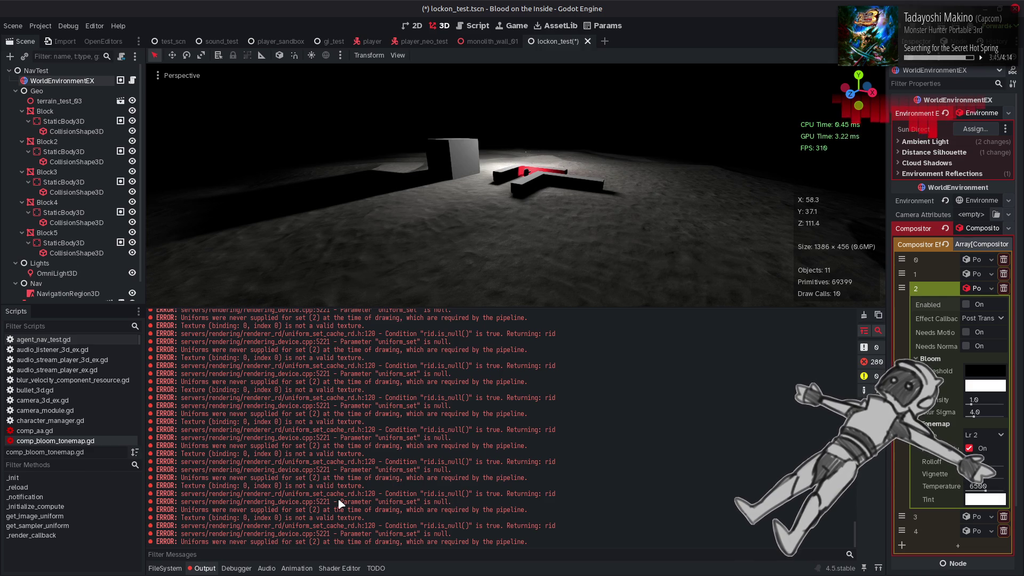
pyautogui.moveTo(194, 491); pyautogui.dragTo(368, 491)
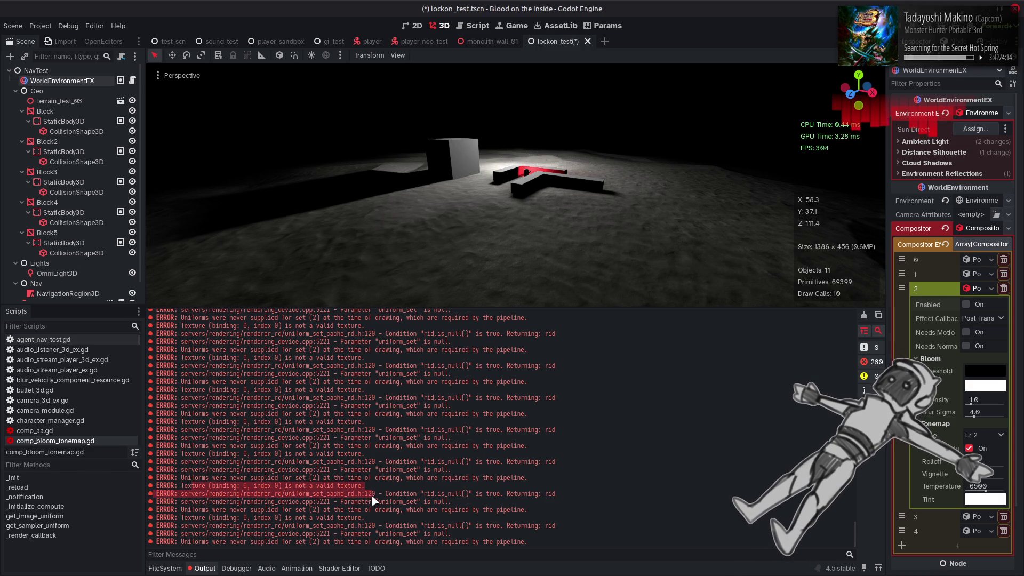
pyautogui.click(302, 488)
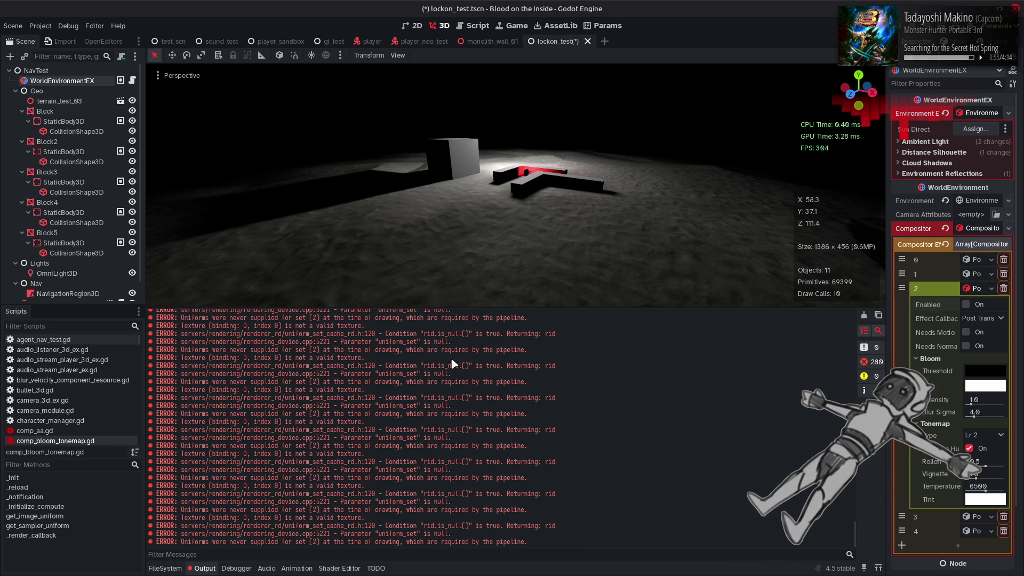
pyautogui.click(165, 567)
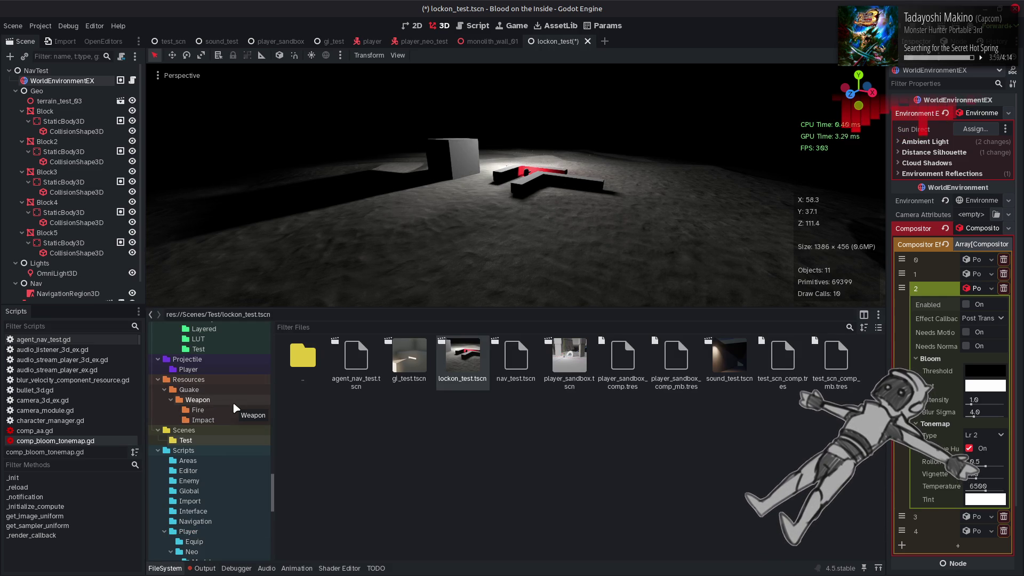
pyautogui.scroll(-5, 232, 402)
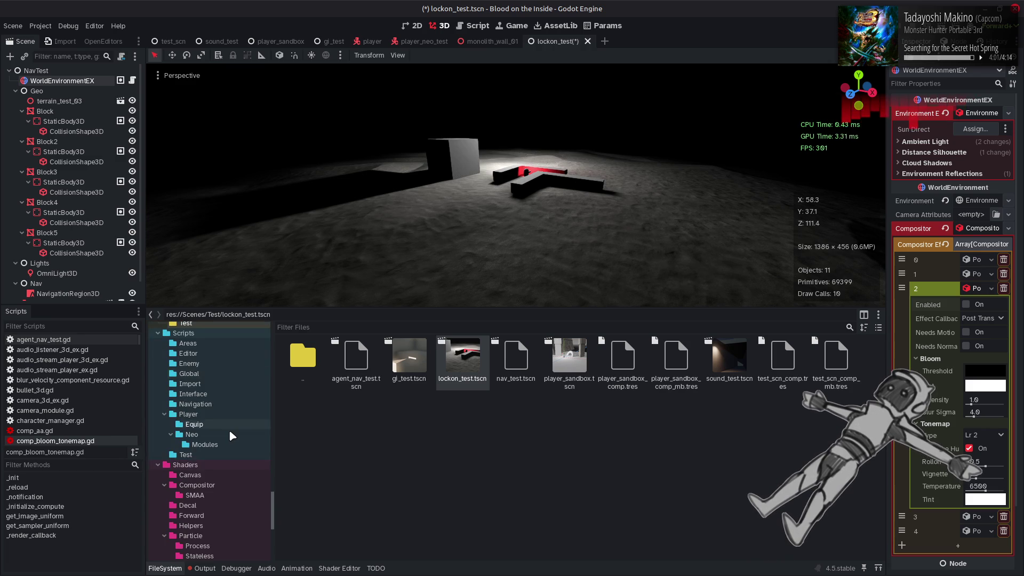
# Browse the LUTs folder and inspect the tony_mc_mapface.dds file and its import options.
pyautogui.click(206, 536)
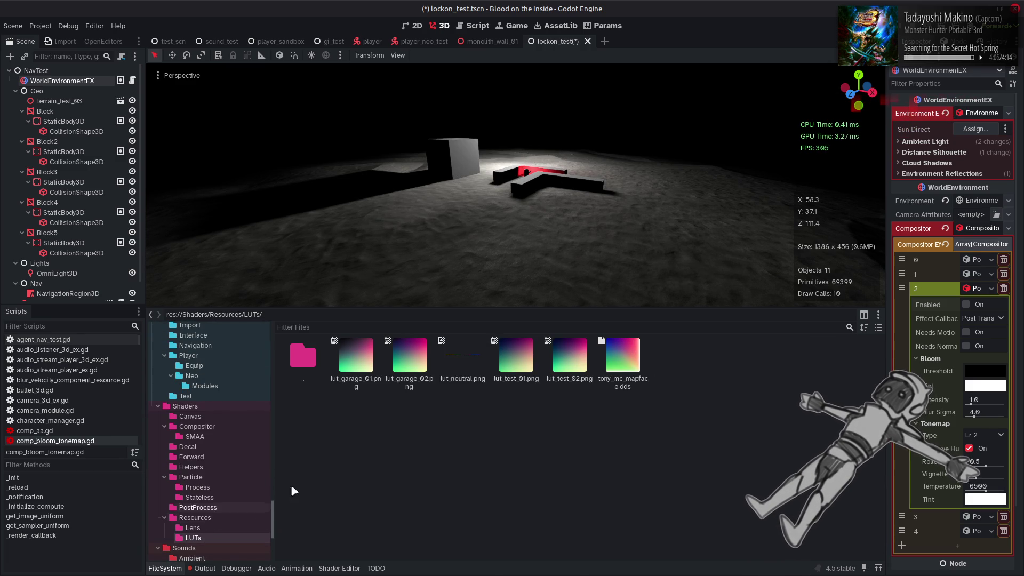
pyautogui.click(639, 356)
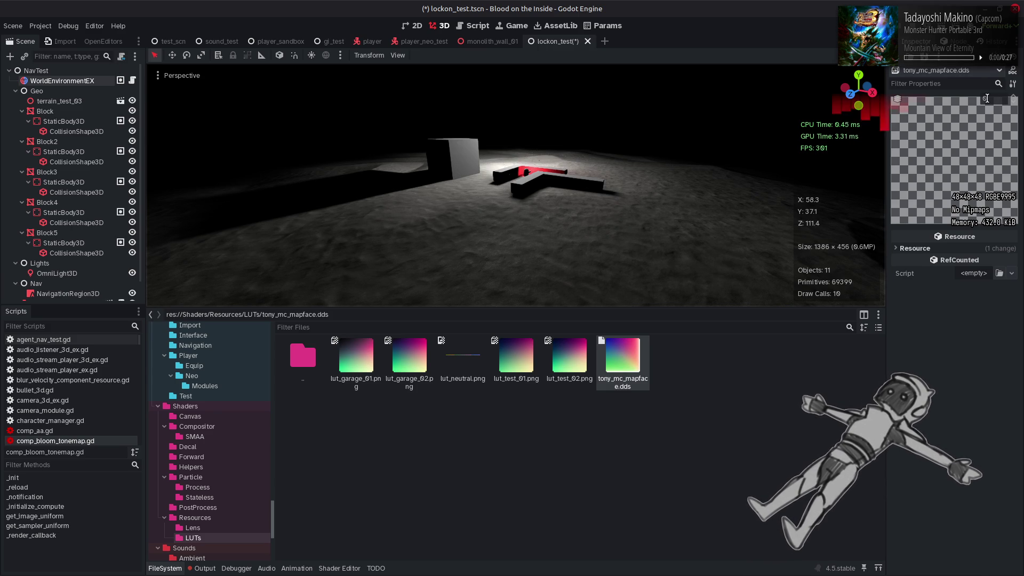
pyautogui.click(68, 42)
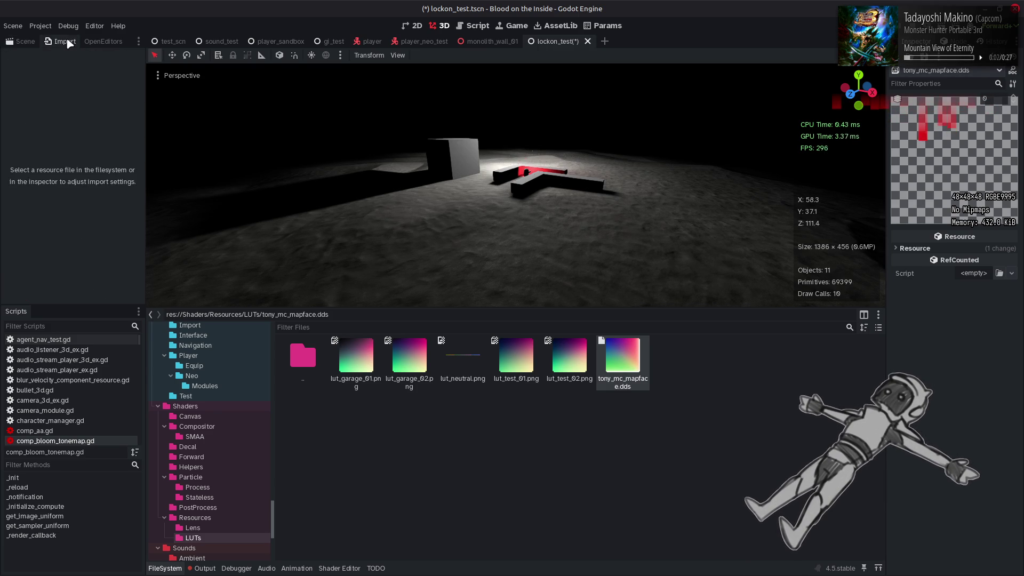
pyautogui.click(104, 41)
pyautogui.click(34, 42)
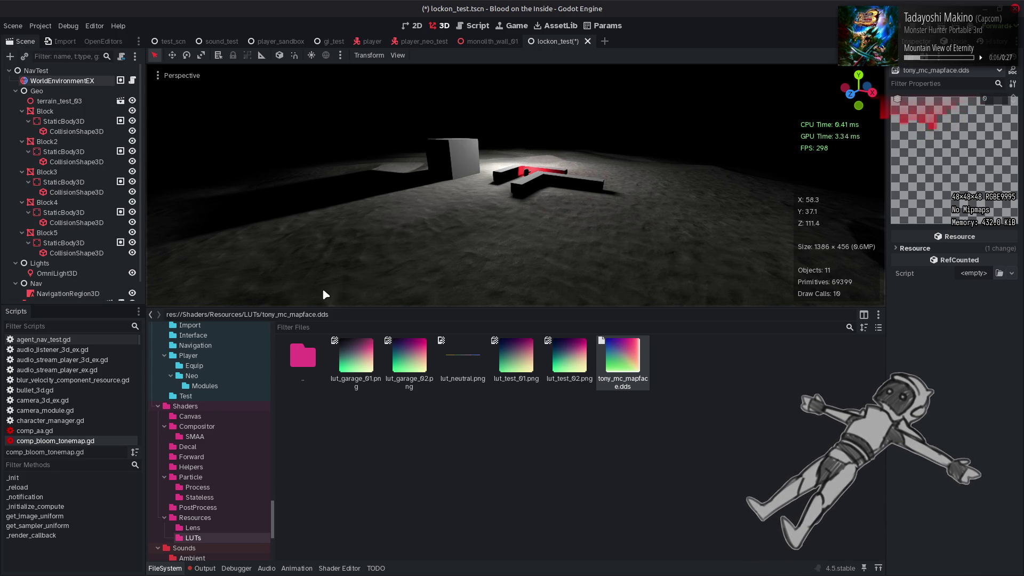
pyautogui.rightClick(623, 351)
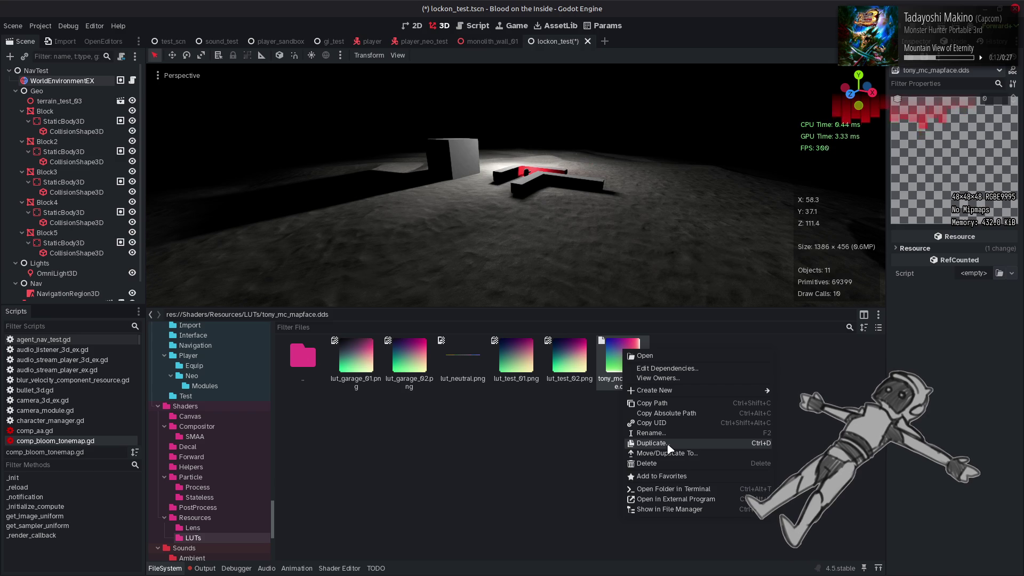
pyautogui.click(453, 435)
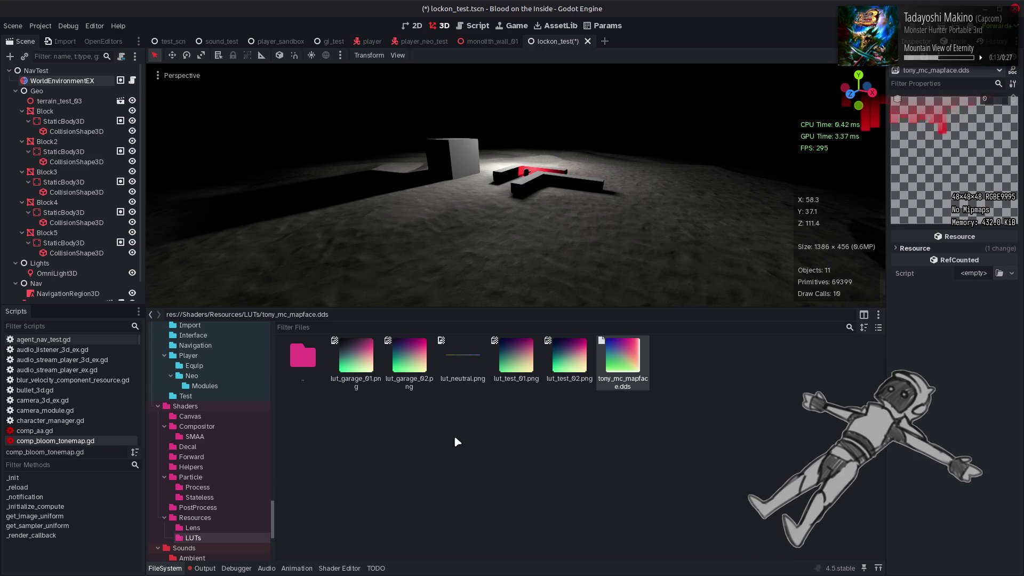
# Open the Resources/Lens folder and select WorldEnvironmentEX to show its compositor effects.
pyautogui.click(215, 516)
pyautogui.click(213, 527)
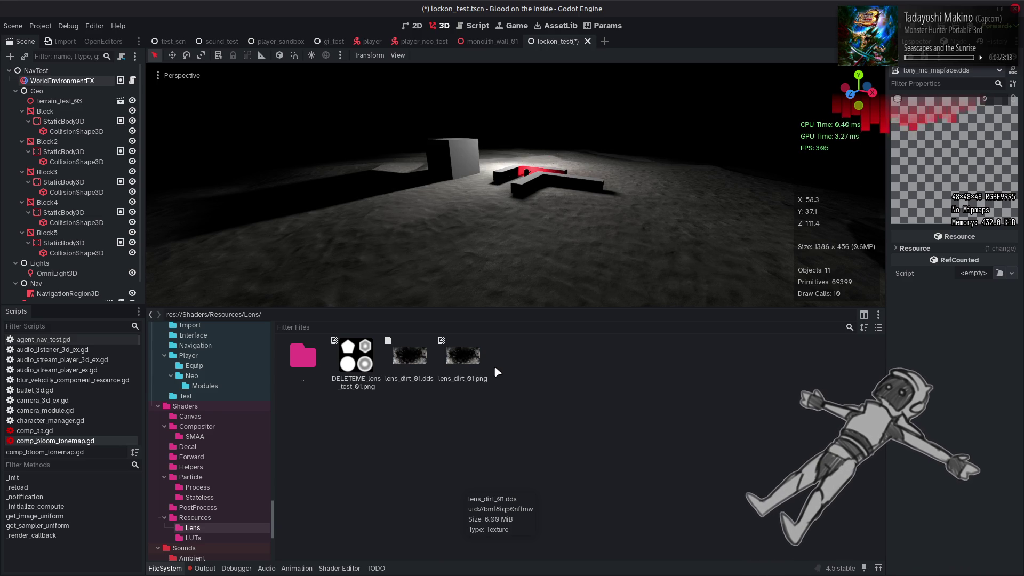
pyautogui.click(80, 81)
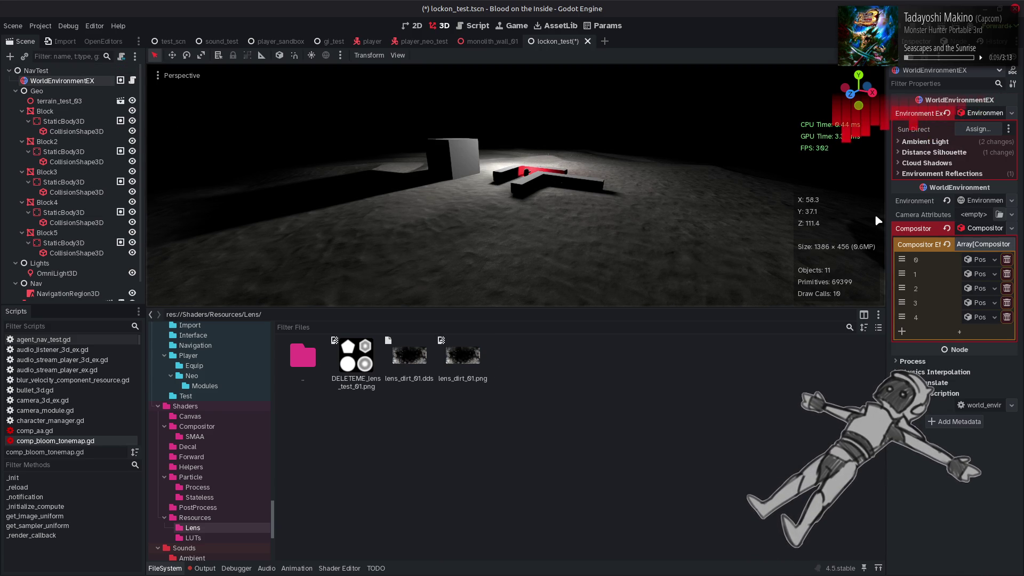
# Expand occlusion effect 0, toggle it off and back on, and clear the output log.
pyautogui.click(977, 274)
pyautogui.click(978, 260)
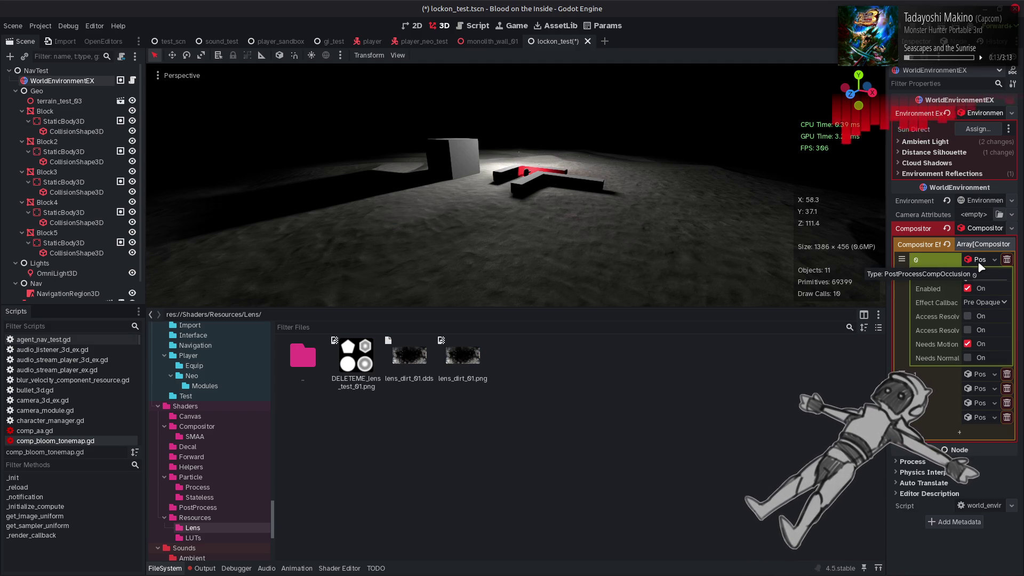
pyautogui.click(967, 288)
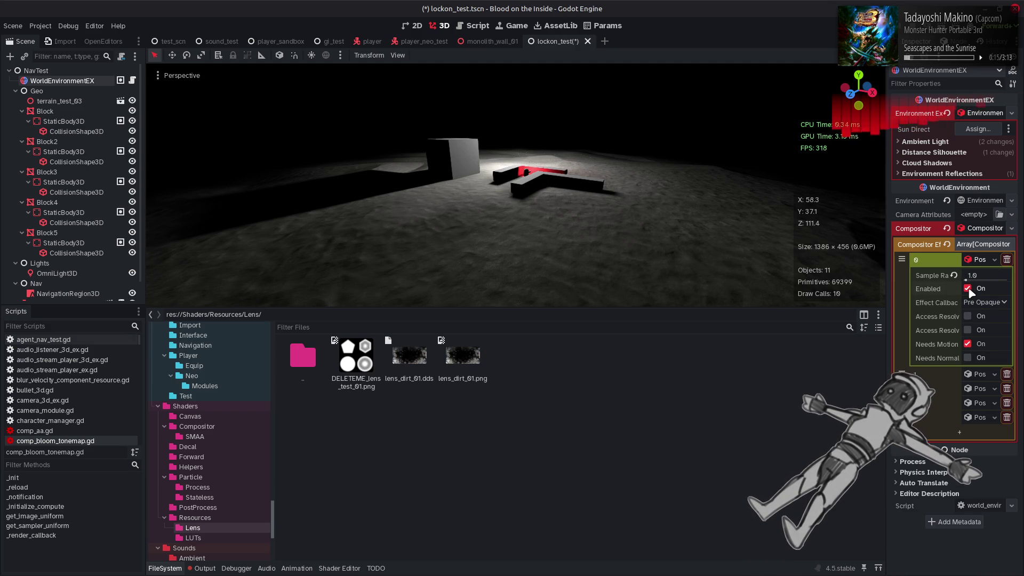
pyautogui.click(968, 289)
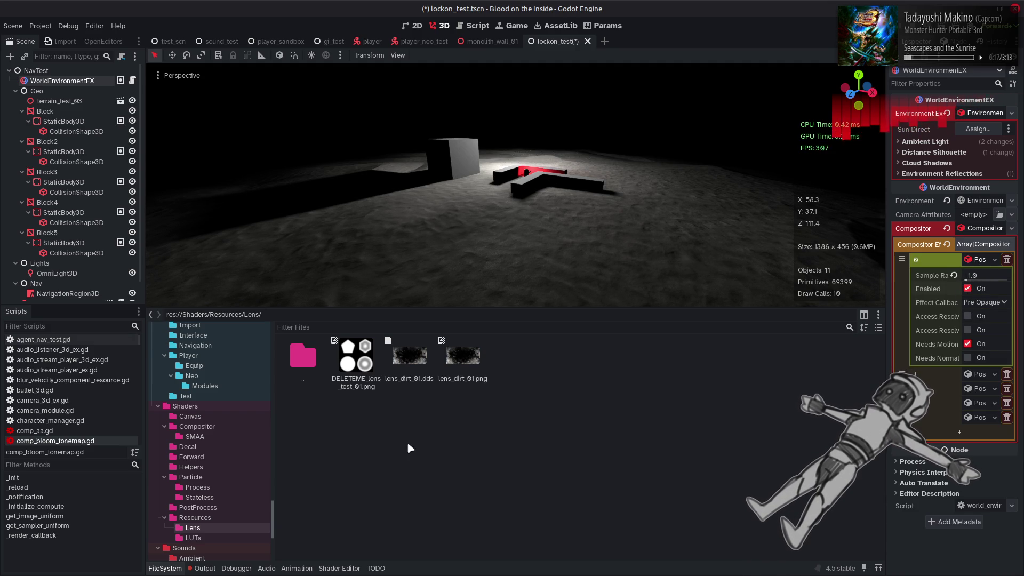
pyautogui.click(211, 568)
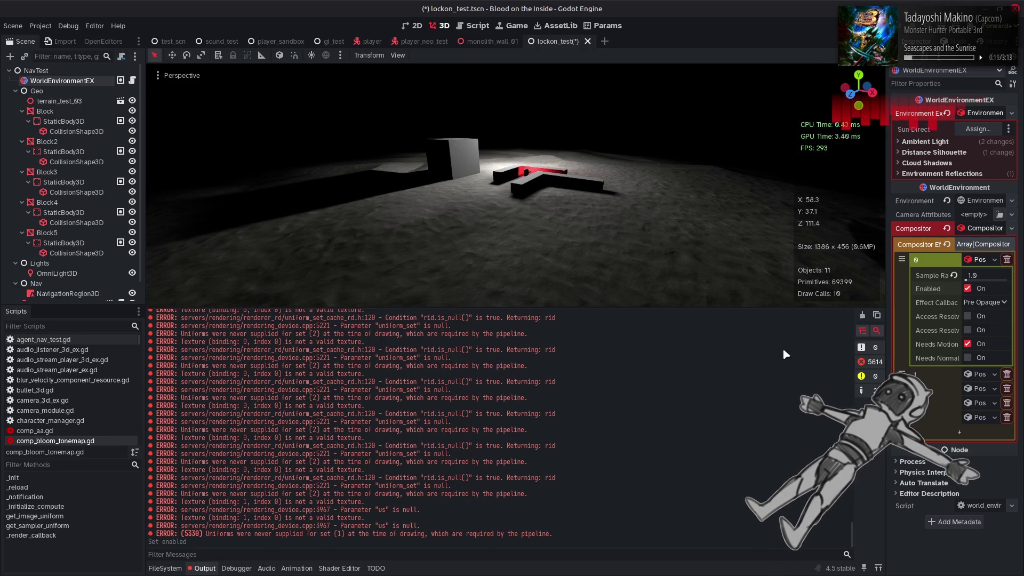
pyautogui.click(863, 315)
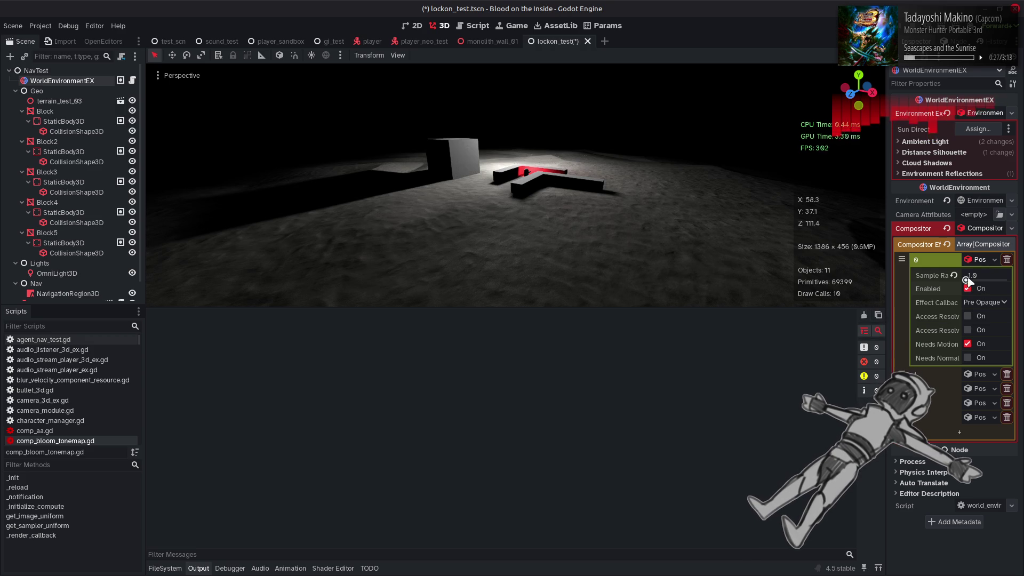
# Try occlusion Sample Radius values 1 and 5, settle on 2.0, and save lockon_test.tscn.
pyautogui.moveTo(971, 282)
pyautogui.mouseDown()
pyautogui.moveTo(1008, 281)
pyautogui.moveTo(959, 282)
pyautogui.mouseUp()
pyautogui.click(987, 275)
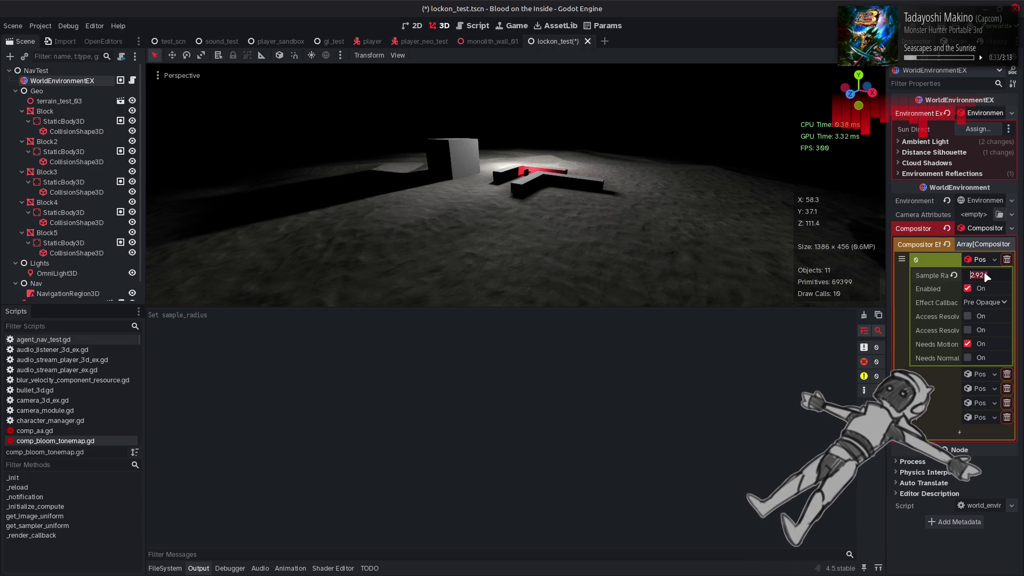
pyautogui.write('1')
pyautogui.press('Return')
pyautogui.click(983, 273)
pyautogui.write('5')
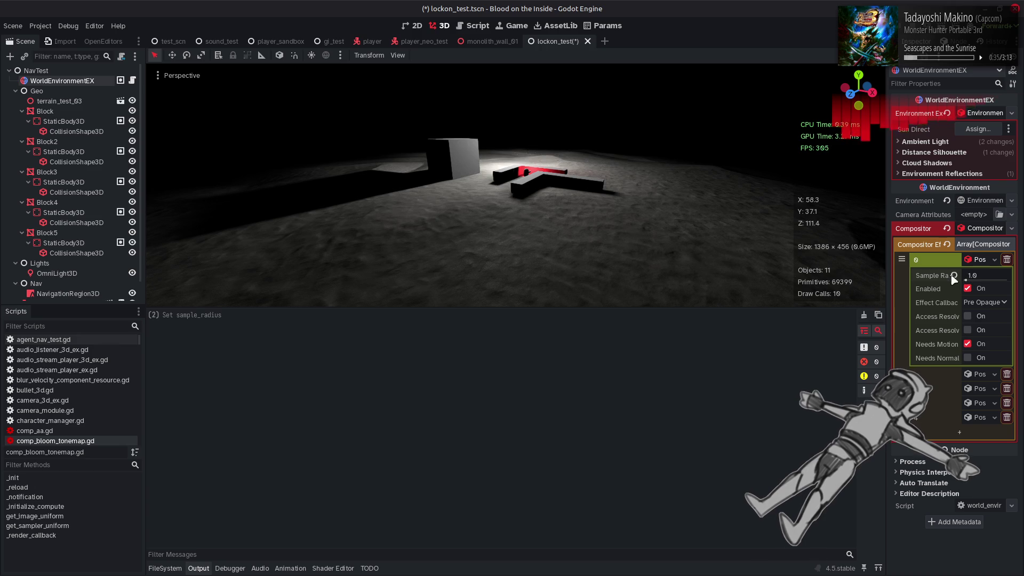
pyautogui.press('Return')
pyautogui.click(986, 274)
pyautogui.write('2')
pyautogui.press('Return')
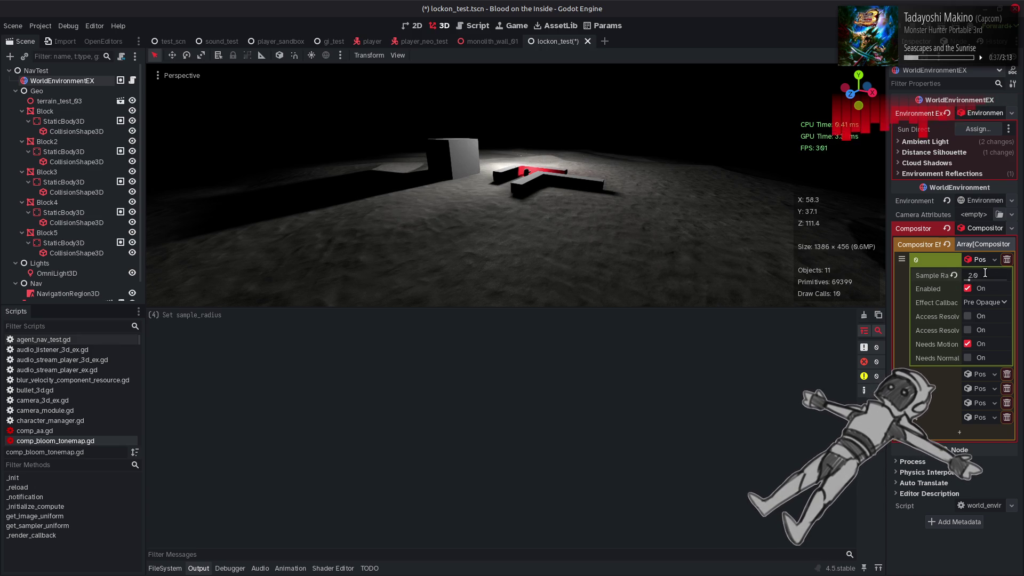
pyautogui.hotkey('ctrl', 's')
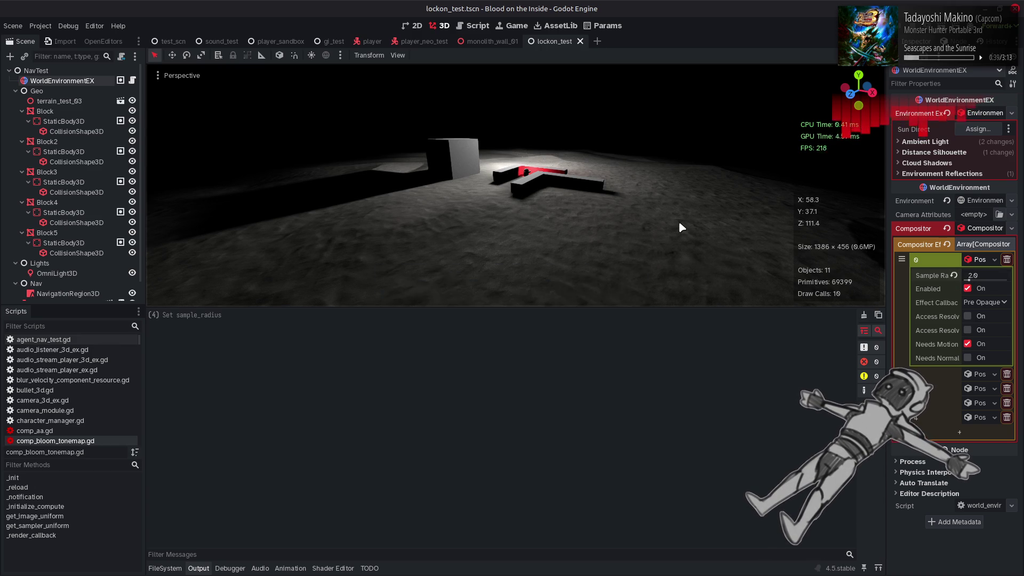
# Collapse the occlusion effect and expand the bloom/tonemap effect's settings instead.
pyautogui.click(980, 260)
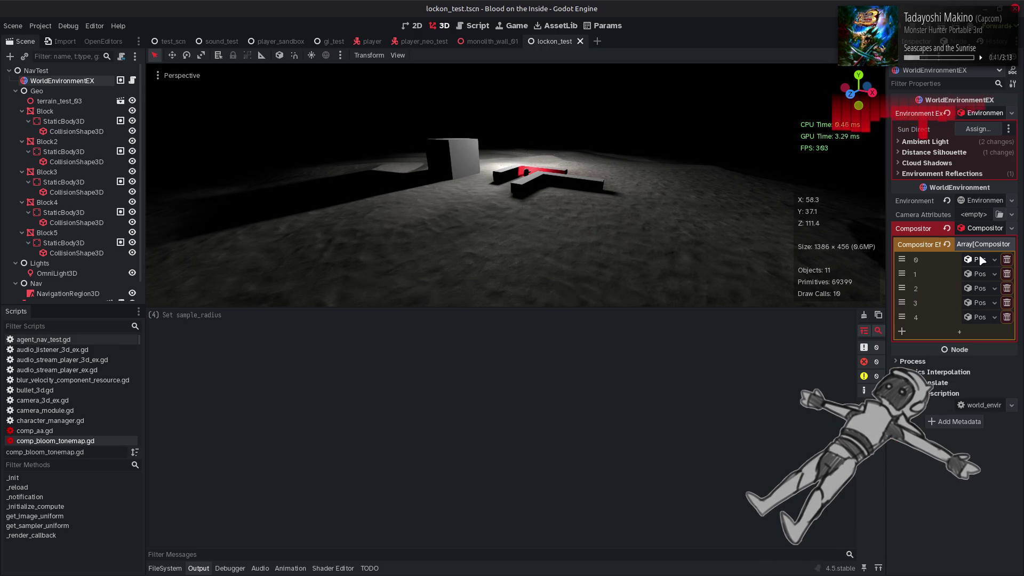
pyautogui.click(980, 274)
pyautogui.click(980, 274)
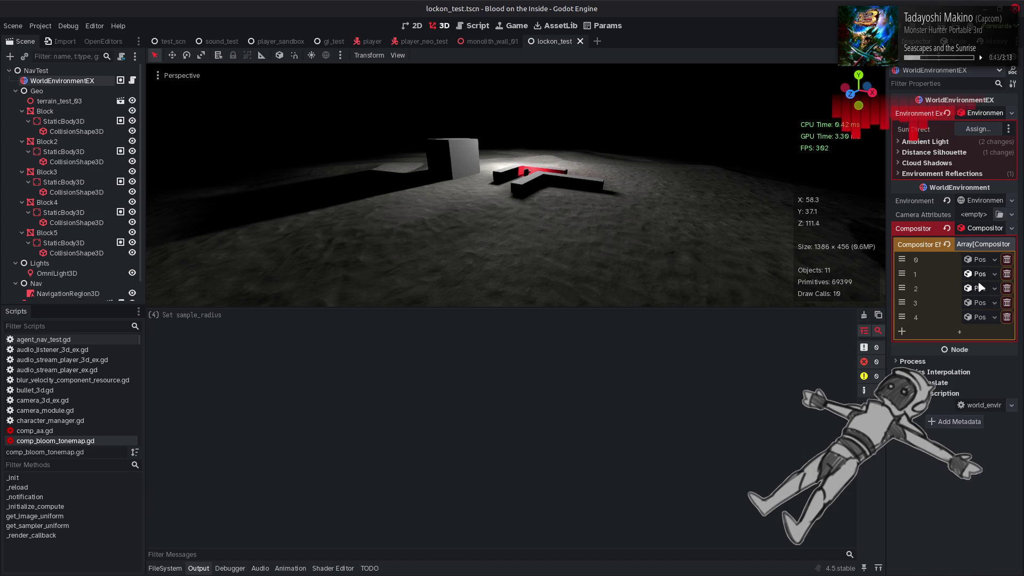
pyautogui.click(981, 289)
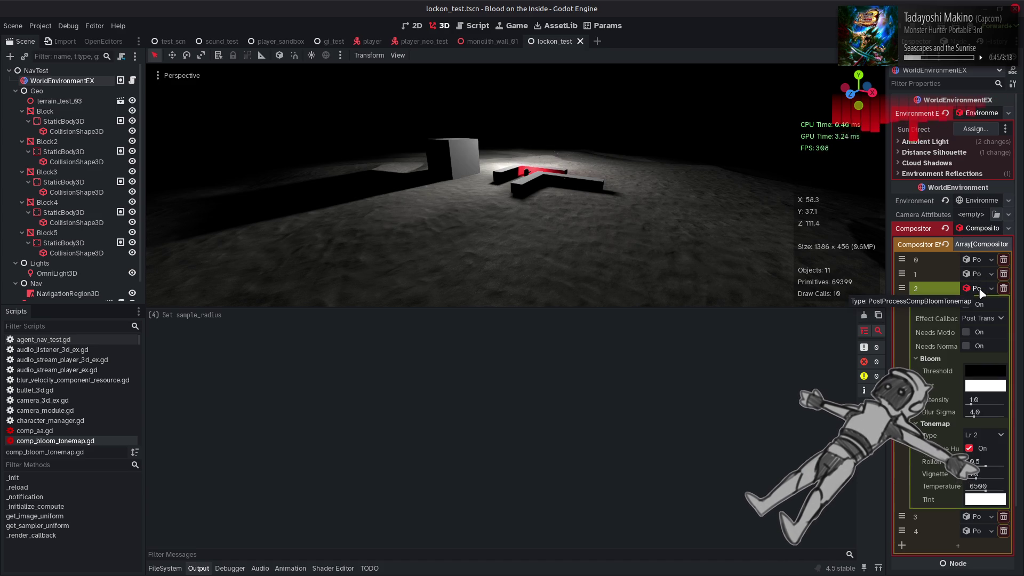
pyautogui.hotkey('alt', 'Tab')
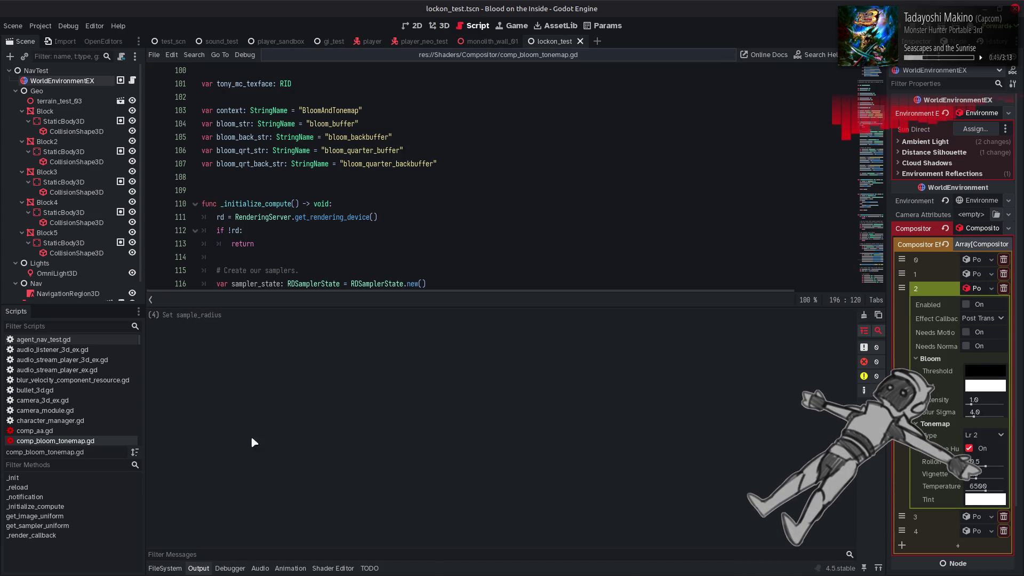
# Search comp_bloom_tonemap.gd for tony_mc_texface and follow it to the sampler uniform on line 431.
pyautogui.click(199, 568)
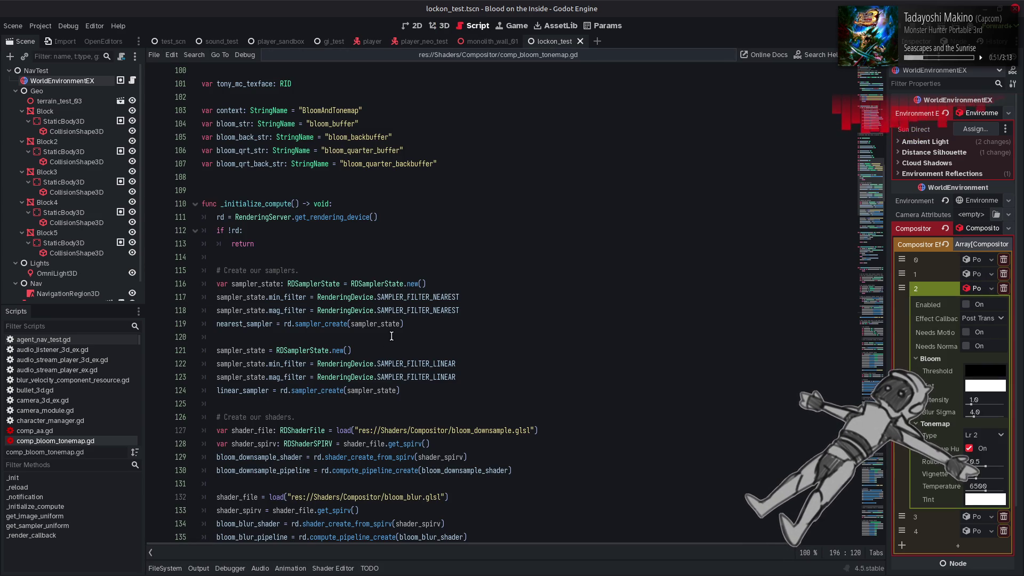
pyautogui.scroll(-4, 486, 337)
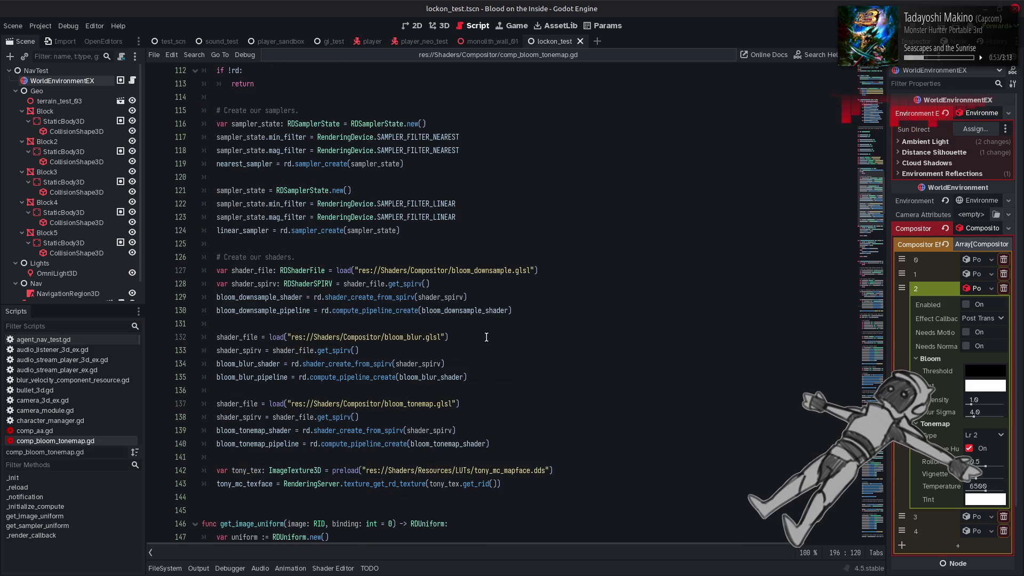
pyautogui.scroll(-4, 486, 337)
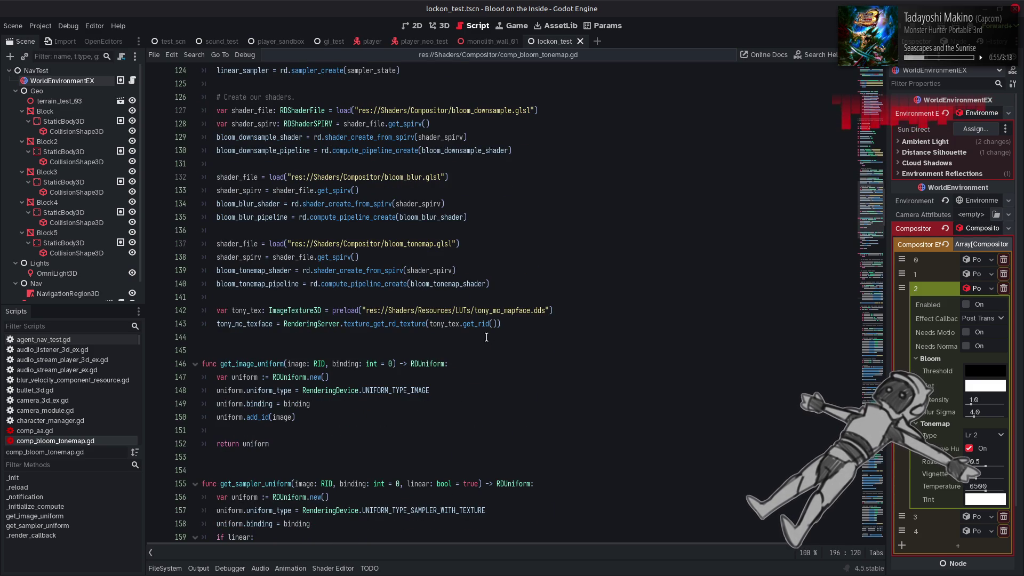
pyautogui.doubleClick(231, 325)
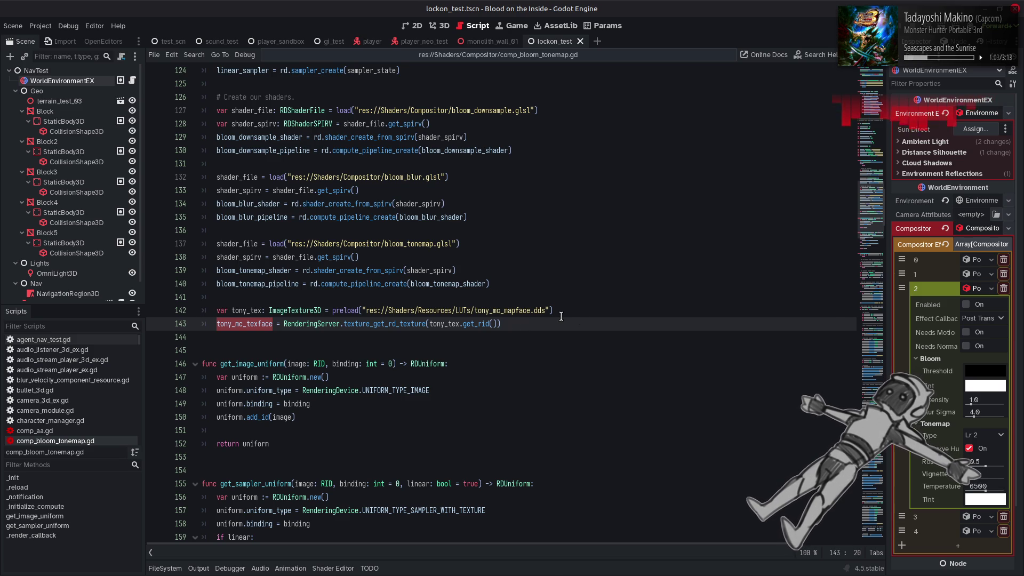
pyautogui.hotkey('ctrl', 'f')
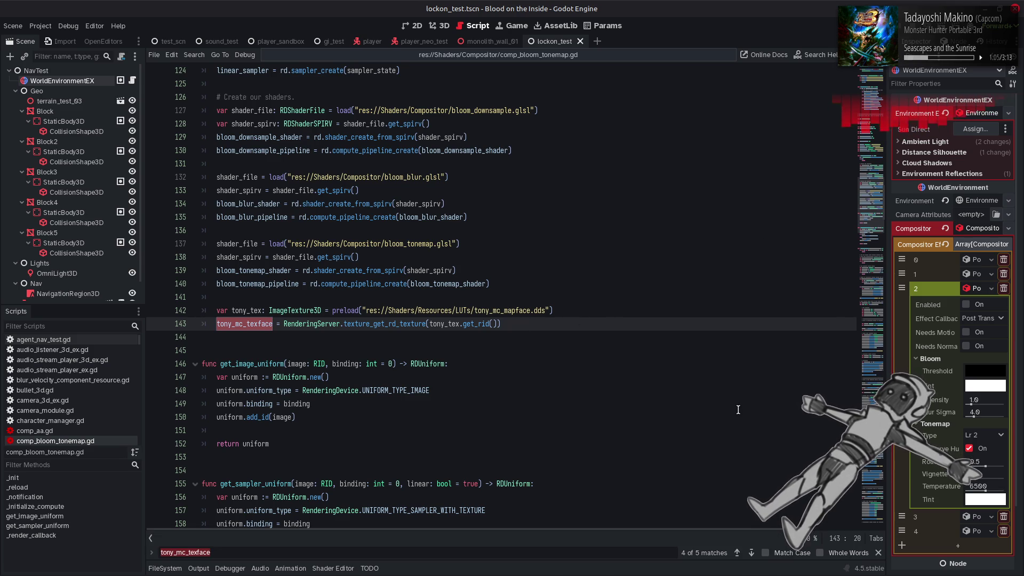
pyautogui.click(751, 553)
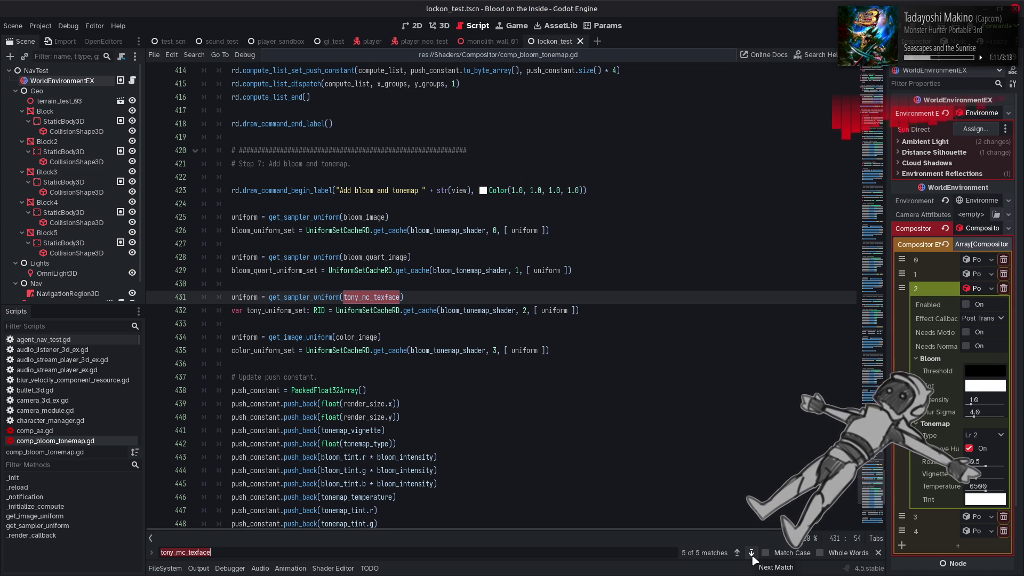
pyautogui.click(878, 553)
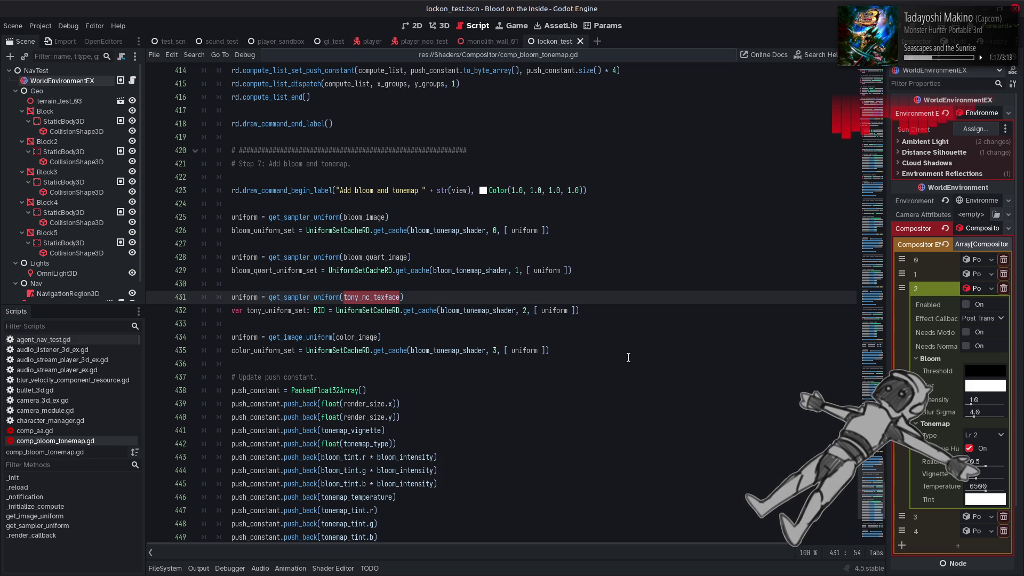
pyautogui.scroll(-3, 628, 357)
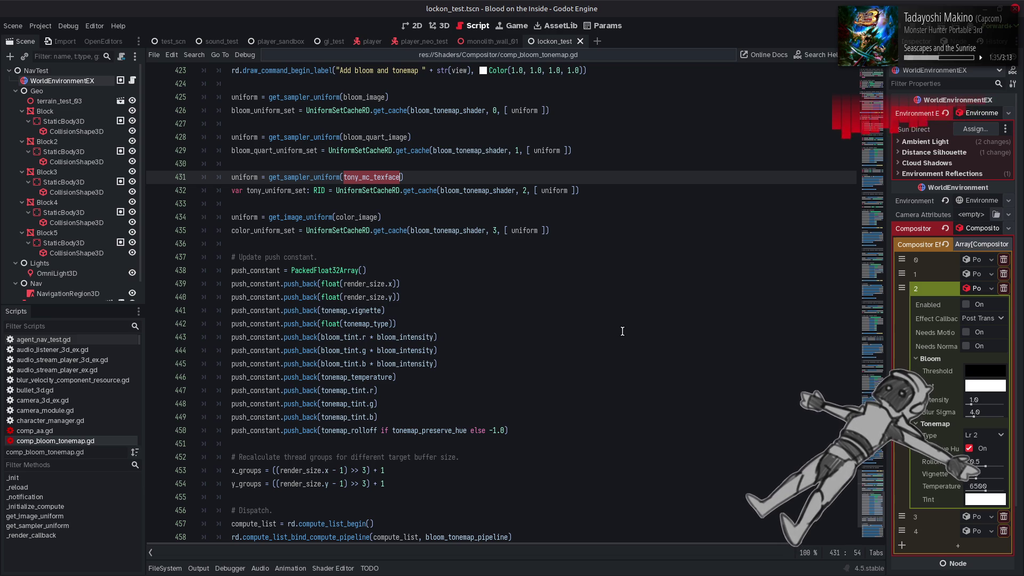
pyautogui.scroll(-4, 622, 331)
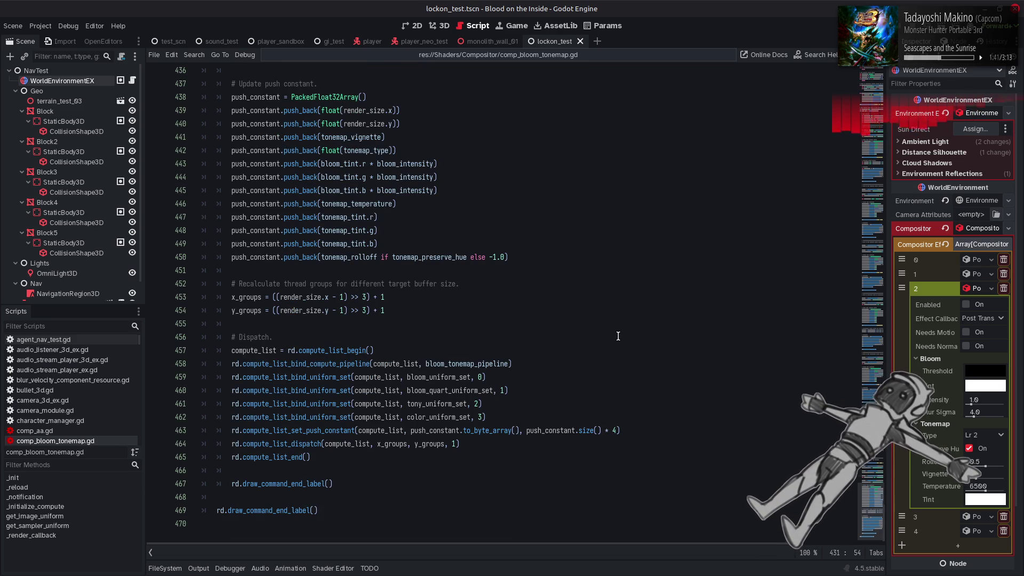
pyautogui.scroll(4, 618, 335)
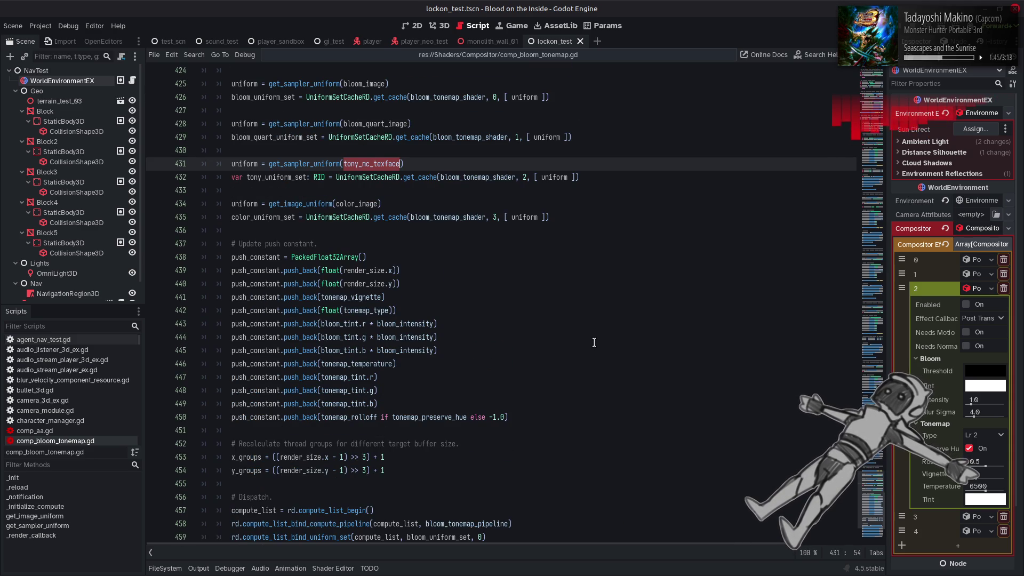
# Replace tony_mc_texface on line 431 with bloom_quart_image and save.
pyautogui.scroll(5, 594, 343)
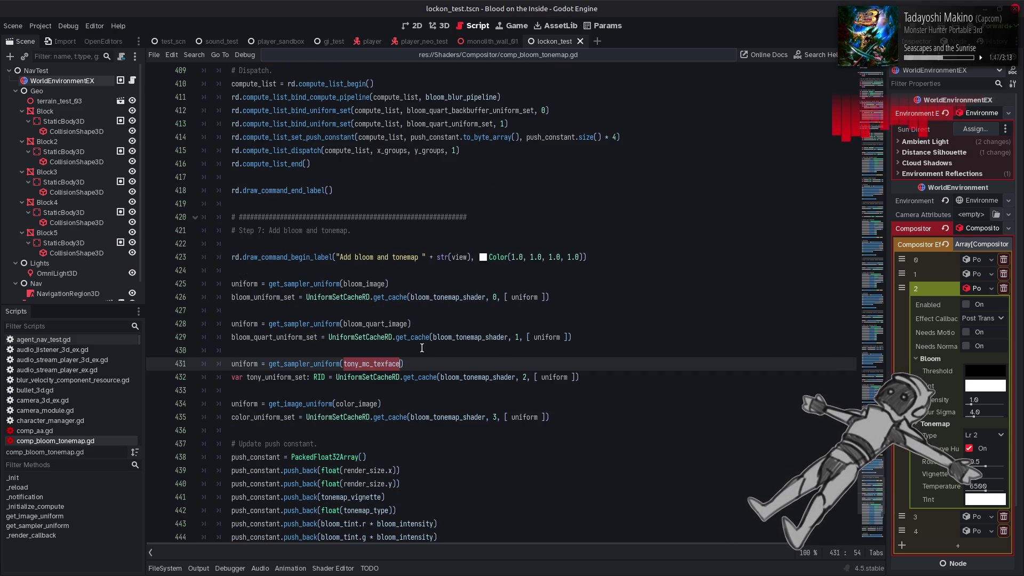
pyautogui.moveTo(444, 340)
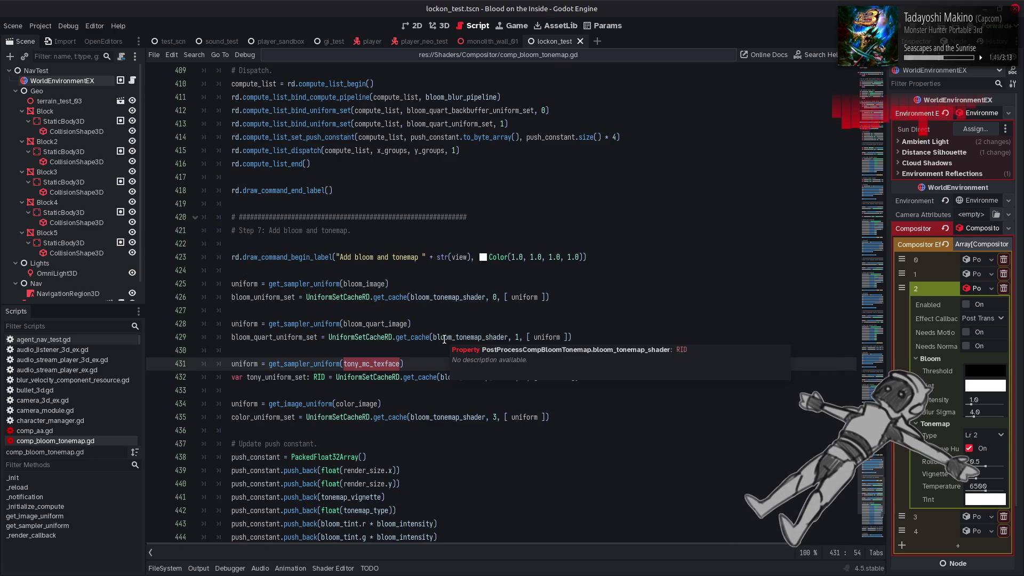
pyautogui.doubleClick(388, 323)
pyautogui.hotkey('ctrl', 'c')
pyautogui.doubleClick(371, 364)
pyautogui.hotkey('ctrl', 'v')
pyautogui.hotkey('ctrl', 's')
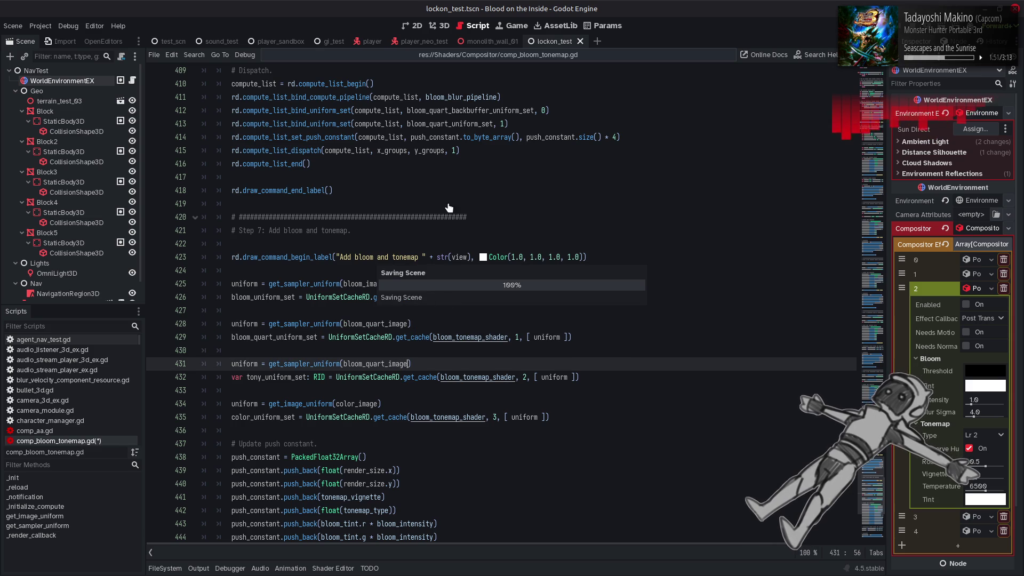
# Enable the bloom/tonemap effect, check the output log for errors, then return to the script.
pyautogui.click(445, 26)
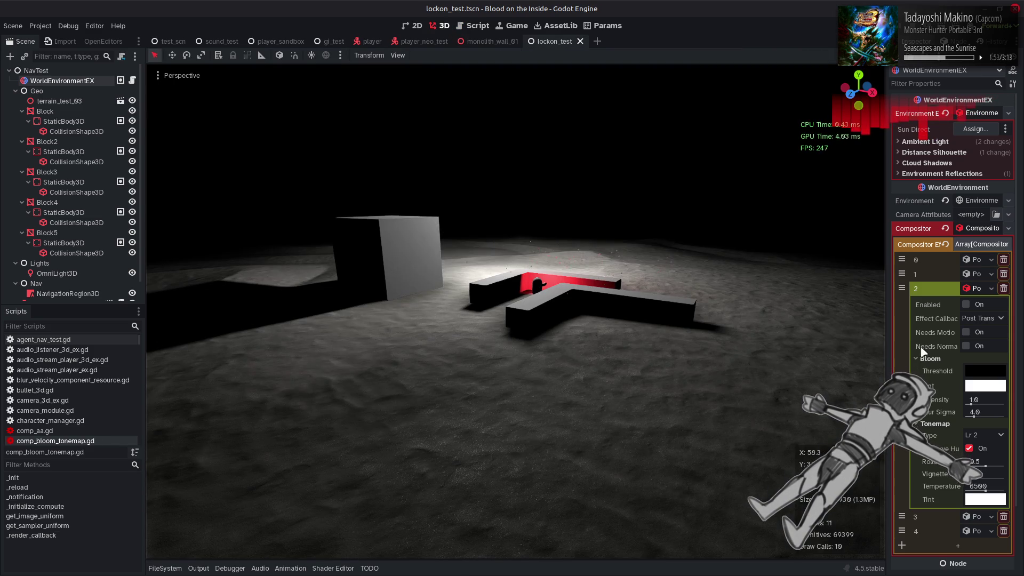
pyautogui.click(967, 304)
pyautogui.click(198, 567)
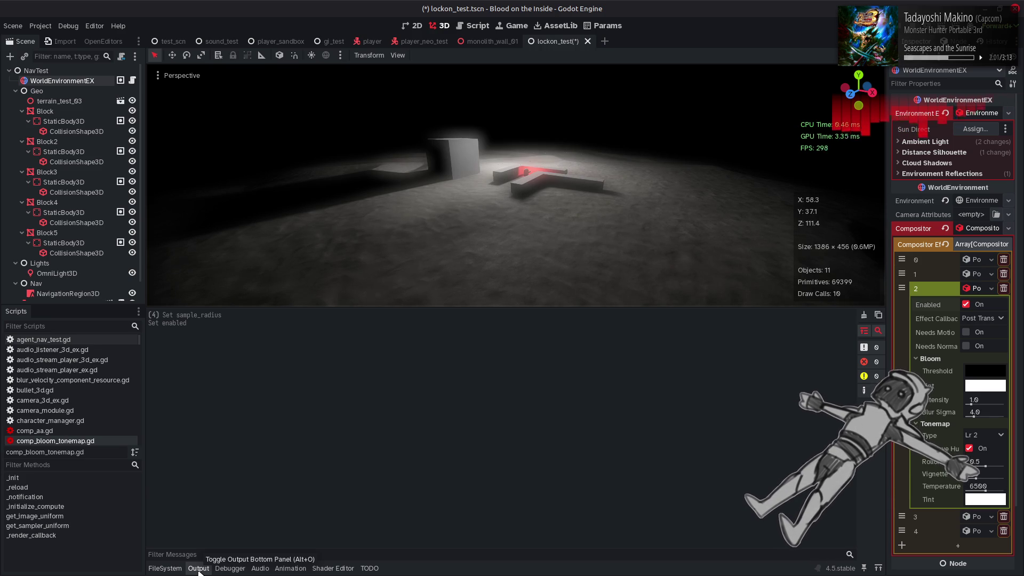
pyautogui.click(198, 568)
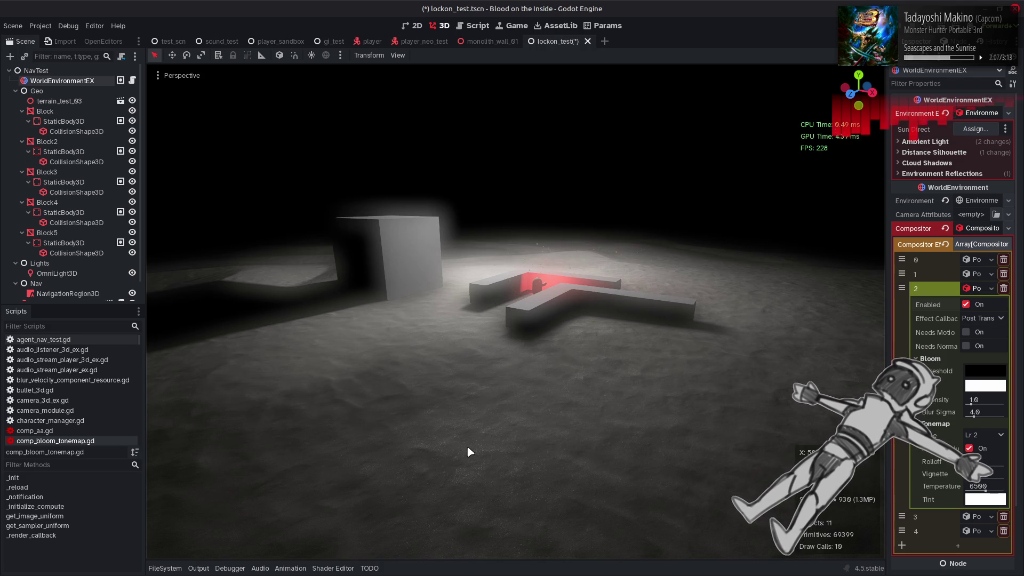
pyautogui.click(195, 568)
pyautogui.click(196, 569)
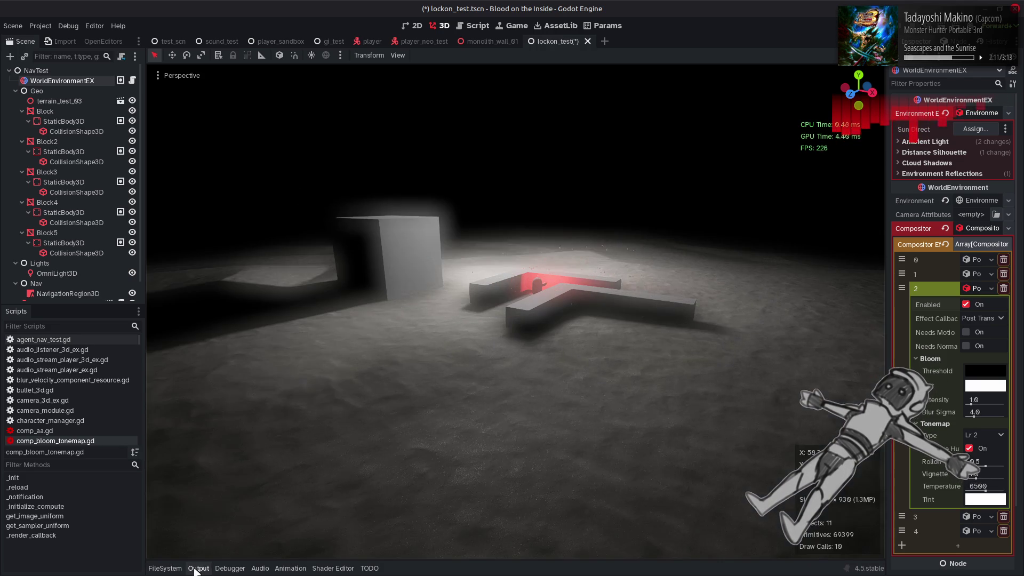
pyautogui.click(474, 26)
pyautogui.hotkey('ctrl', 'z')
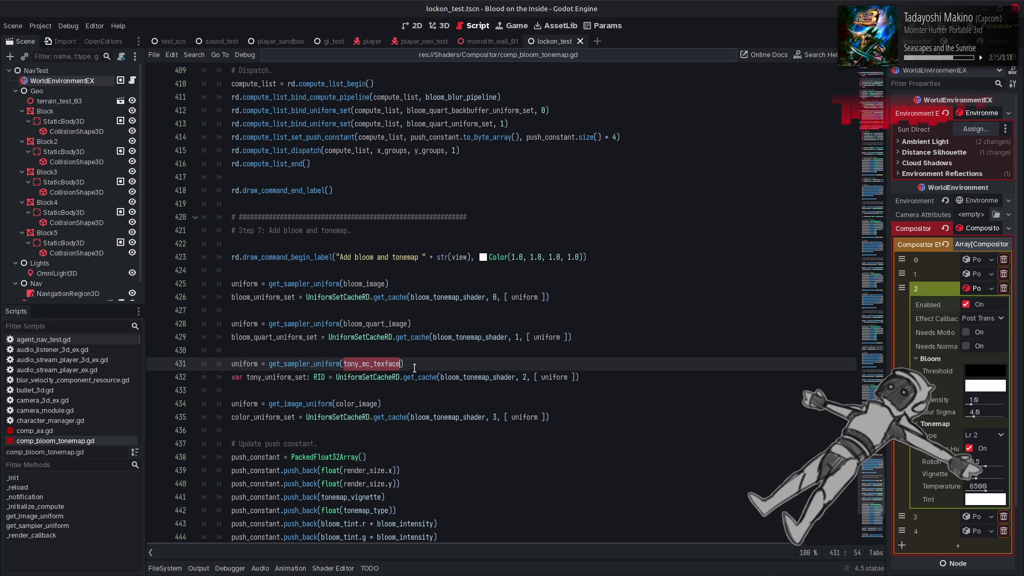
# Step through tony_mc_texface search matches to its use on line 143.
pyautogui.hotkey('ctrl', 'f')
pyautogui.click(752, 553)
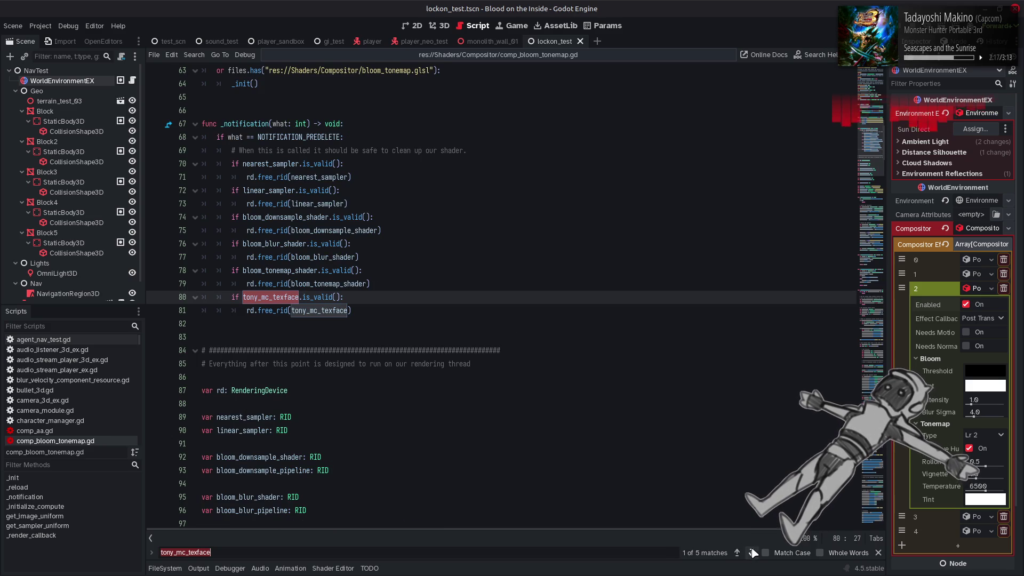
pyautogui.click(751, 553)
pyautogui.click(751, 552)
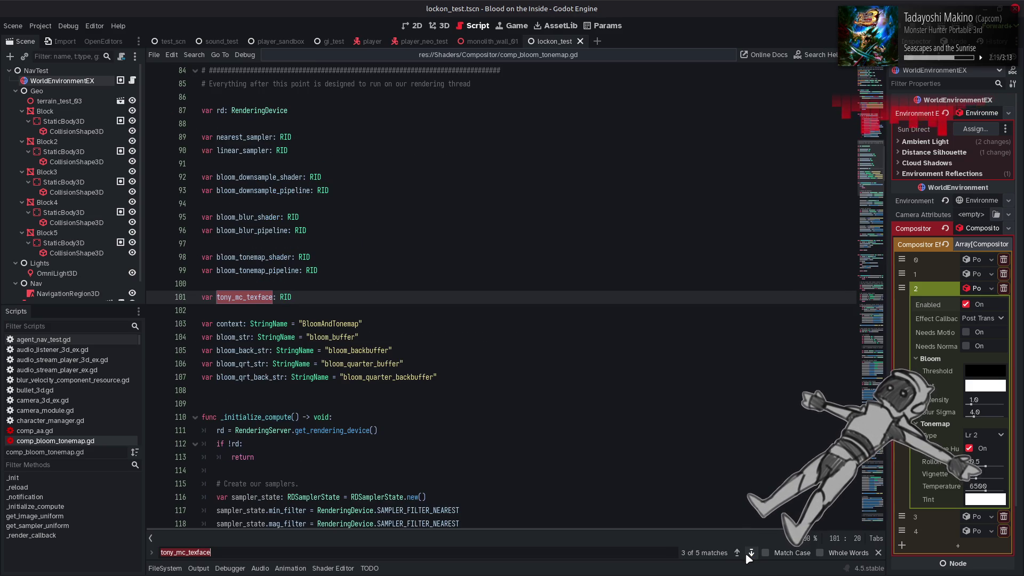
pyautogui.click(747, 552)
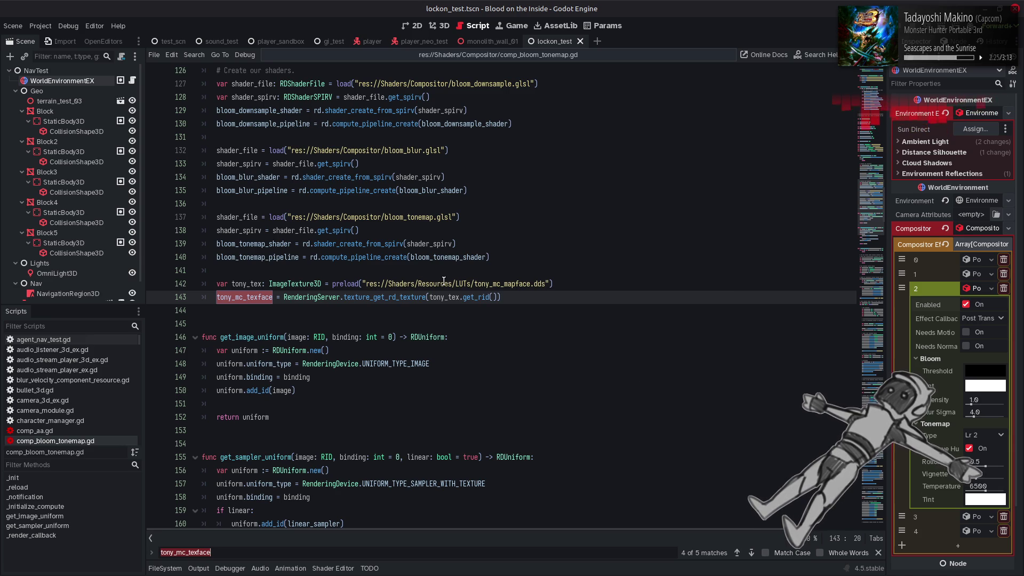
# Change preload to load for the tony_mc_mapface.dds LUT on line 142, save, and return to 3D.
pyautogui.click(565, 288)
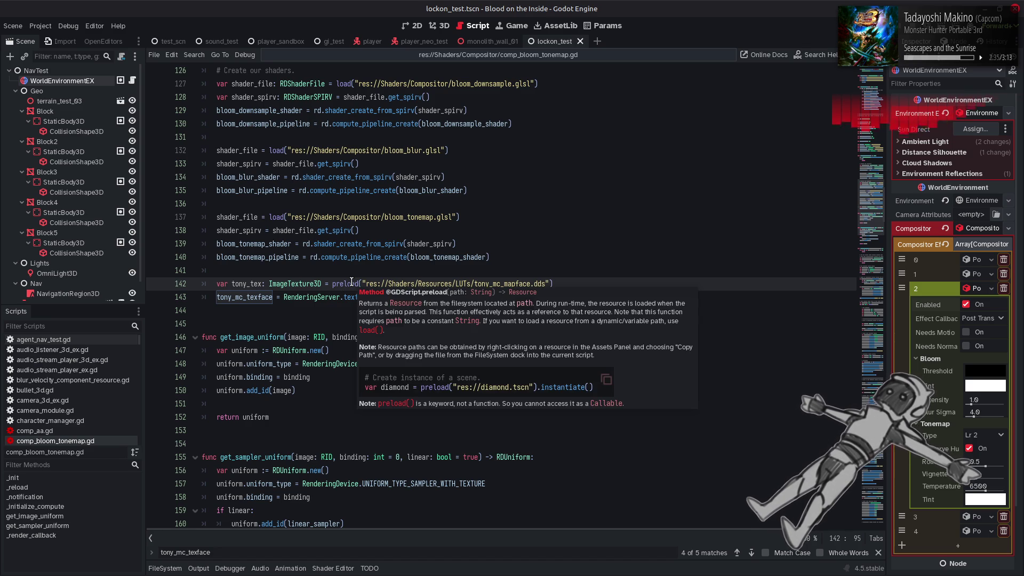
pyautogui.click(345, 284)
pyautogui.press('BackSpace')
pyautogui.press('BackSpace')
pyautogui.press('BackSpace')
pyautogui.click(580, 294)
pyautogui.hotkey('ctrl', 's')
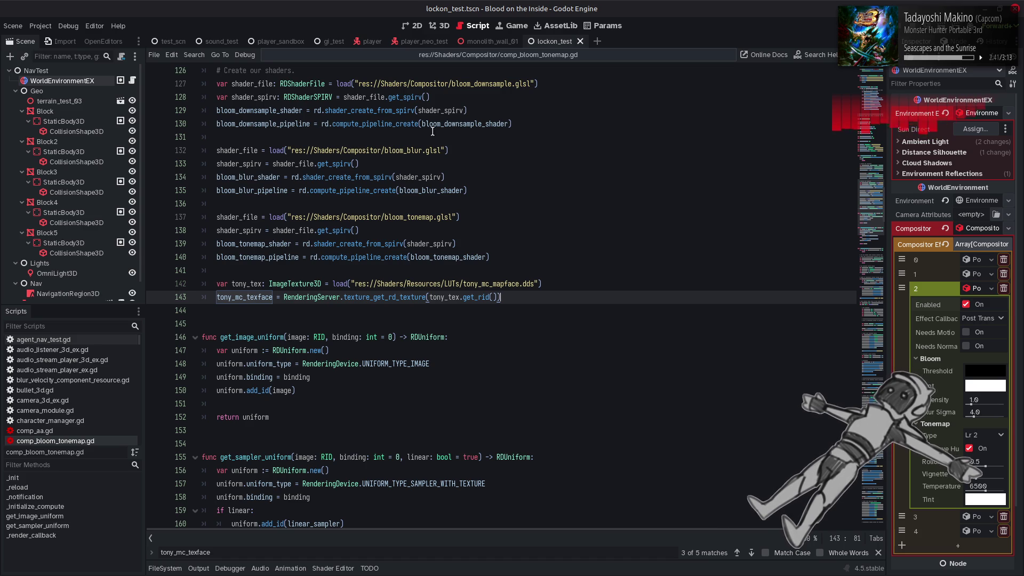
pyautogui.click(440, 26)
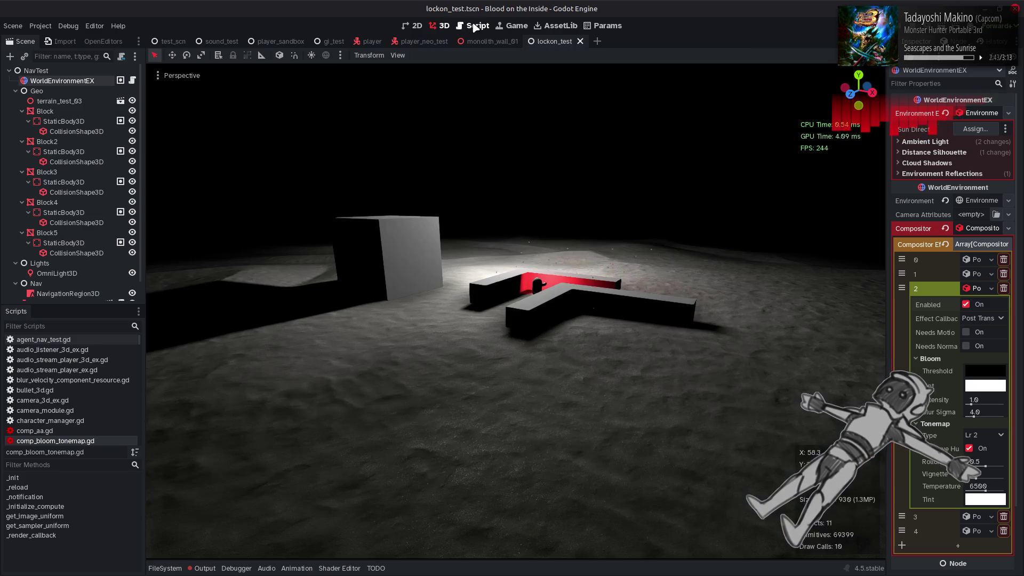
# Clear the logged errors from the Output panel in the script view.
pyautogui.click(474, 28)
pyautogui.click(213, 570)
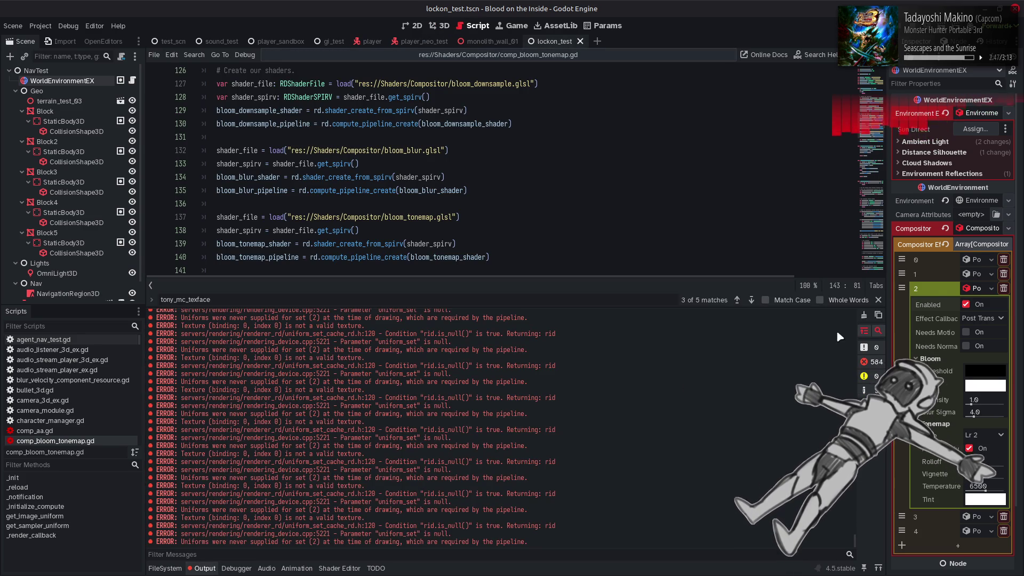
pyautogui.click(863, 315)
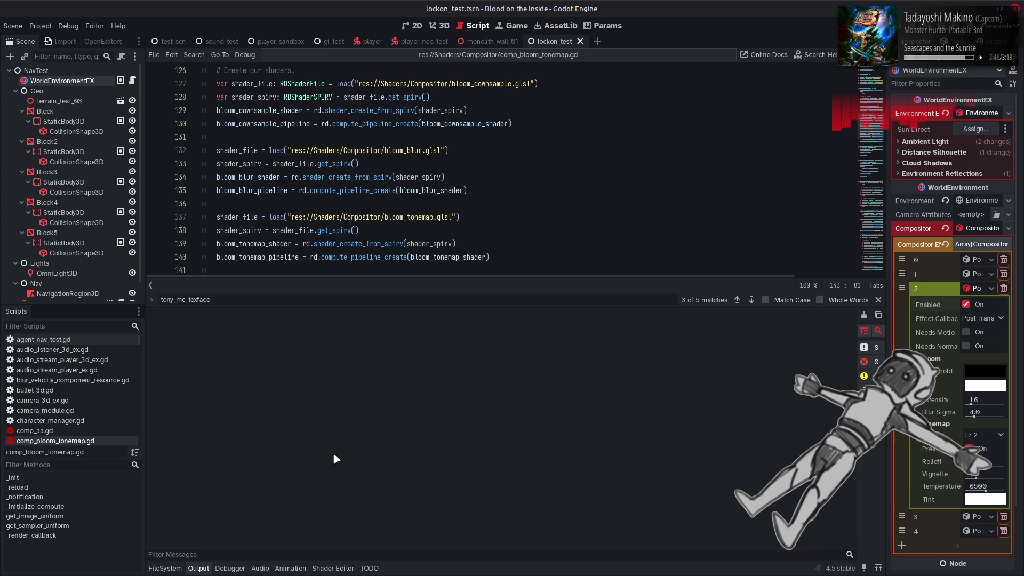
pyautogui.click(199, 570)
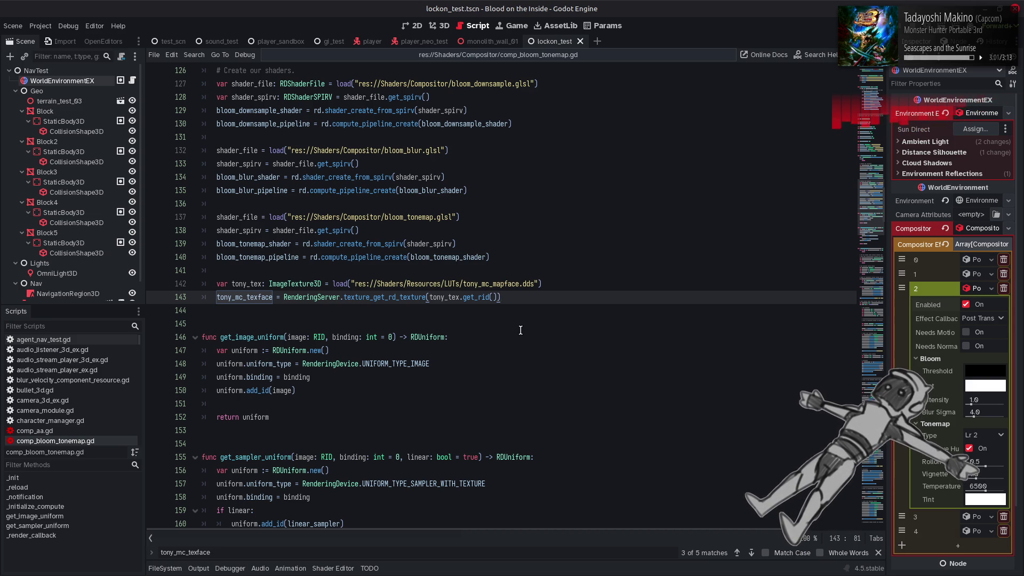
# Undo the edit so line 142 uses preload again, and save the script.
pyautogui.hotkey('ctrl', 'z')
pyautogui.hotkey('ctrl', 's')
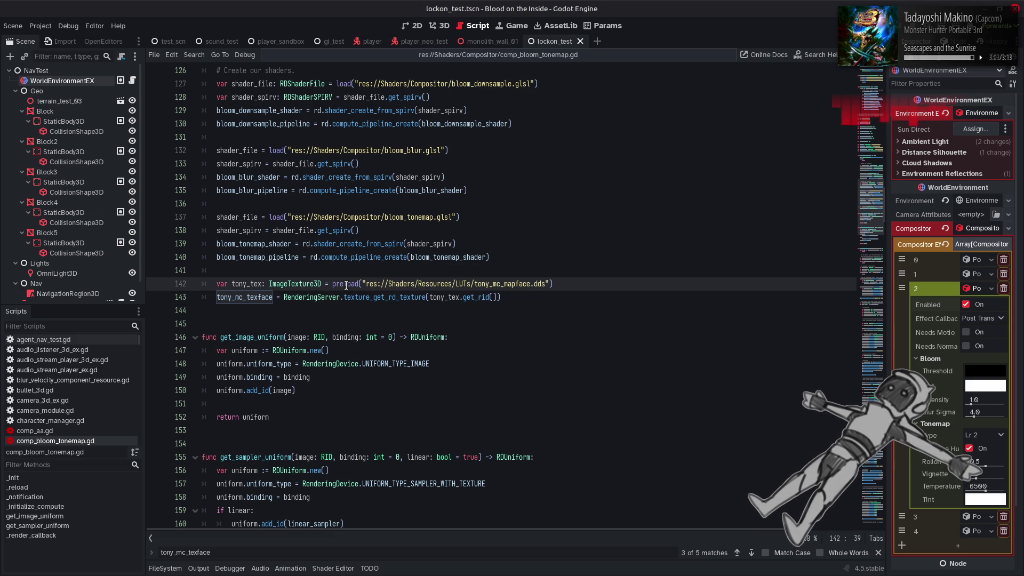
pyautogui.moveTo(346, 286)
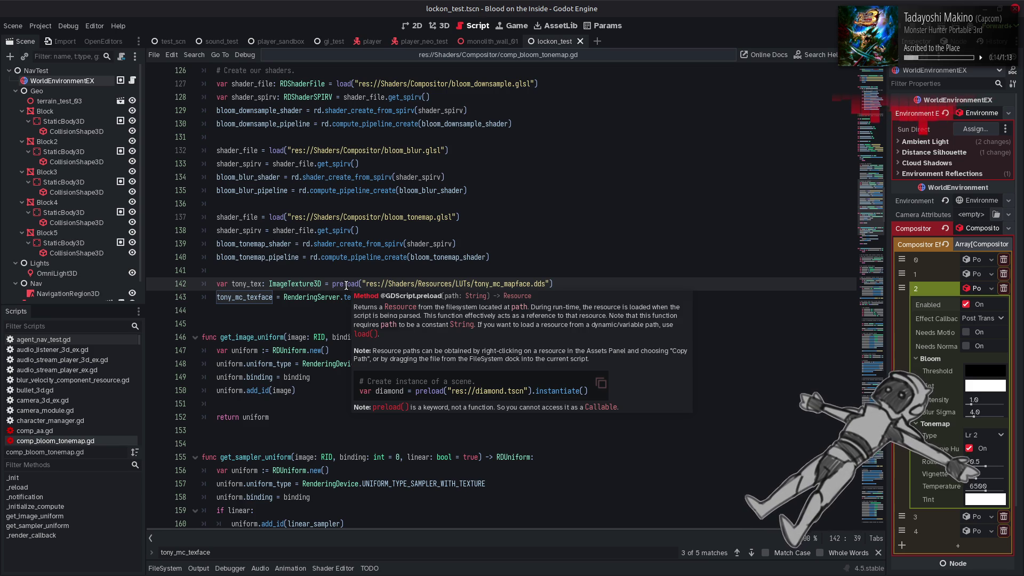
# Replace the preload() path on line 142 with tony_mc_mapface.dds from the LUTs folder.
pyautogui.click(165, 567)
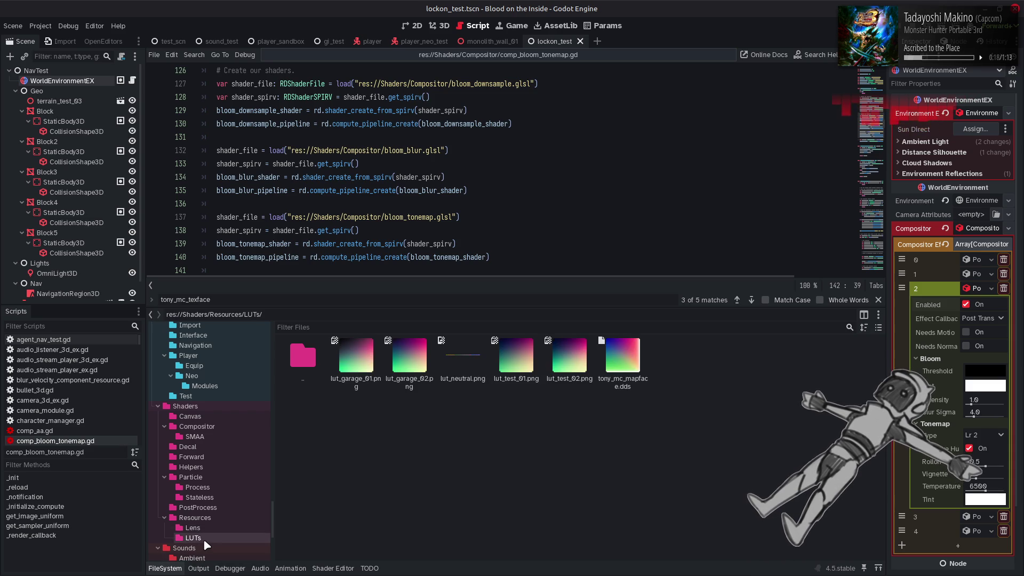
pyautogui.click(179, 568)
pyautogui.click(165, 568)
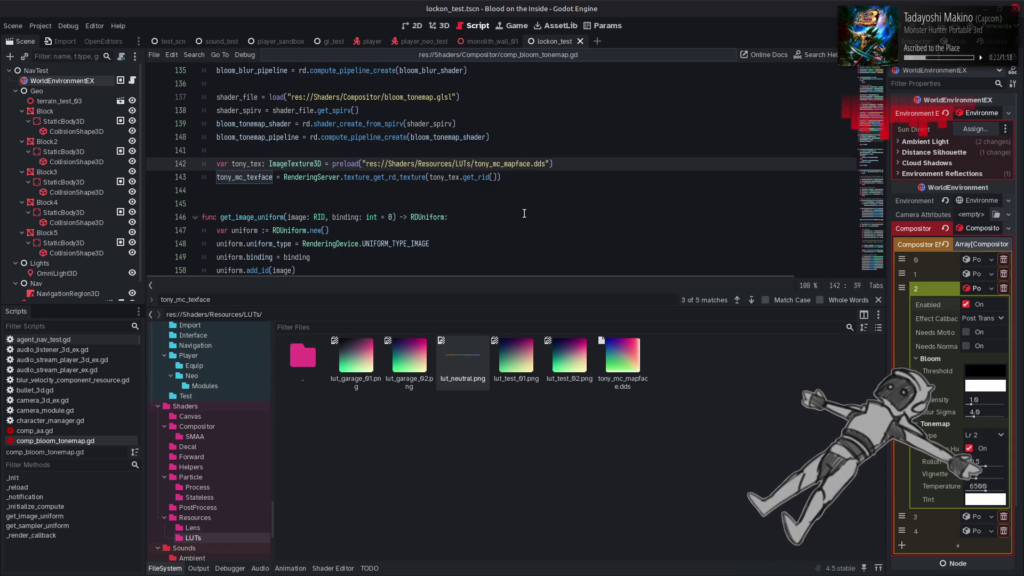
pyautogui.moveTo(623, 356)
pyautogui.mouseDown()
pyautogui.moveTo(574, 158)
pyautogui.moveTo(550, 164)
pyautogui.mouseUp()
pyautogui.hotkey('ctrl', 'z')
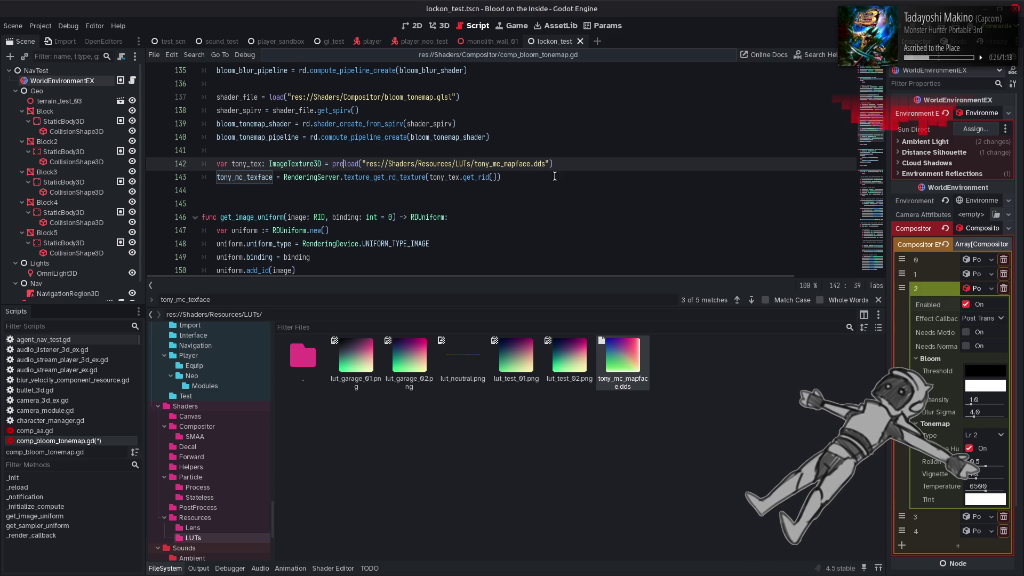
pyautogui.moveTo(550, 163); pyautogui.dragTo(332, 163)
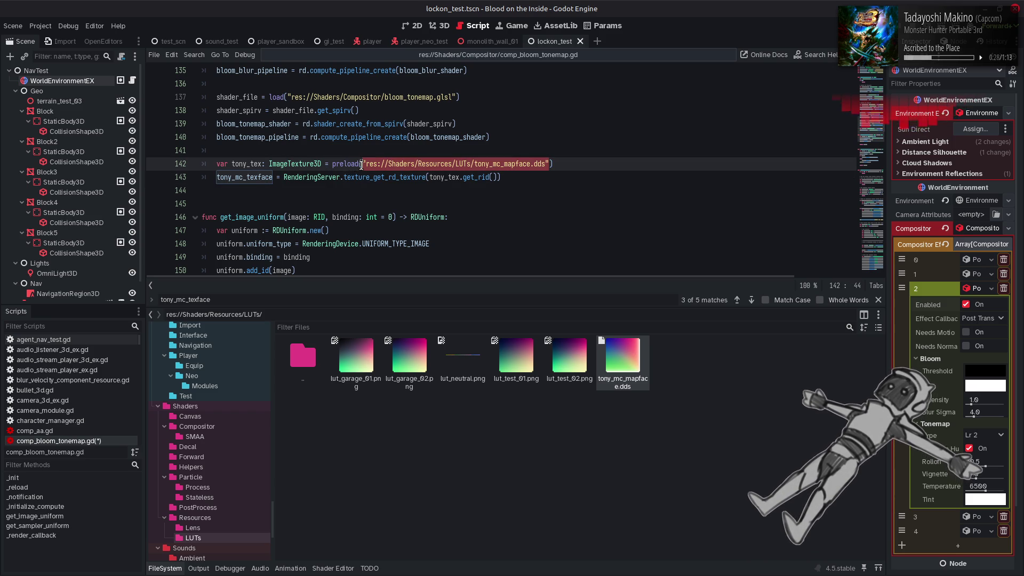
pyautogui.press('BackSpace')
pyautogui.moveTo(617, 371)
pyautogui.mouseDown()
pyautogui.moveTo(427, 184)
pyautogui.moveTo(363, 164)
pyautogui.mouseUp()
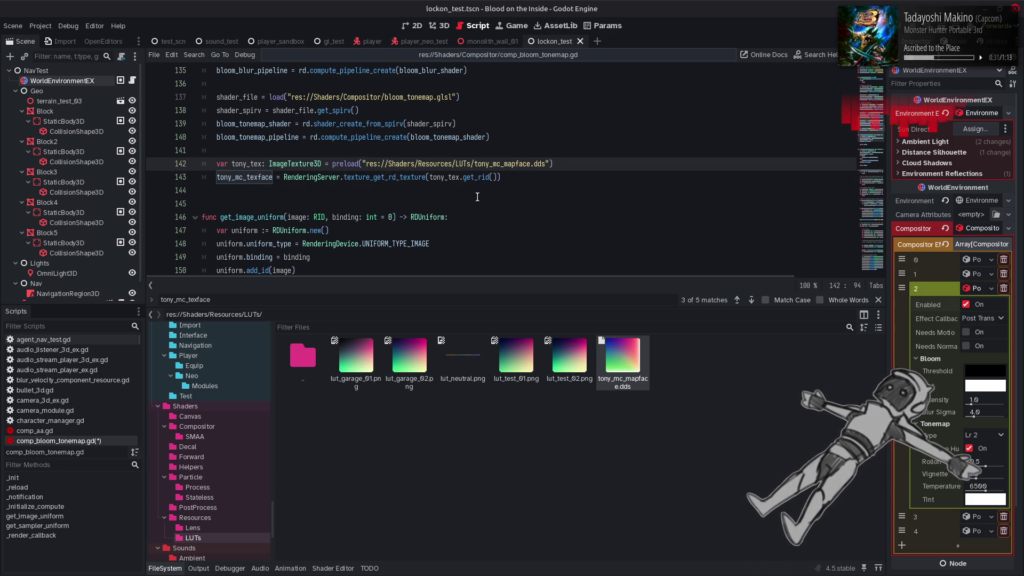
# Save comp_bloom_tonemap.gd with the FileSystem dock hidden, then return to the 3D scene view.
pyautogui.click(562, 191)
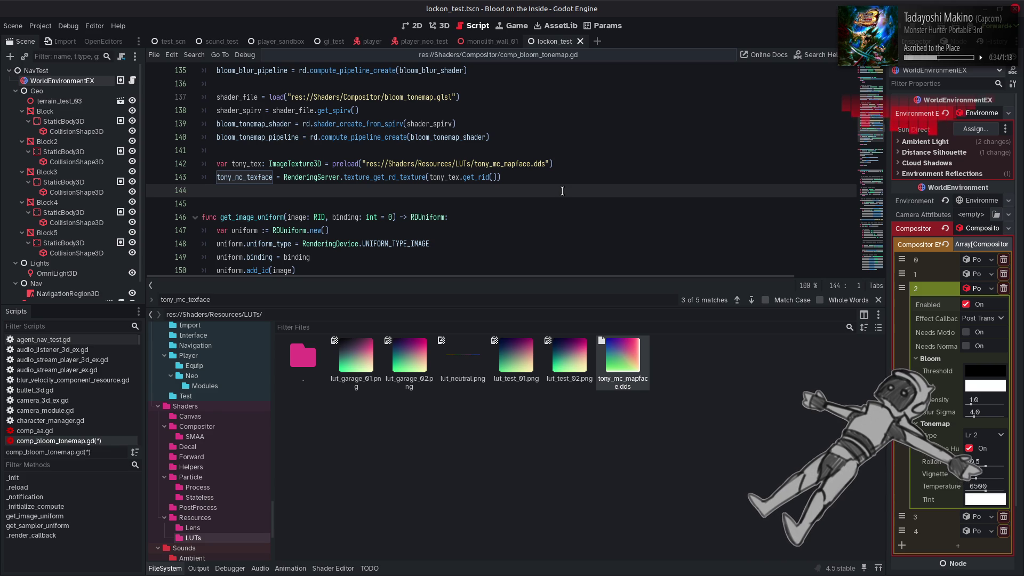
pyautogui.click(165, 567)
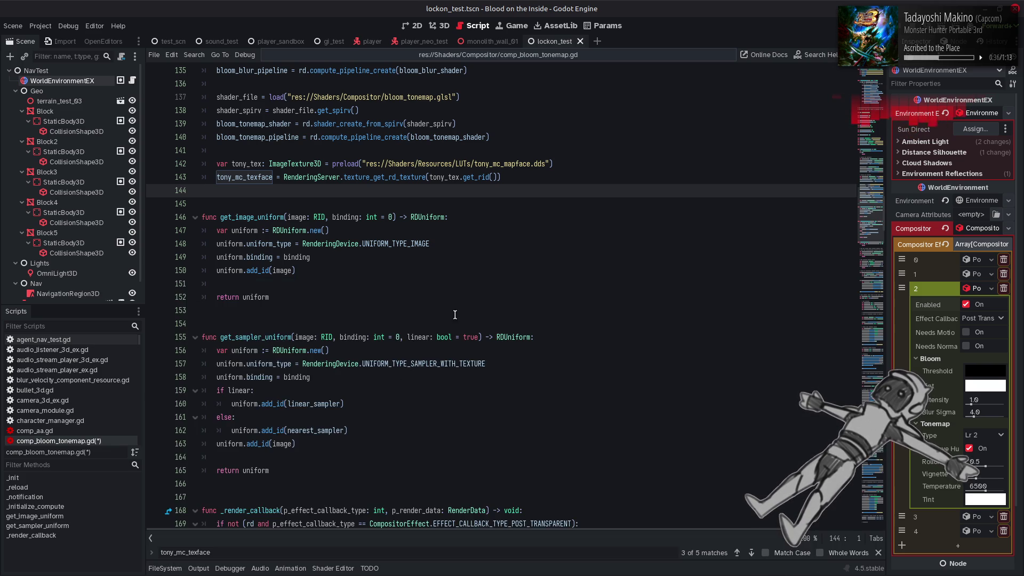
pyautogui.scroll(3, 457, 310)
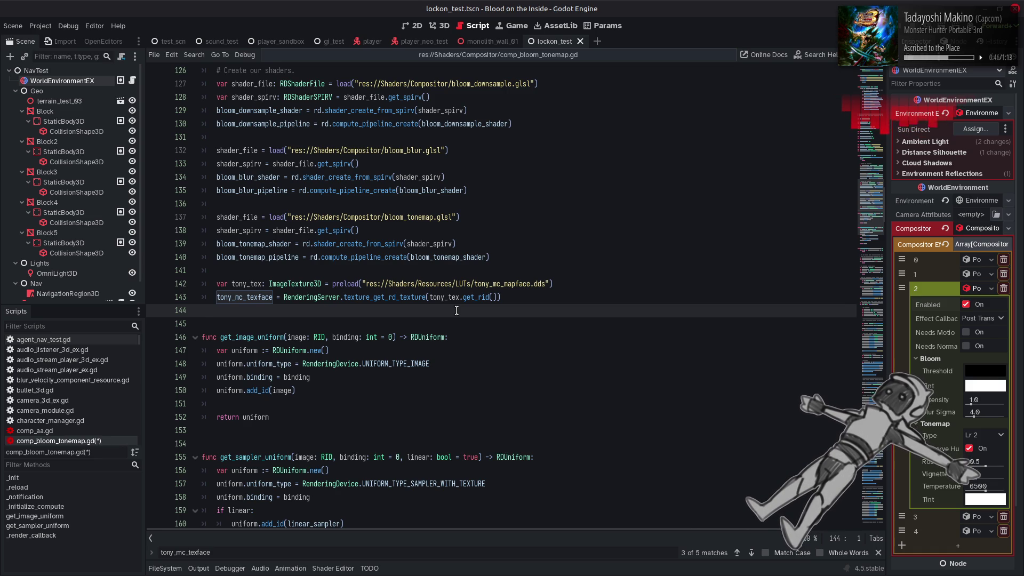
pyautogui.hotkey('ctrl', 's')
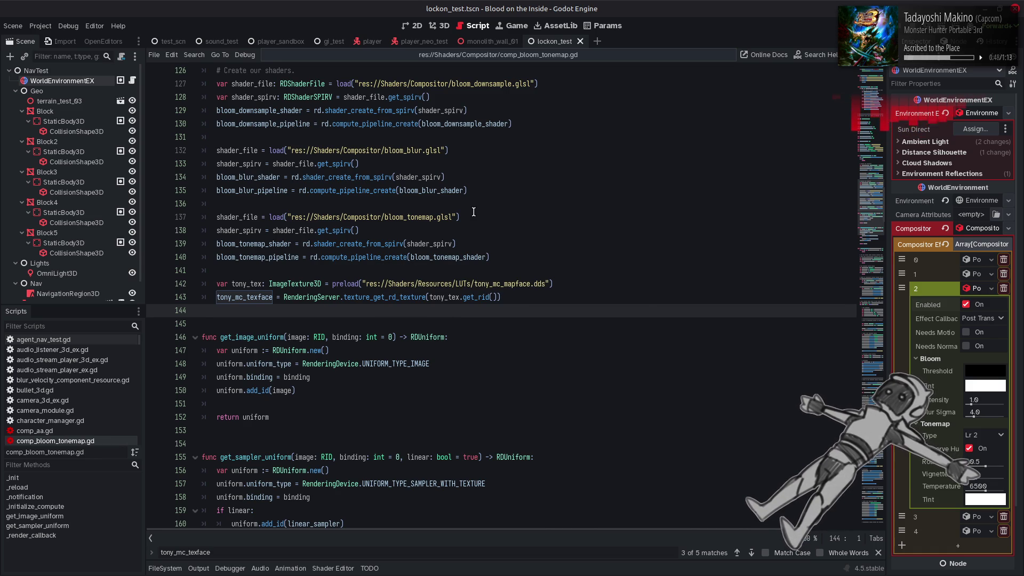
pyautogui.hotkey('ctrl', 'F2')
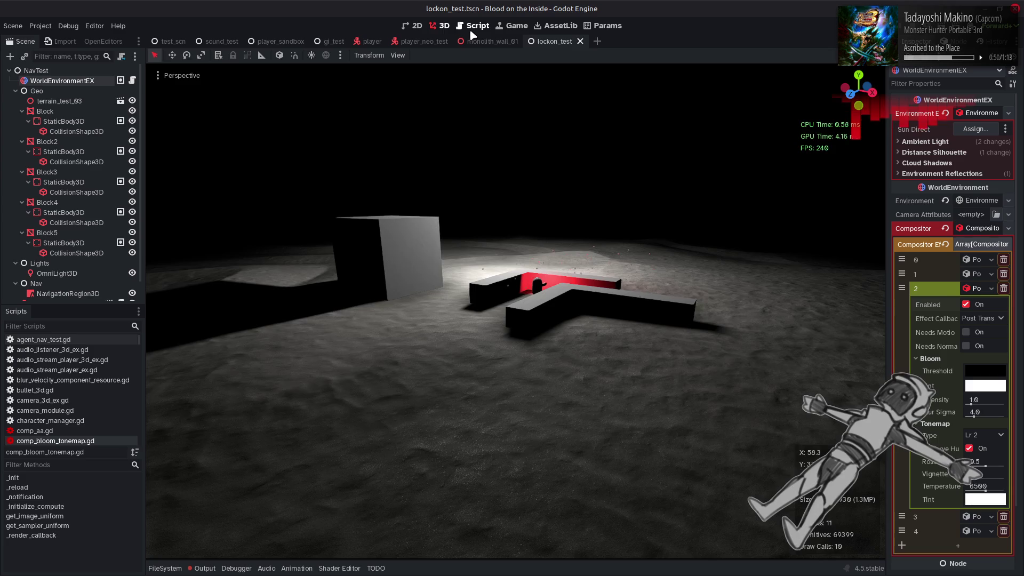
# Reload the current project from the Project menu.
pyautogui.click(471, 32)
pyautogui.click(41, 27)
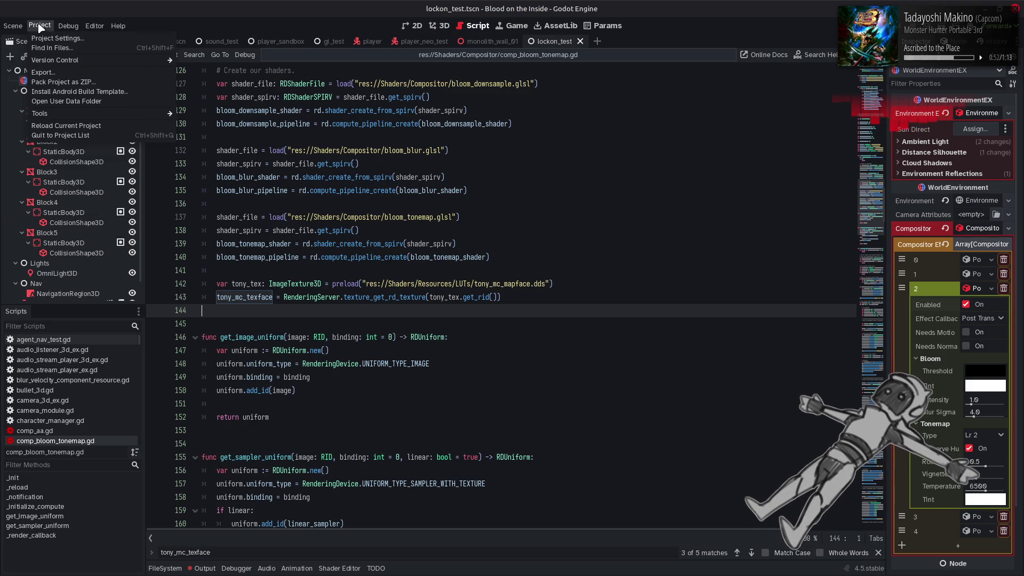
pyautogui.click(66, 126)
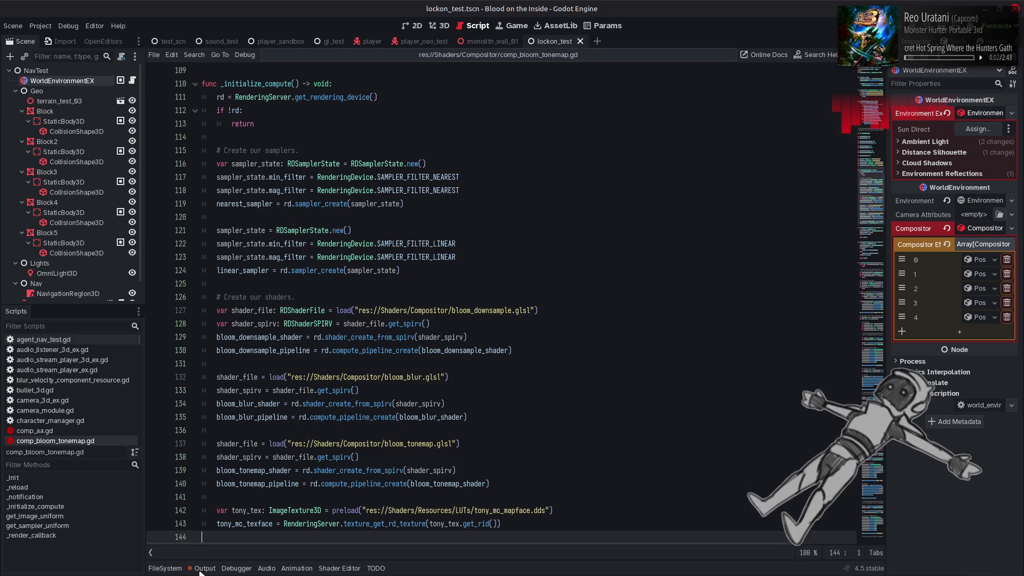
# Review and clear the rendering and parse errors in the Output log, then view the lockon_test 3D scene.
pyautogui.click(201, 569)
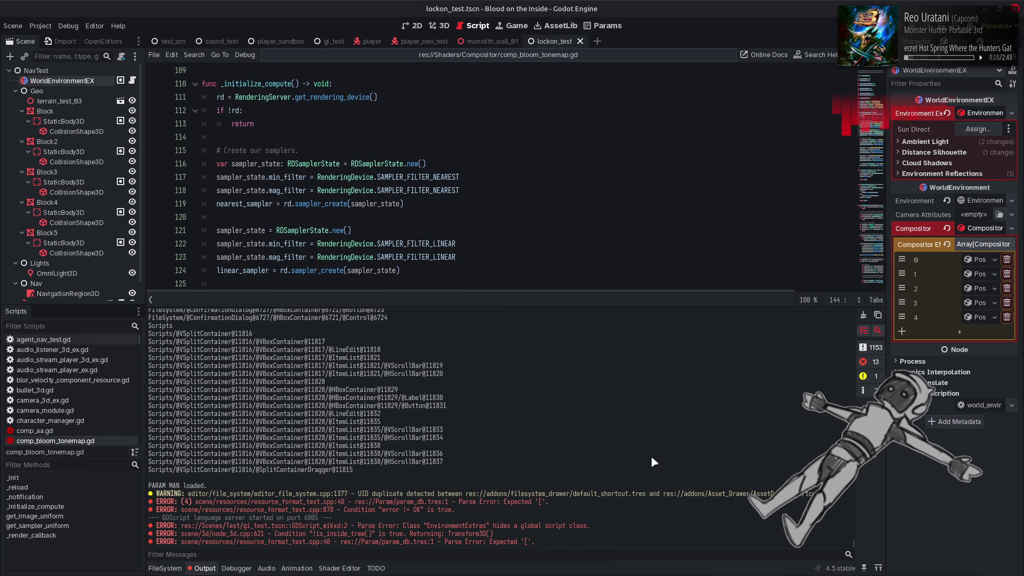
pyautogui.scroll(1, 853, 533)
pyautogui.scroll(15, 853, 533)
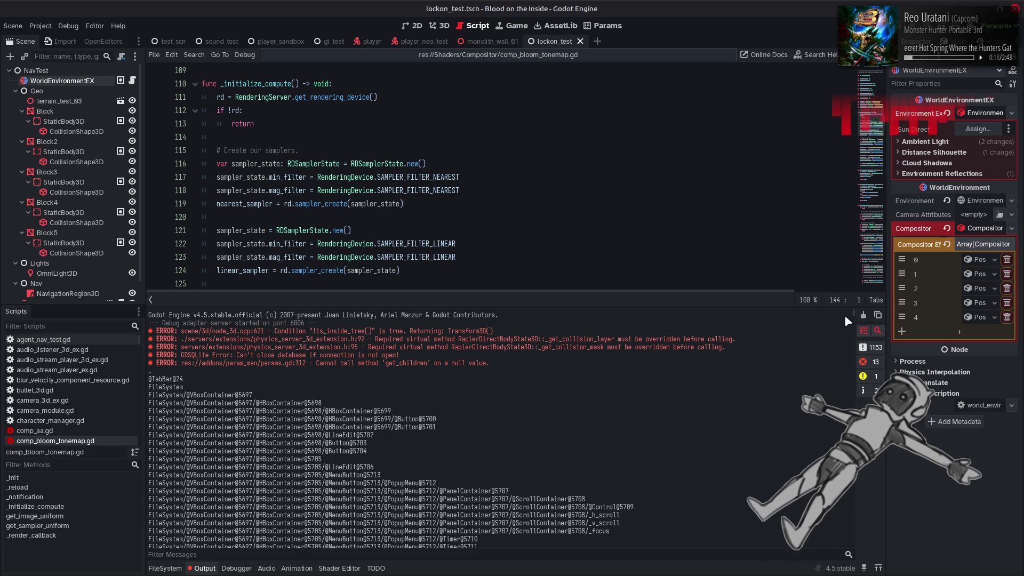
pyautogui.scroll(-10, 849, 504)
pyautogui.scroll(-10, 849, 504)
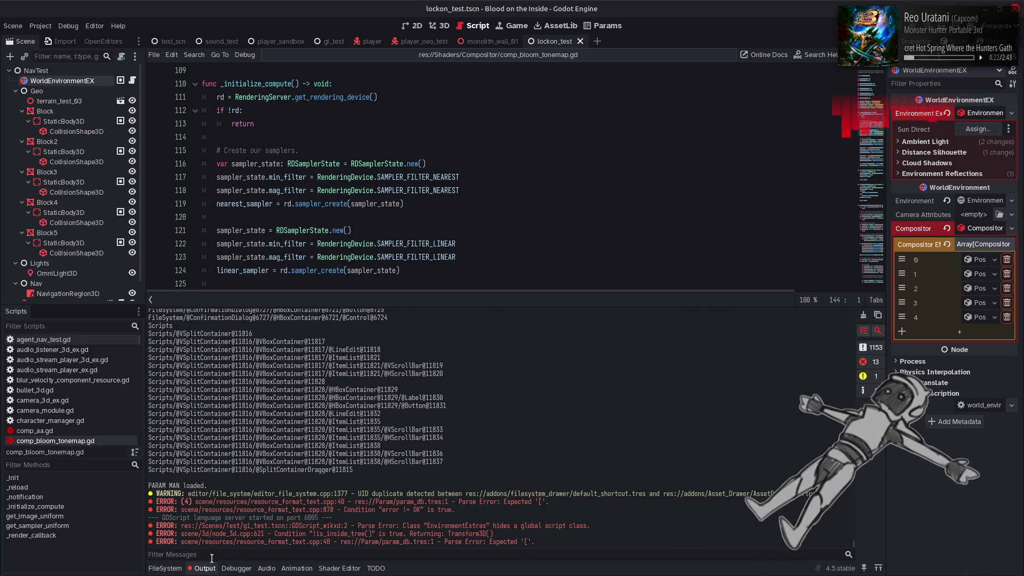
pyautogui.hotkey('ctrl', 'alt', 'k')
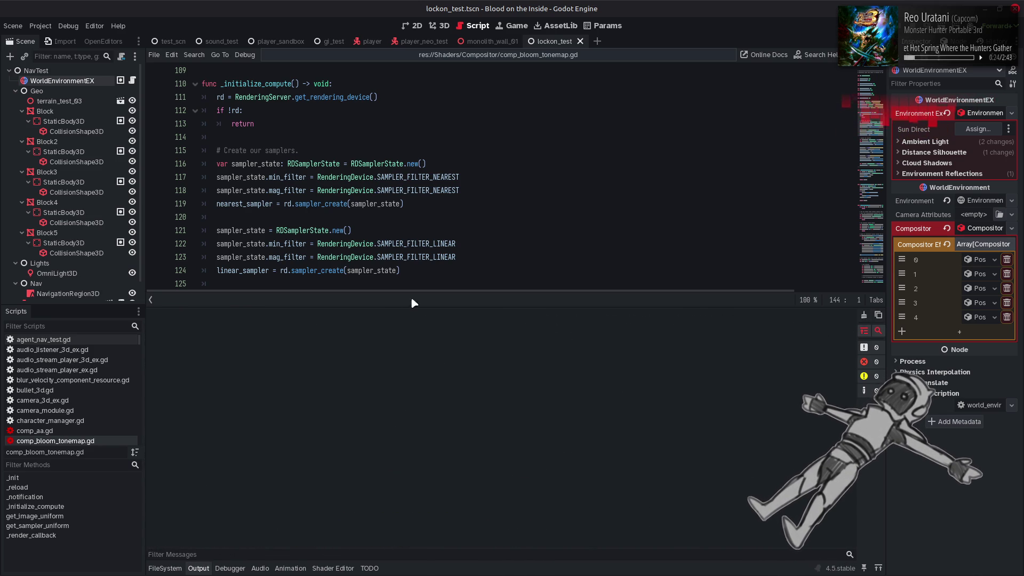
pyautogui.click(444, 27)
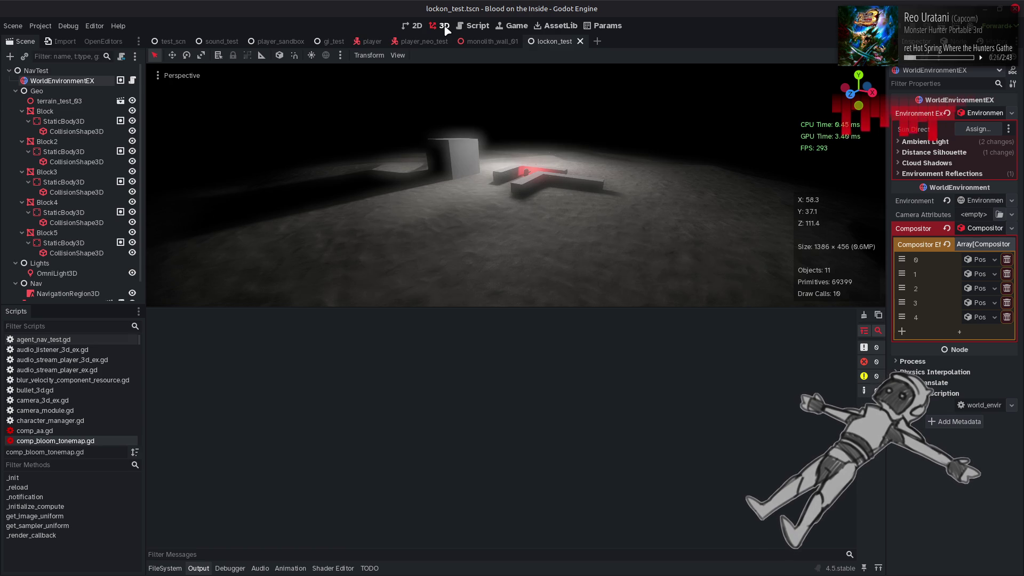
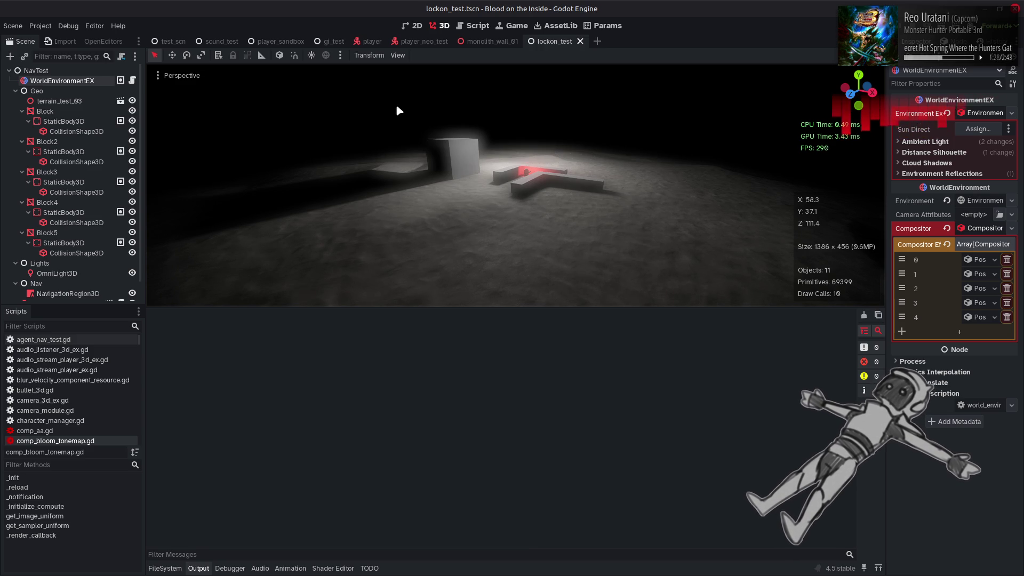
# Hide the output log and compare Reinhard, Cineon, Lr 2 and Gt tonemappers on compositor effect 2.
pyautogui.click(190, 568)
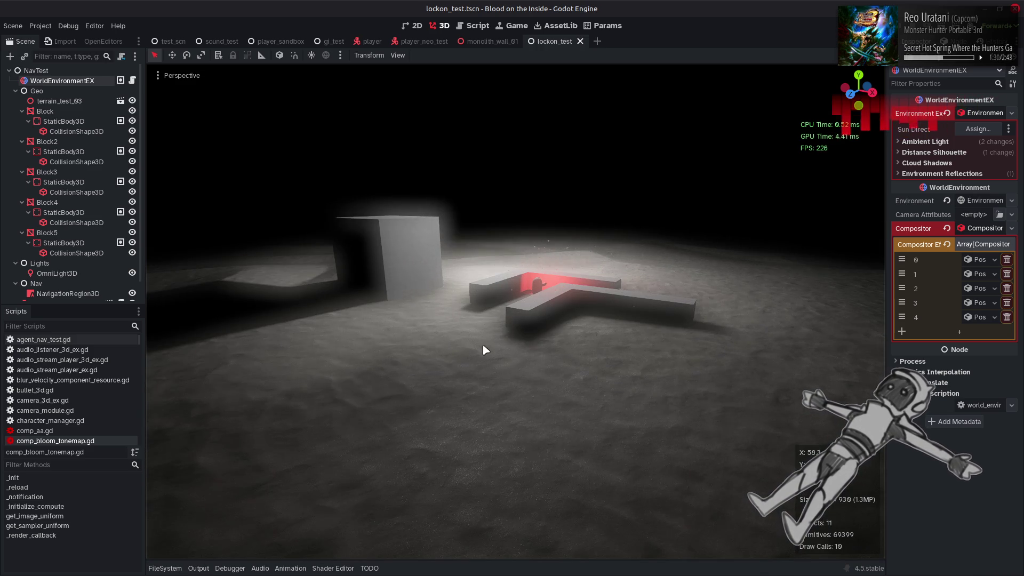
pyautogui.click(979, 289)
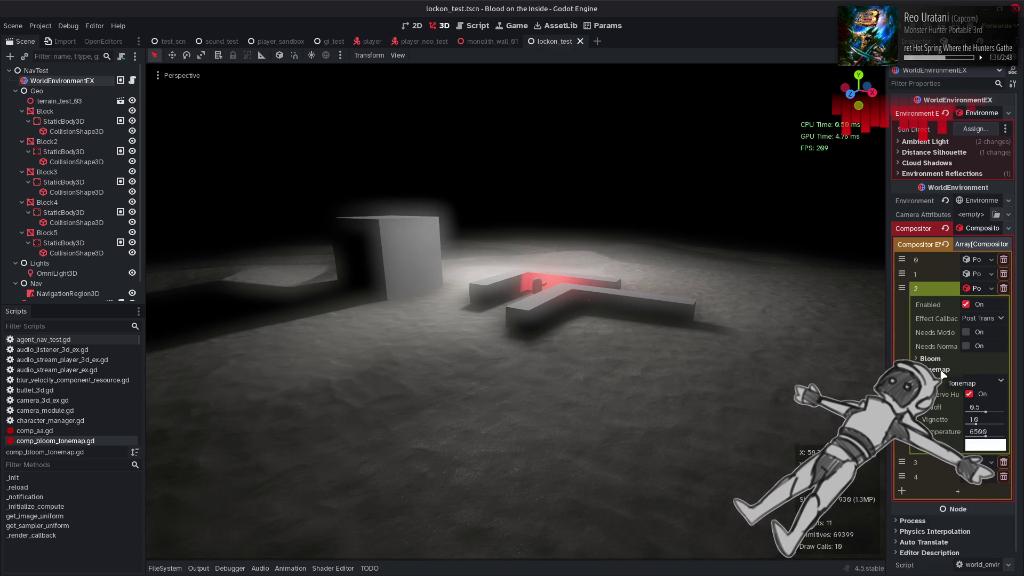
pyautogui.click(977, 380)
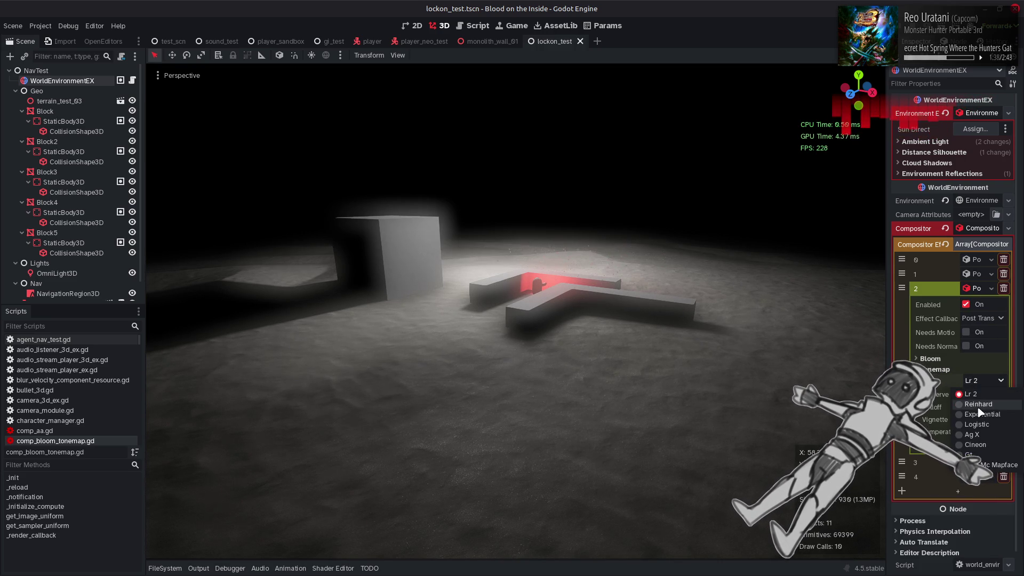
pyautogui.click(978, 404)
pyautogui.click(981, 383)
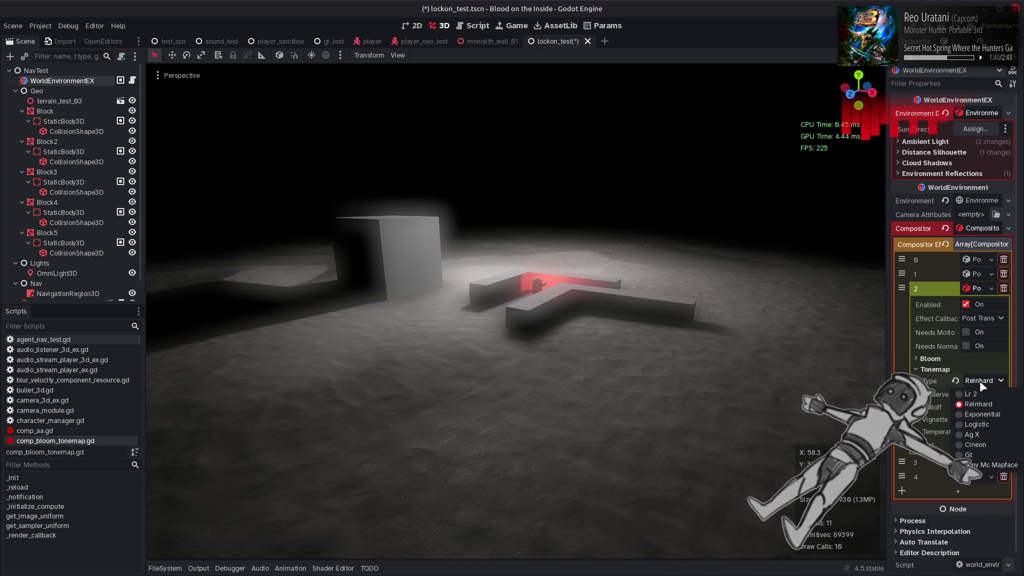
pyautogui.click(986, 427)
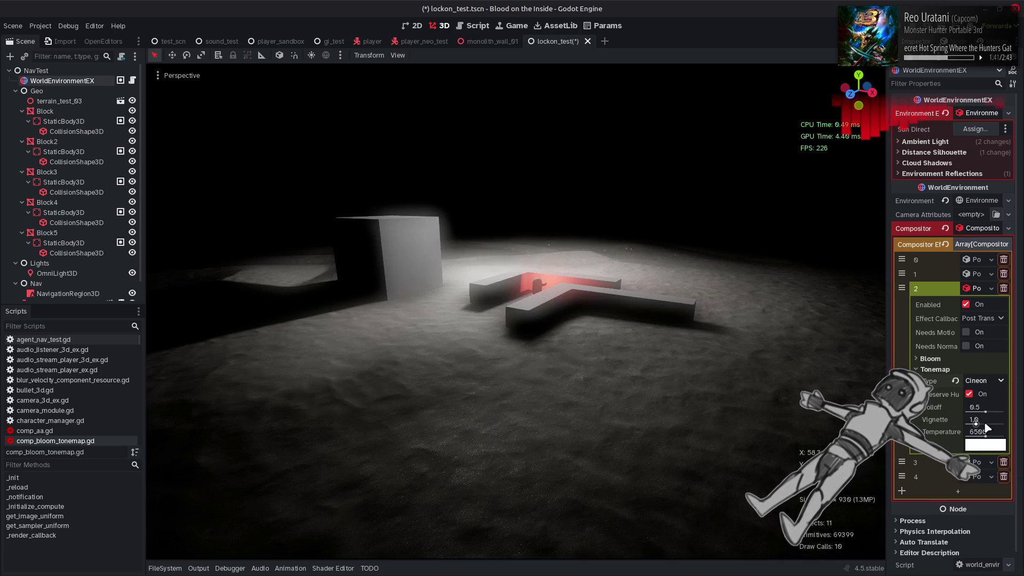
pyautogui.click(985, 384)
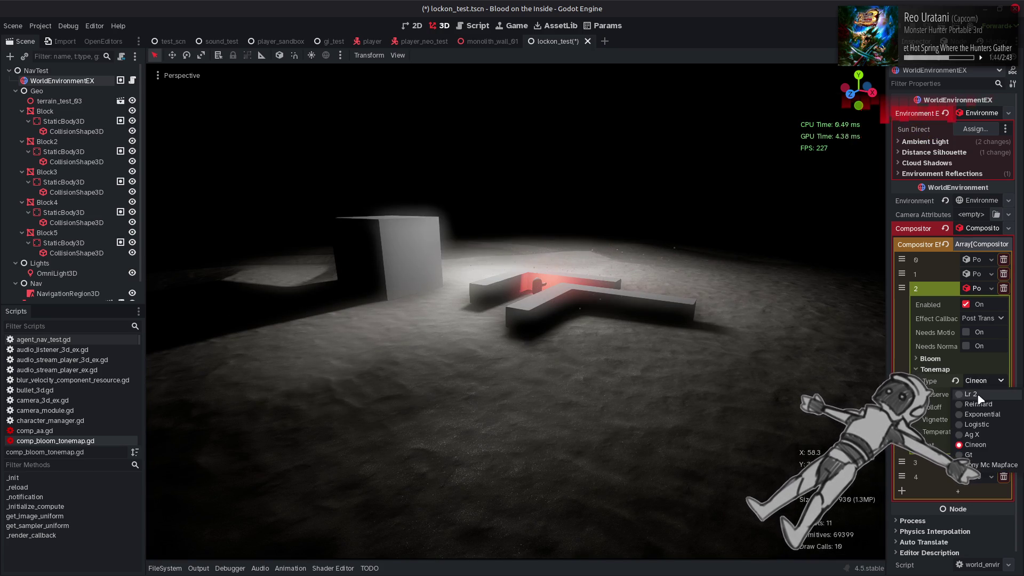
pyautogui.click(981, 393)
pyautogui.click(981, 382)
pyautogui.click(979, 455)
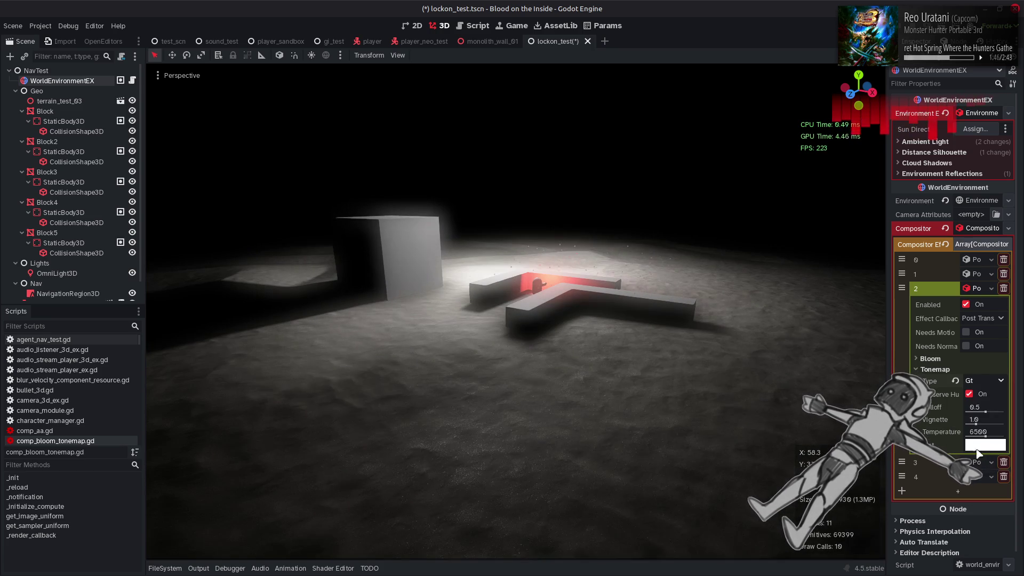
pyautogui.click(978, 382)
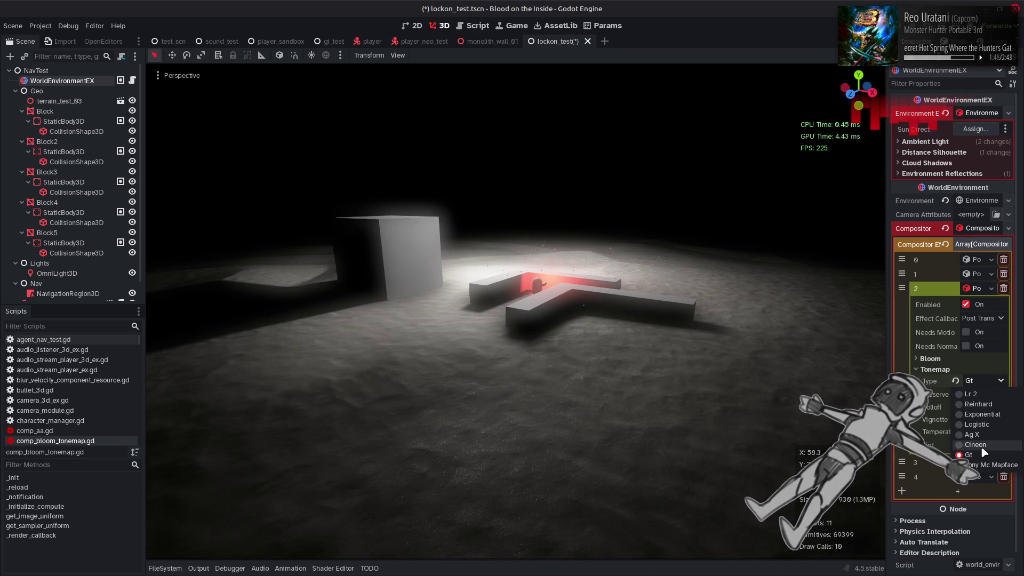
pyautogui.click(984, 450)
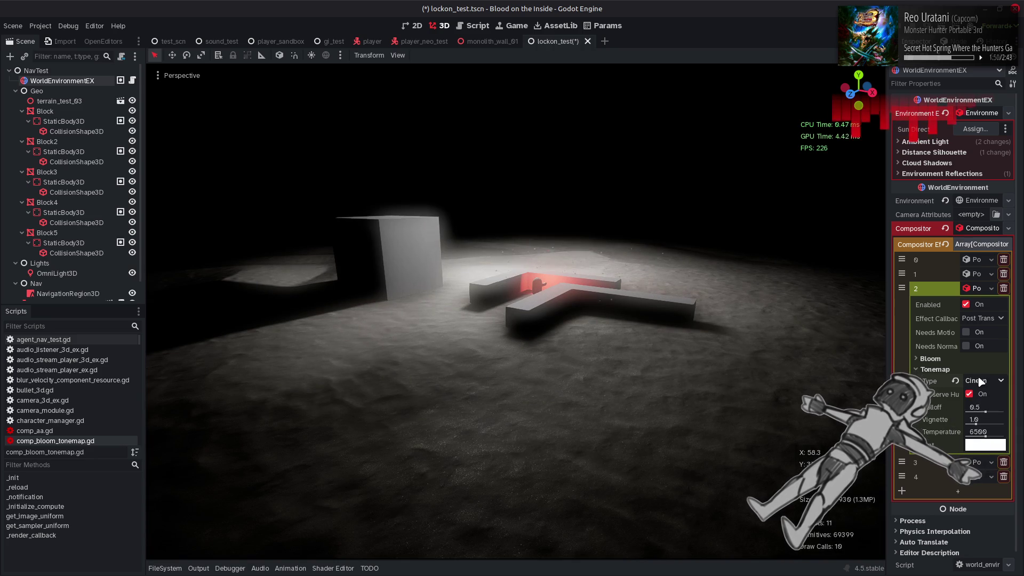
# Toggle hue preservation, try Exponential, settle on Reinhard and raise rolloff to 1.0.
pyautogui.click(969, 396)
pyautogui.click(979, 381)
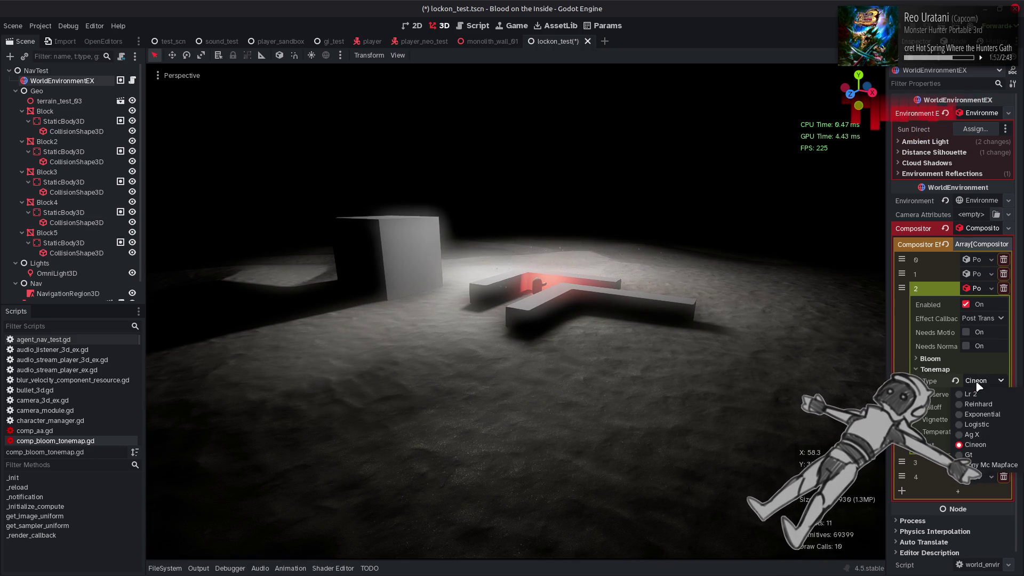
pyautogui.click(978, 405)
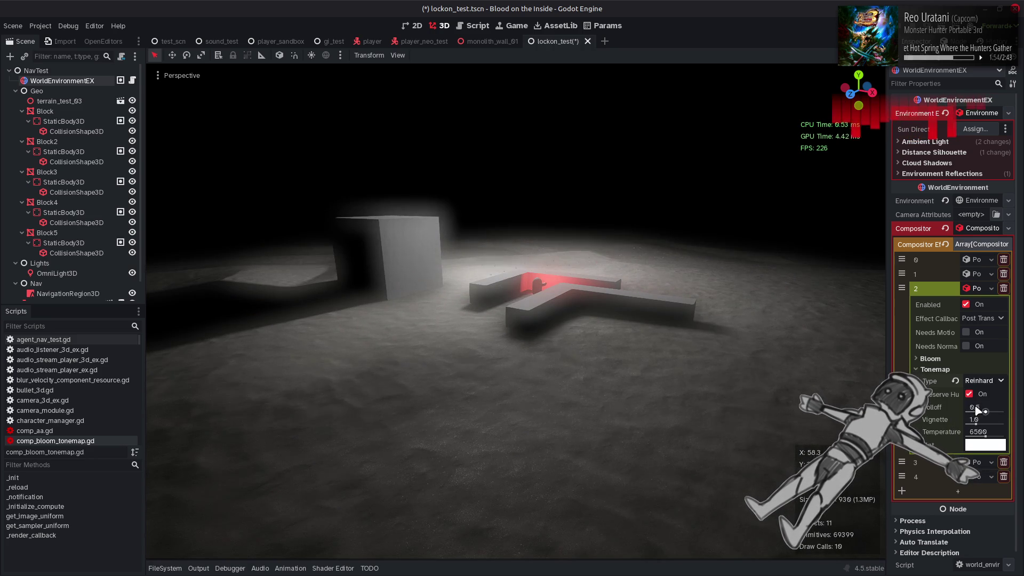
pyautogui.click(979, 381)
pyautogui.click(976, 393)
pyautogui.click(970, 395)
pyautogui.click(970, 395)
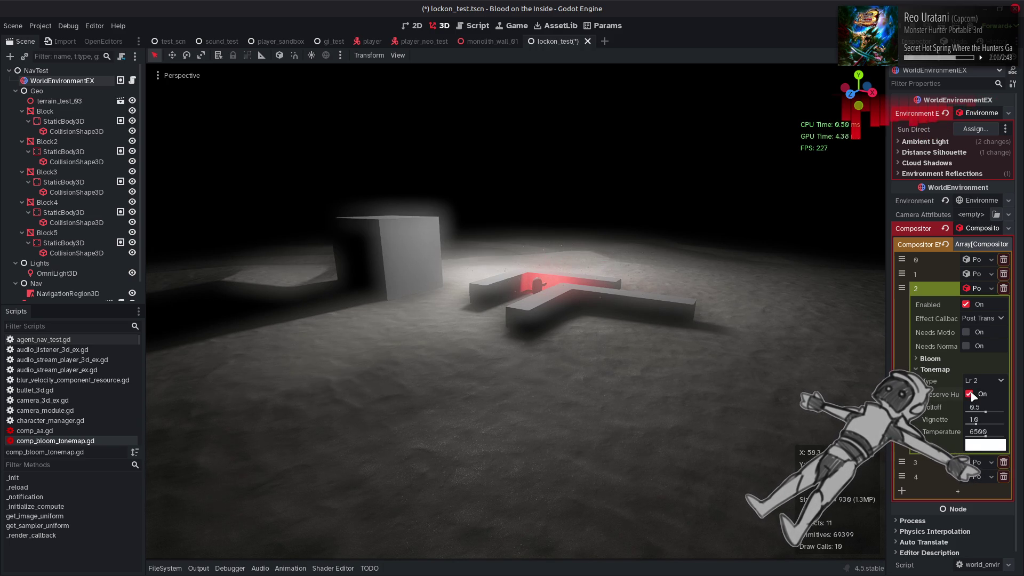
pyautogui.click(981, 381)
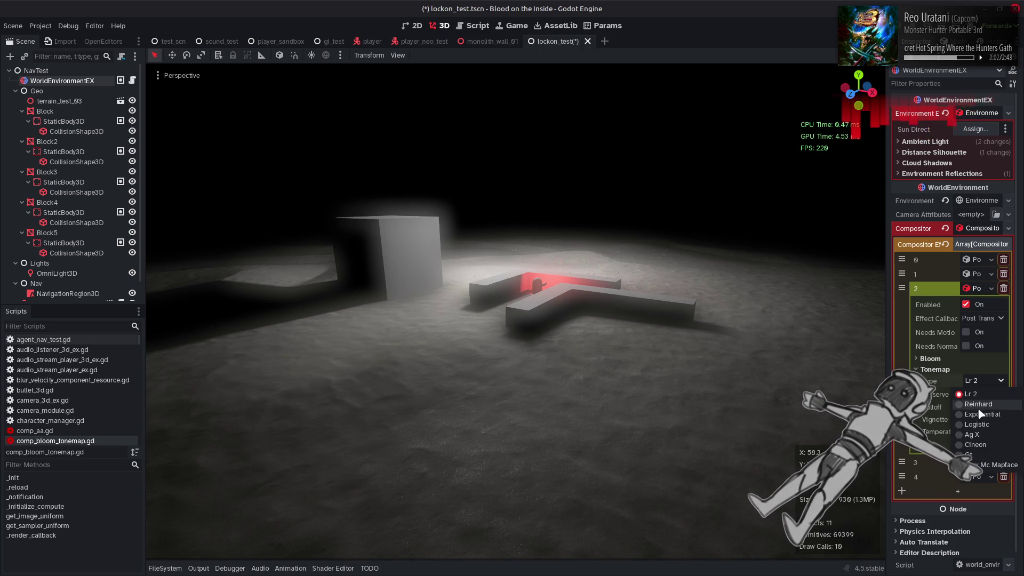
pyautogui.click(981, 413)
pyautogui.click(982, 394)
pyautogui.click(981, 380)
pyautogui.click(983, 404)
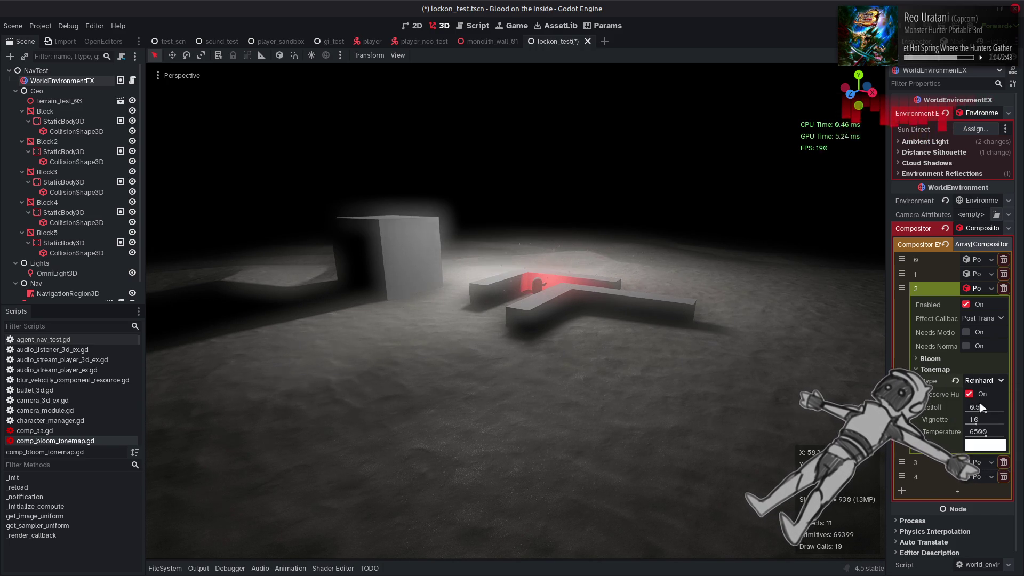
pyautogui.moveTo(984, 408); pyautogui.dragTo(1004, 411)
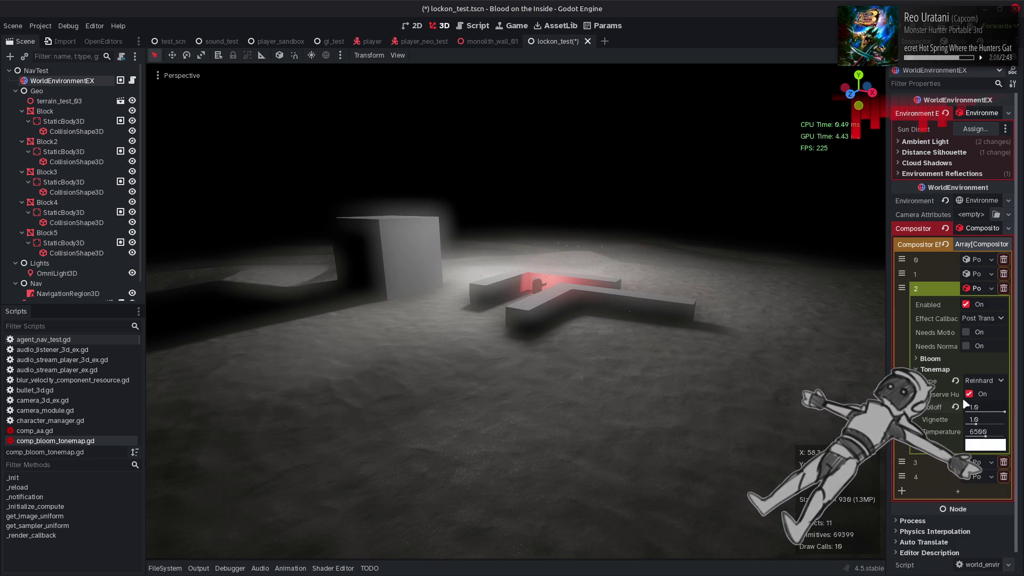
# Cycle compositor effect 2 through Lr 2, Ag X and Cineon, ending on Tony Mc Mapface.
pyautogui.click(989, 381)
pyautogui.click(983, 394)
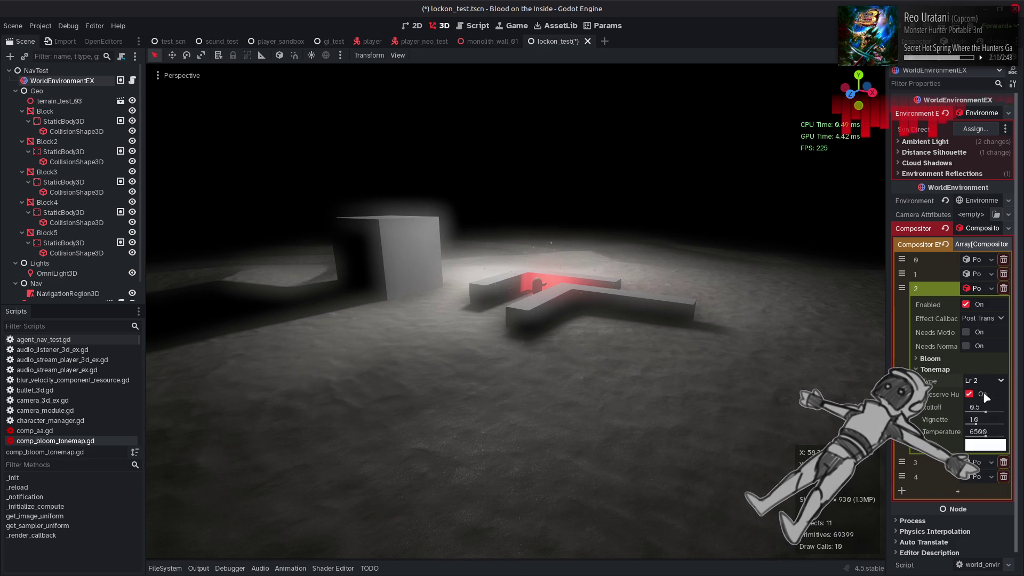
pyautogui.click(980, 379)
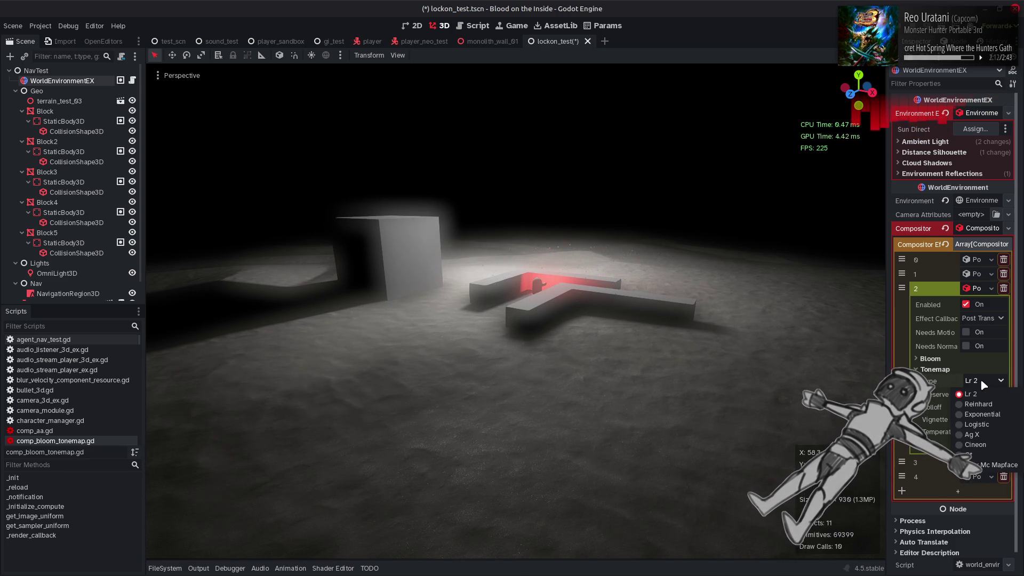
pyautogui.click(976, 434)
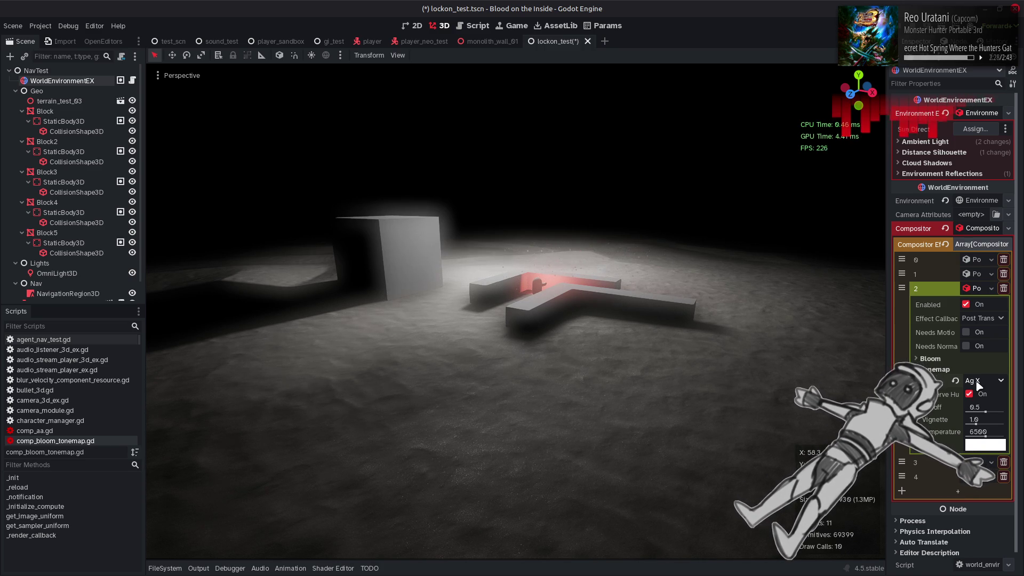
pyautogui.click(978, 381)
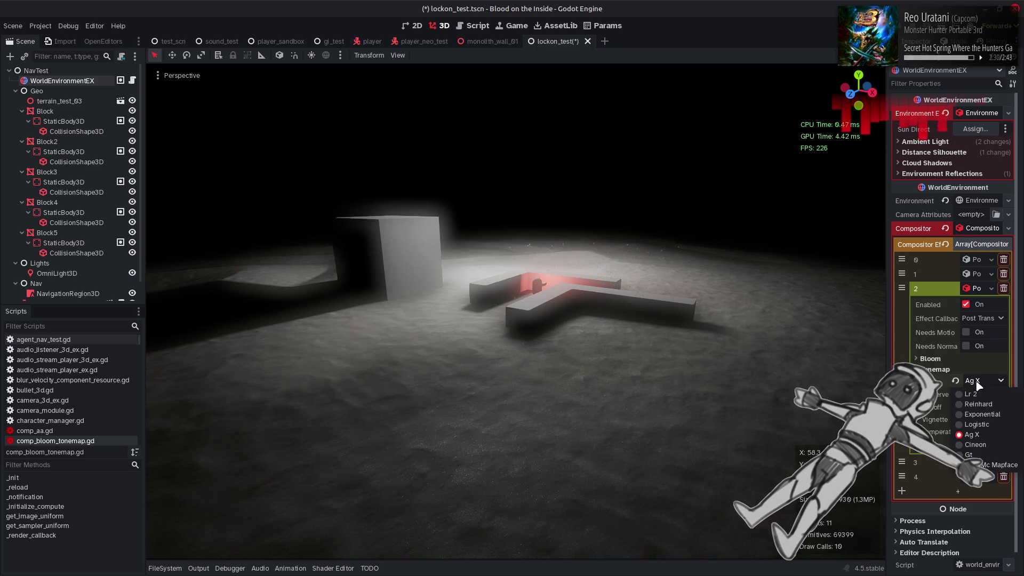
pyautogui.click(975, 445)
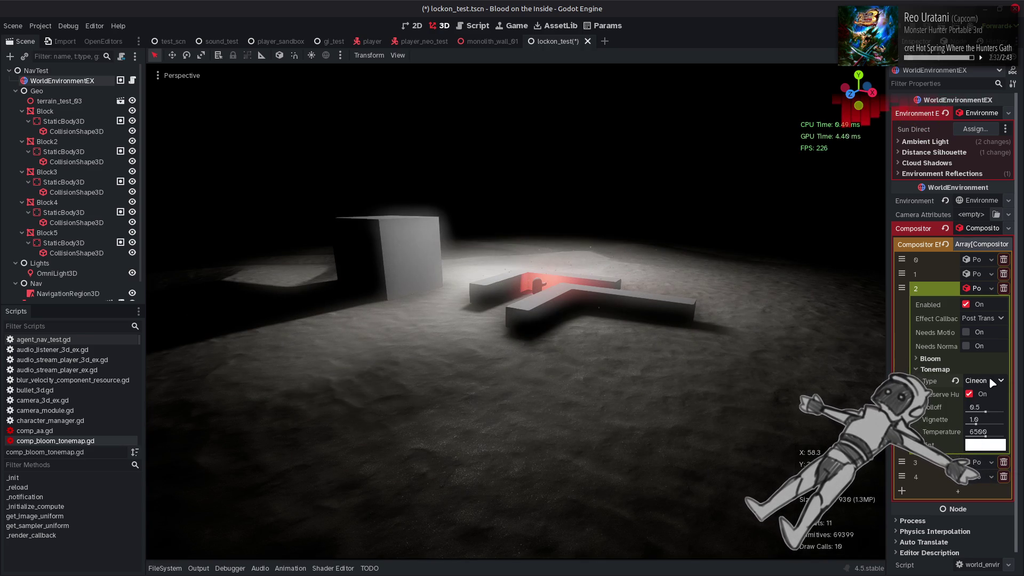
pyautogui.click(989, 377)
pyautogui.click(994, 464)
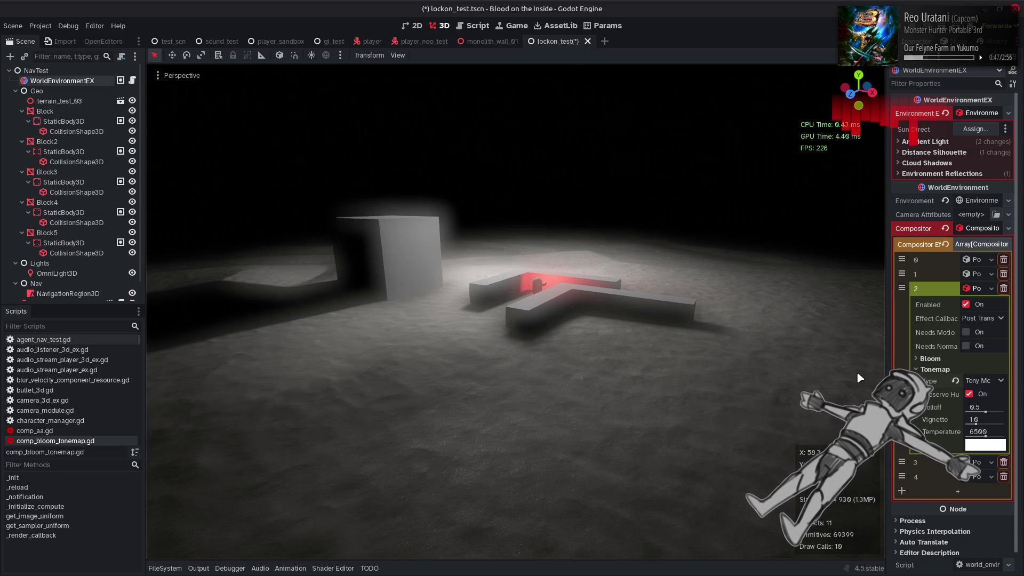
# Compare the Lr 2, Reinhard and Tony Mc Mapface tonemappers on compositor effect 2.
pyautogui.click(956, 381)
pyautogui.click(981, 379)
pyautogui.click(979, 404)
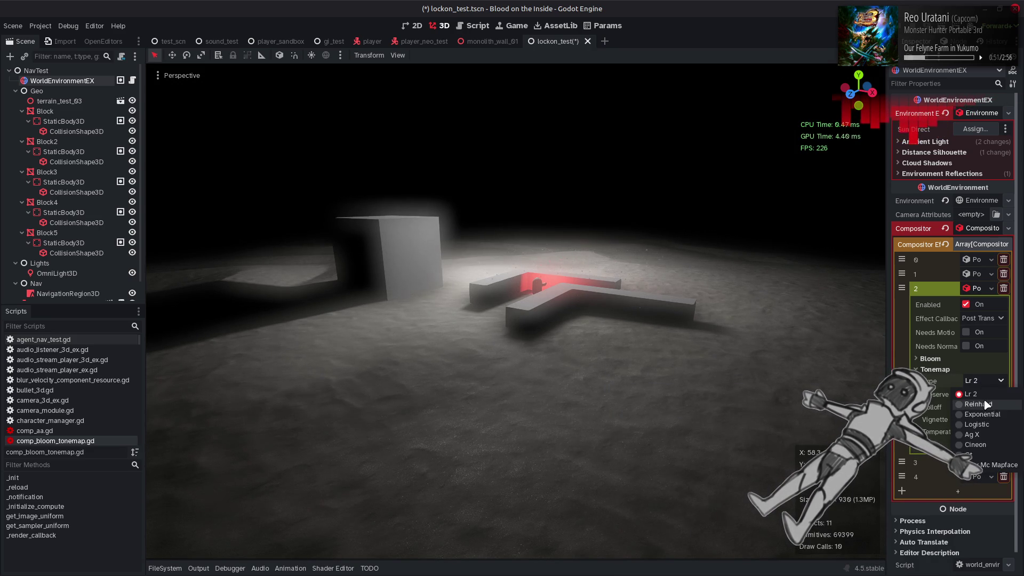
pyautogui.click(987, 383)
pyautogui.click(987, 467)
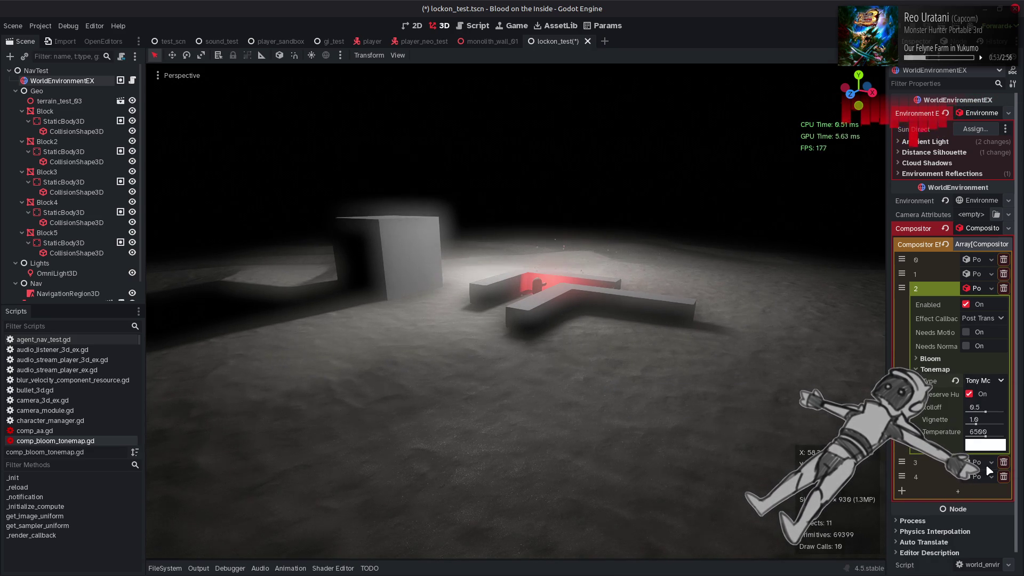
pyautogui.click(990, 383)
pyautogui.click(987, 393)
pyautogui.click(990, 381)
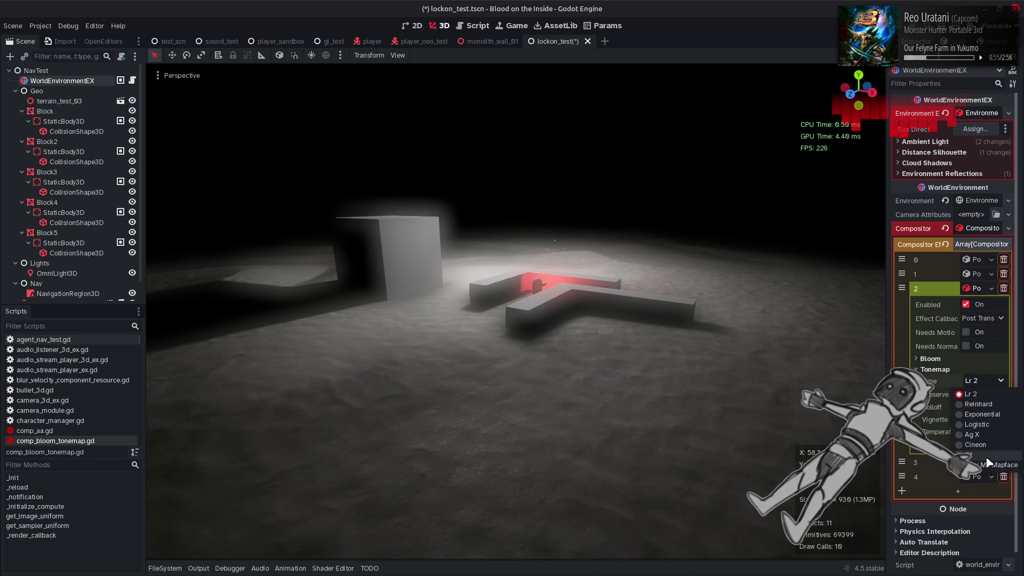
pyautogui.click(984, 405)
# Switch the tonemapper to Cineon for a darker, higher-contrast look.
pyautogui.click(990, 380)
pyautogui.click(987, 394)
pyautogui.click(987, 380)
pyautogui.click(986, 466)
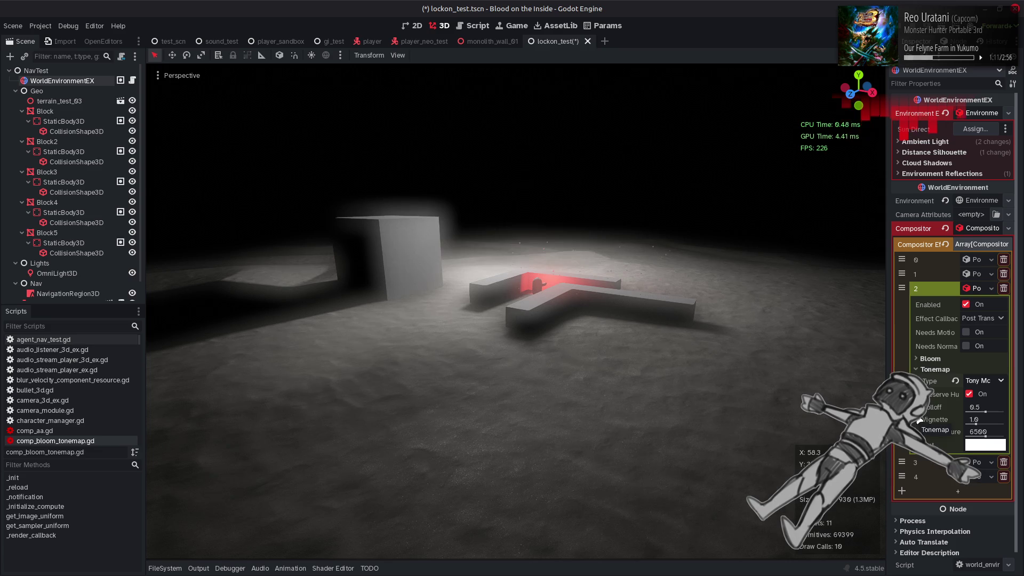
pyautogui.click(989, 380)
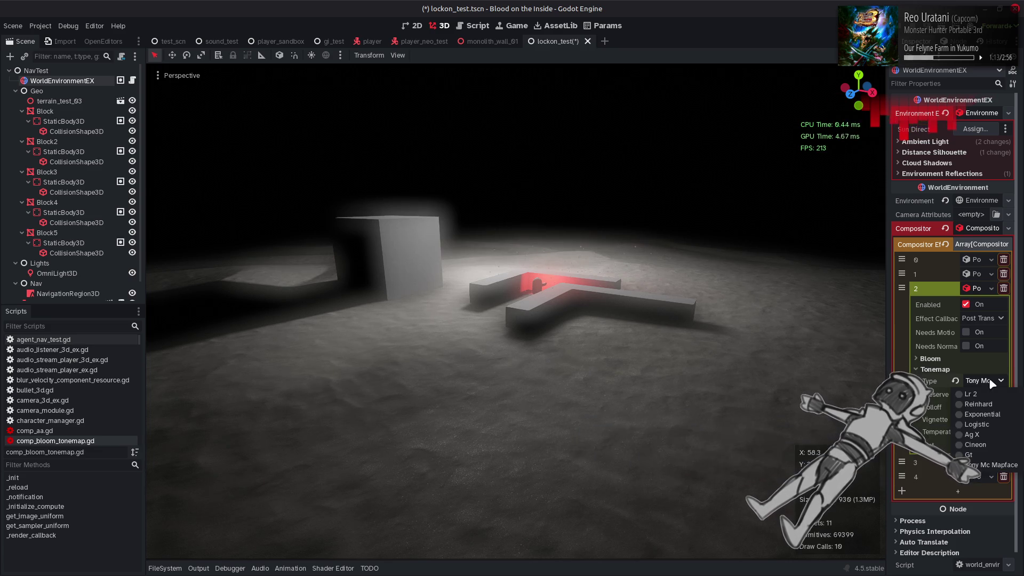
pyautogui.click(975, 444)
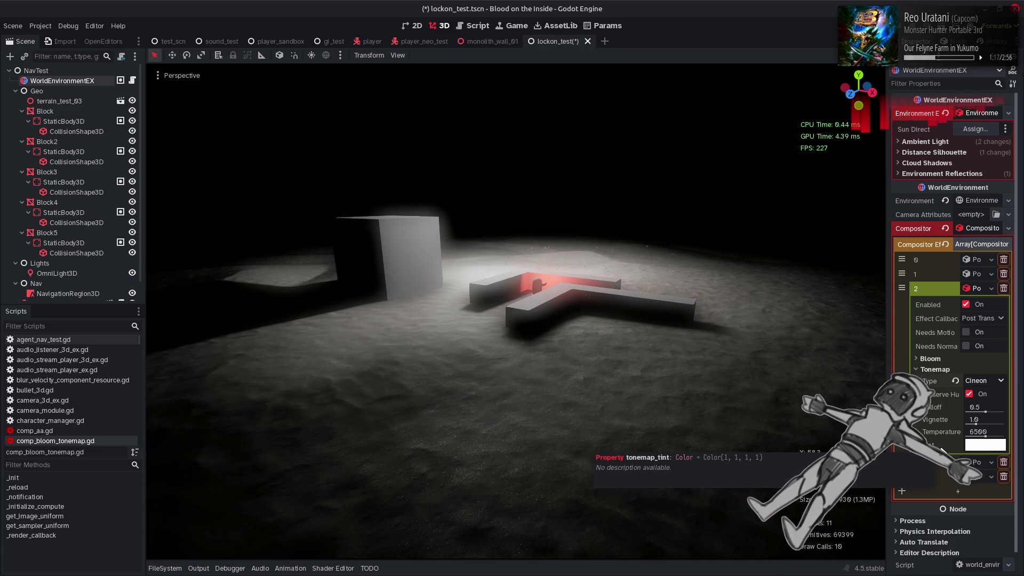
pyautogui.click(973, 462)
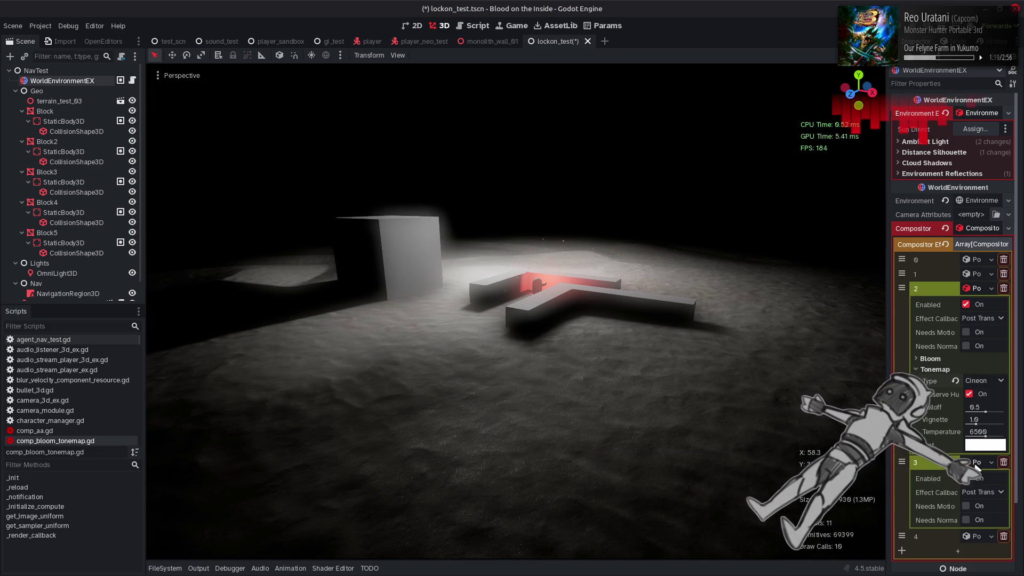
# Test tonemap Sharpness at 0.0 and Dark Dechroma at 2.0, then reset Dark Dechroma to 0.0.
pyautogui.click(974, 462)
pyautogui.click(934, 477)
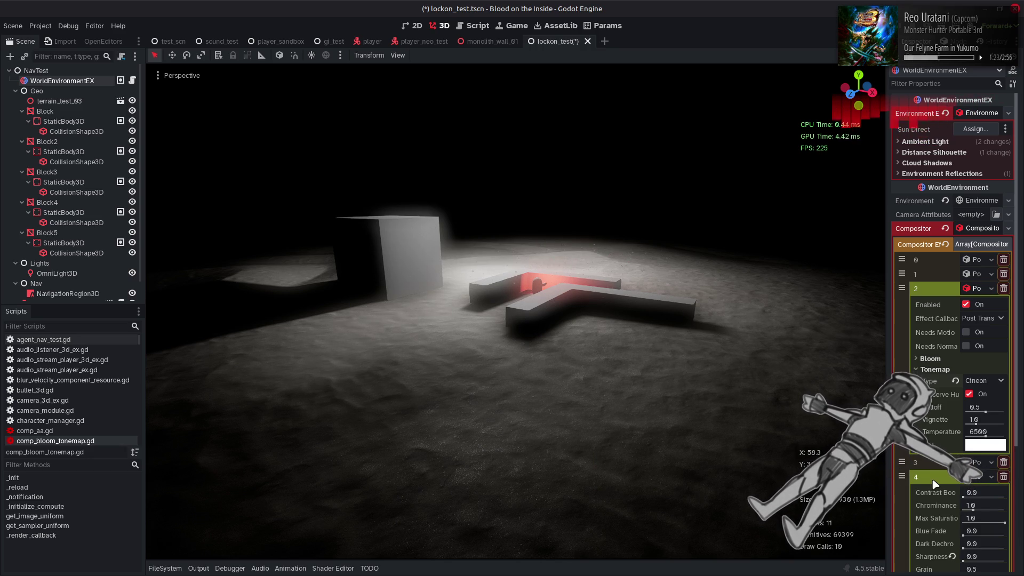
pyautogui.scroll(-1, 934, 483)
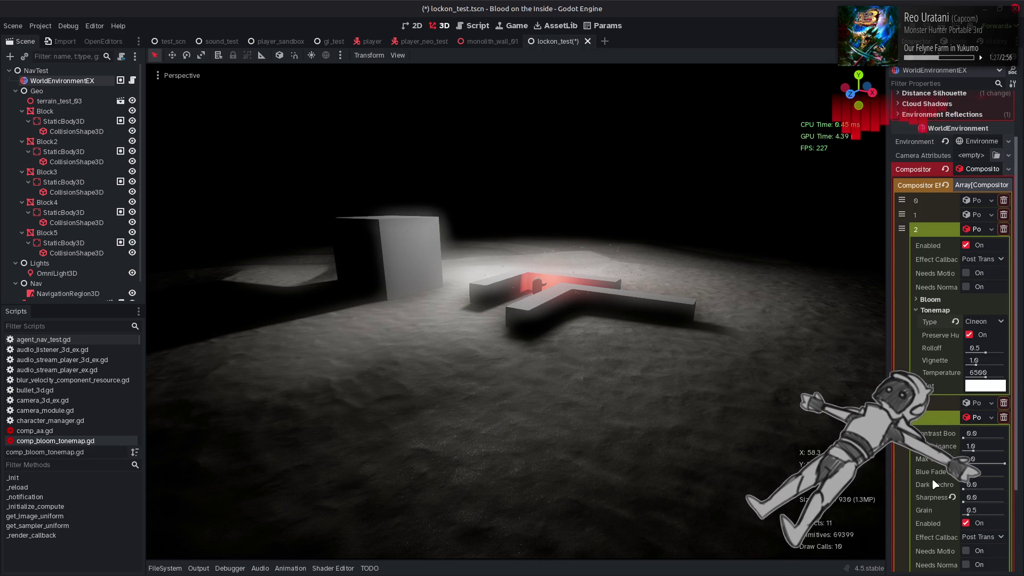
pyautogui.click(952, 497)
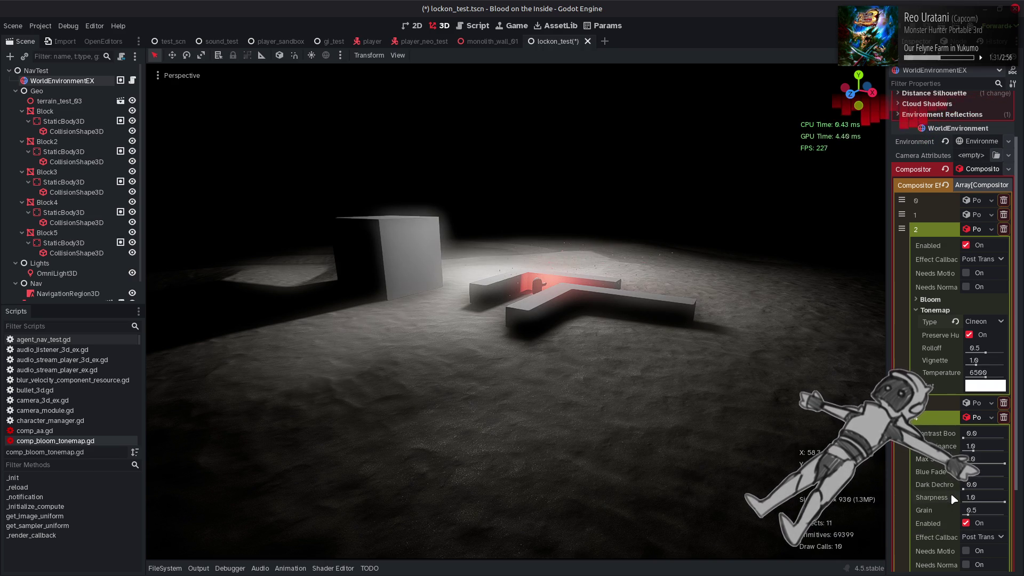
pyautogui.moveTo(1000, 501)
pyautogui.mouseDown()
pyautogui.moveTo(911, 506)
pyautogui.moveTo(995, 495)
pyautogui.mouseUp()
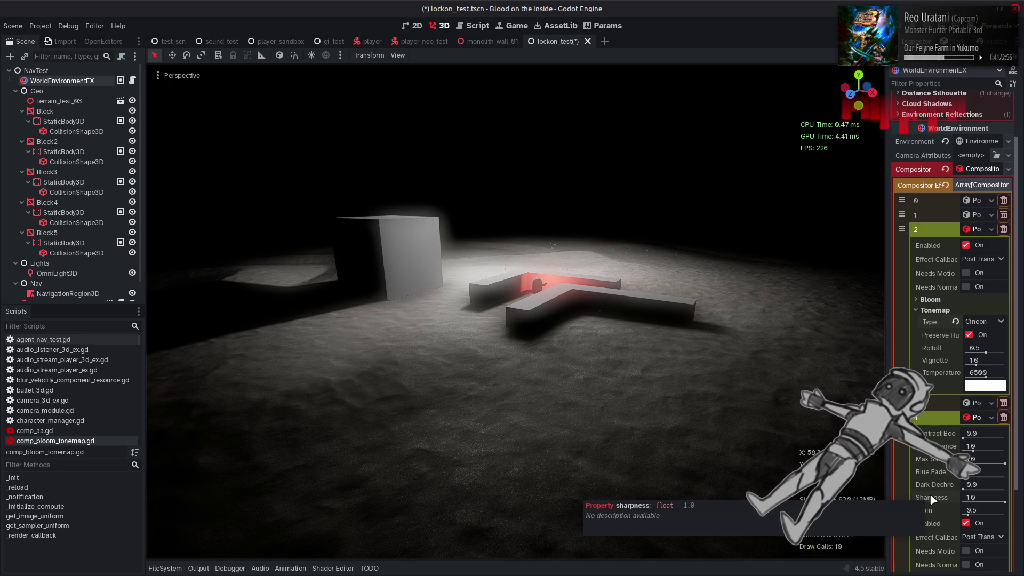
pyautogui.moveTo(968, 485); pyautogui.dragTo(1004, 488)
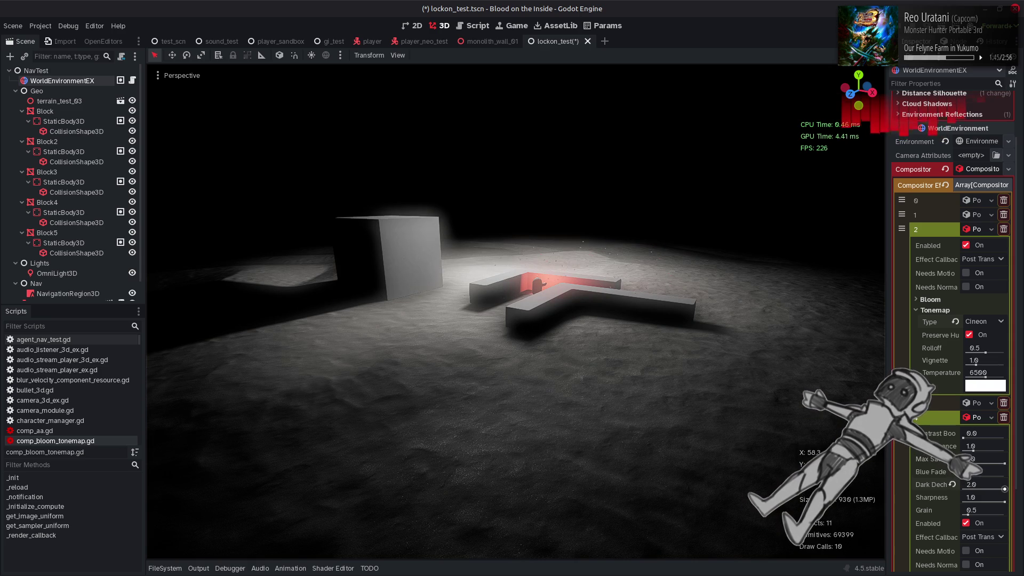
pyautogui.click(952, 485)
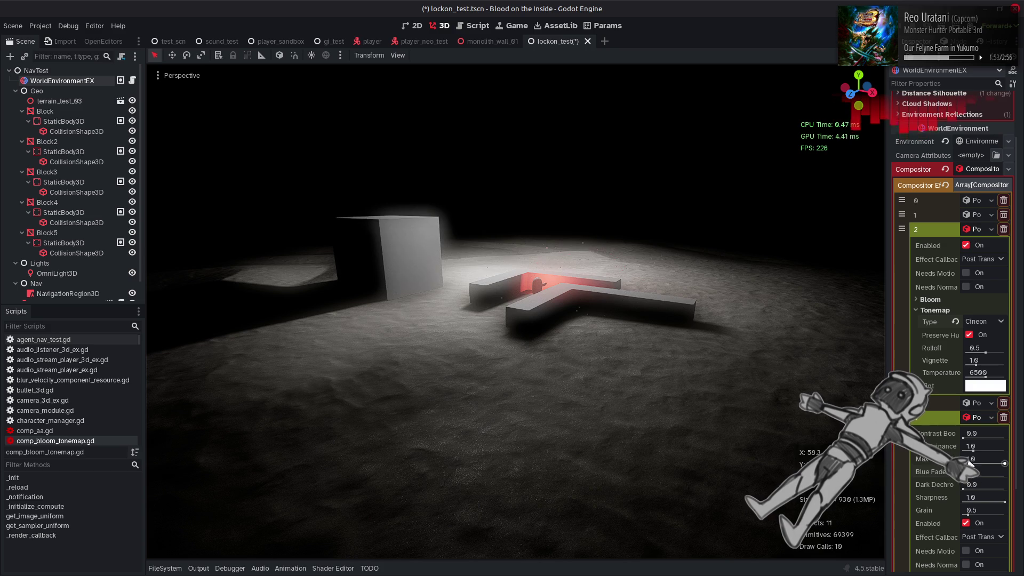
# Test Luminance at 4.0, then reset Luminance to 1.0 and Contrast Boost to 0.0.
pyautogui.moveTo(973, 452); pyautogui.dragTo(1004, 438)
pyautogui.click(952, 446)
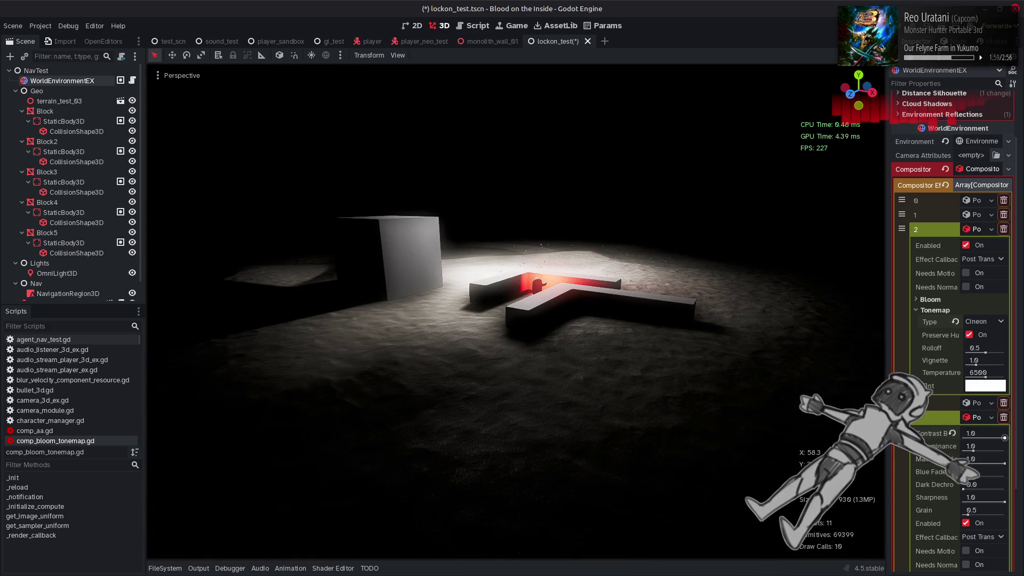
pyautogui.click(952, 433)
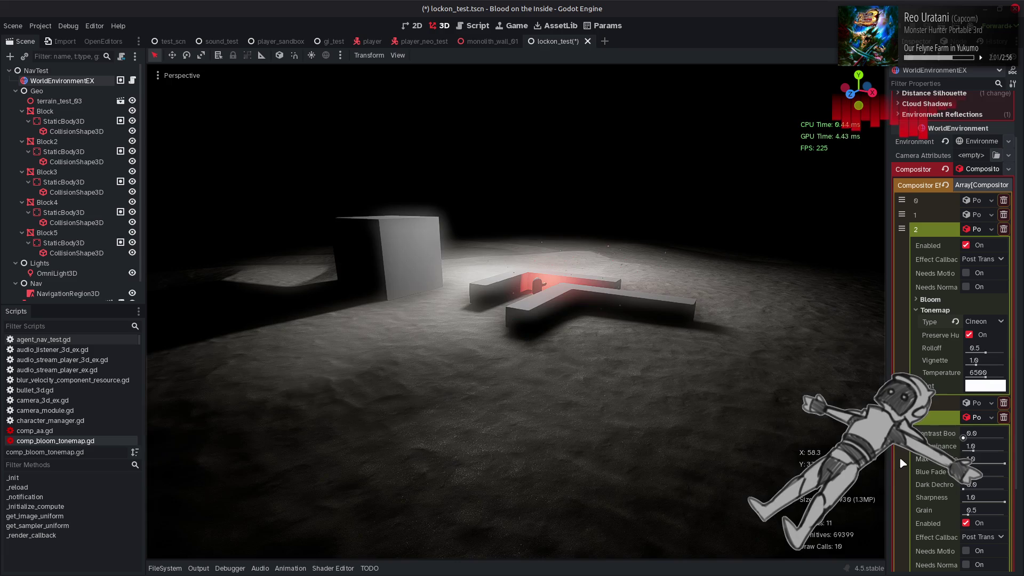
pyautogui.click(984, 321)
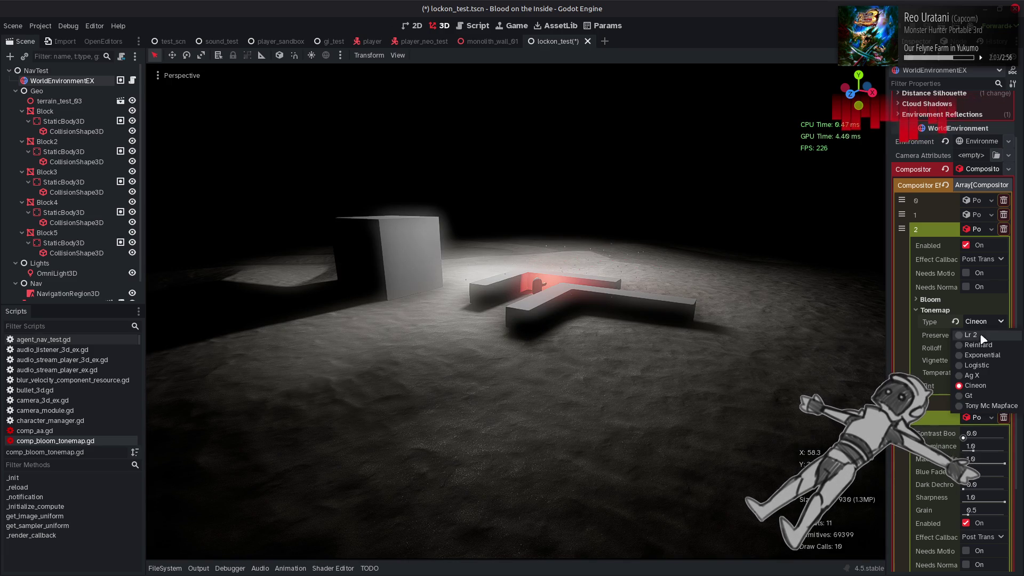
# Switch the tonemapper to Tony Mc Mapface and toggle the lower compositor effect to compare.
pyautogui.click(981, 345)
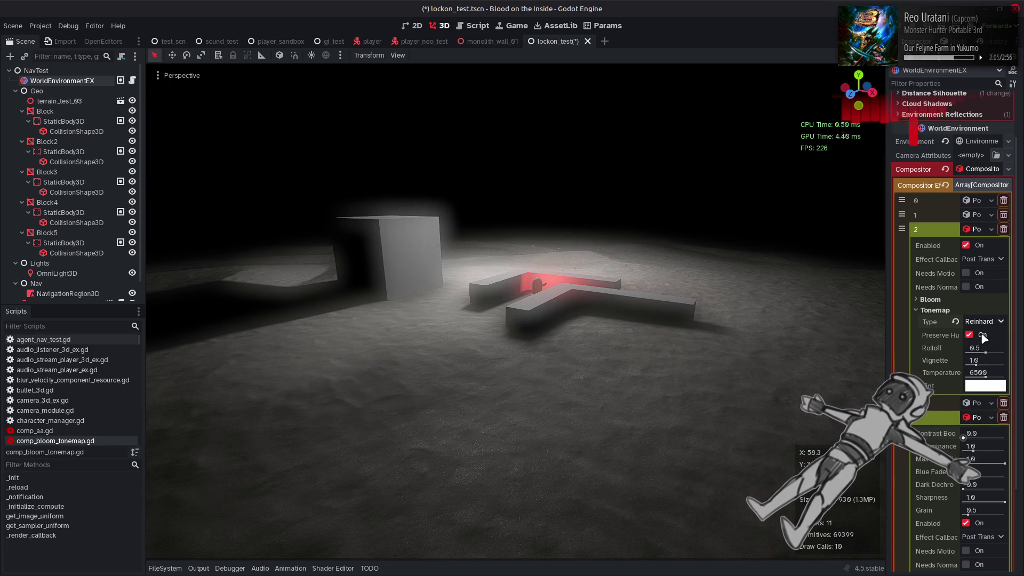
pyautogui.click(982, 405)
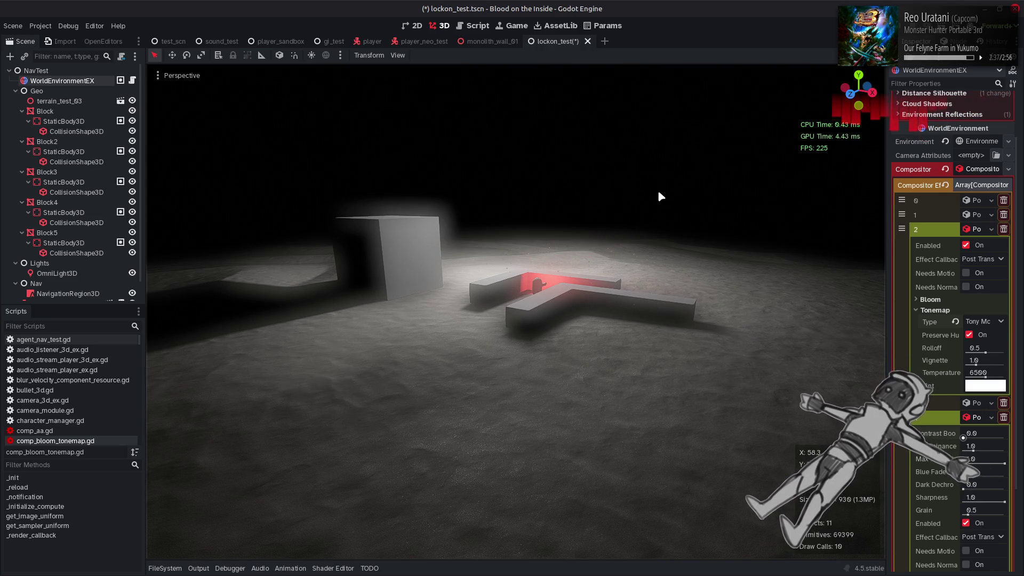
pyautogui.click(966, 523)
pyautogui.click(967, 524)
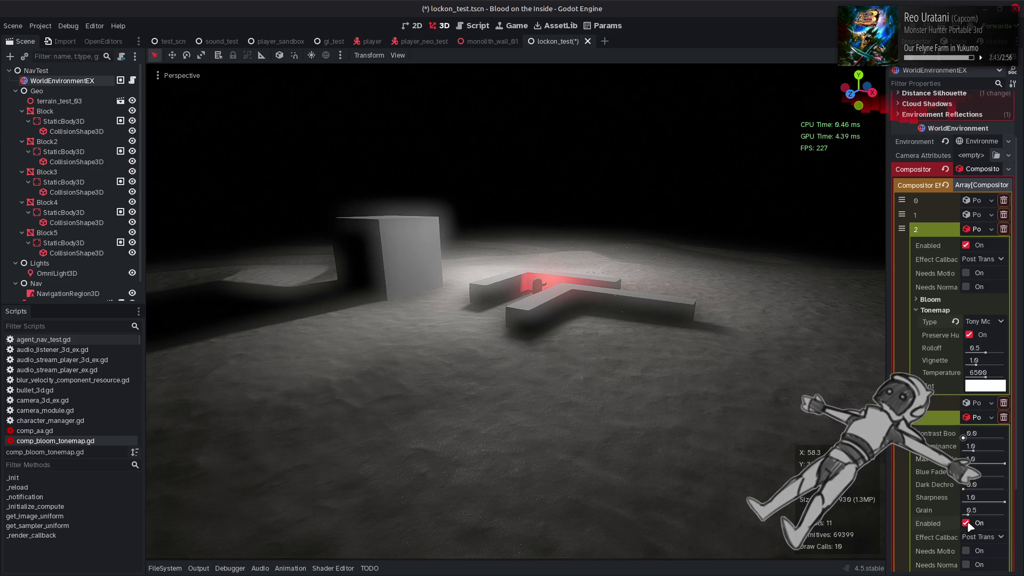
# Toggle compositor effect 2 off and on to compare, then reveal its Bloom settings.
pyautogui.click(982, 422)
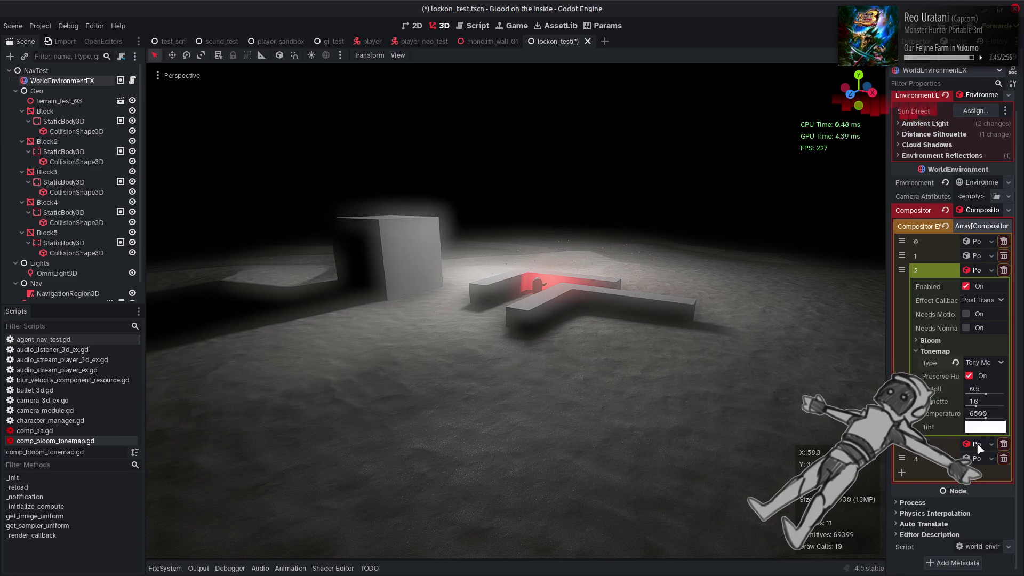
pyautogui.click(977, 444)
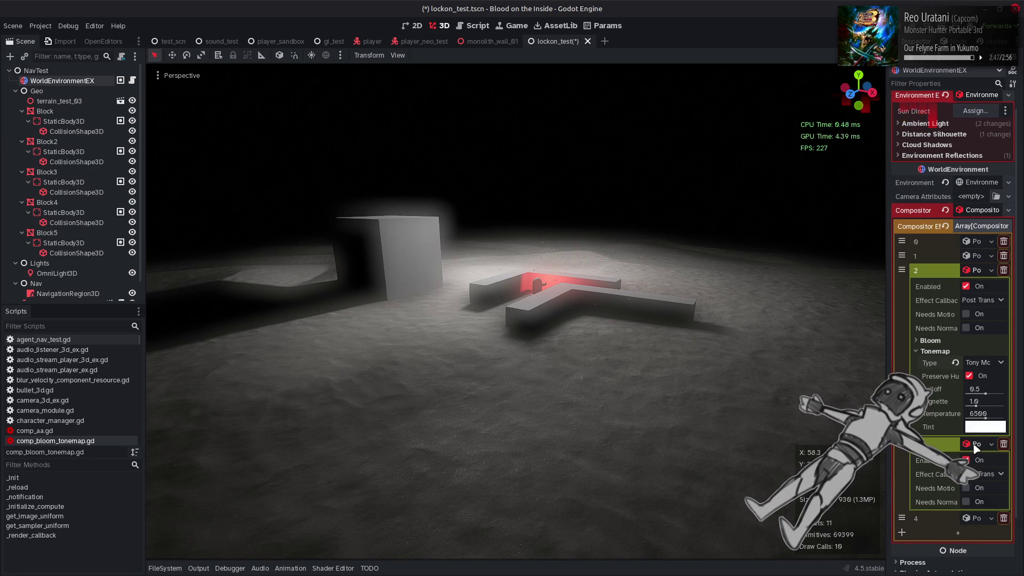
pyautogui.click(974, 445)
pyautogui.click(976, 445)
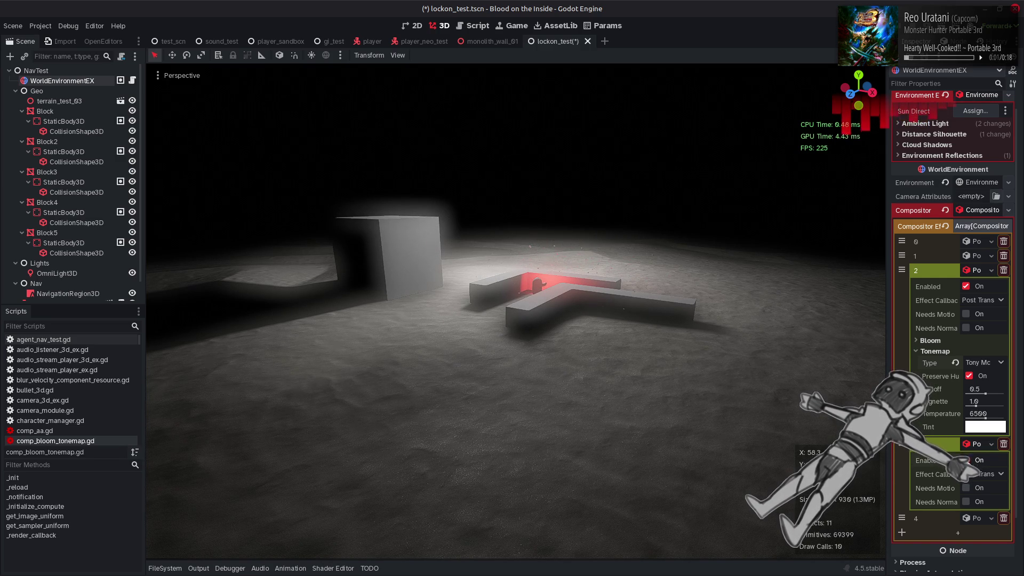
pyautogui.click(975, 446)
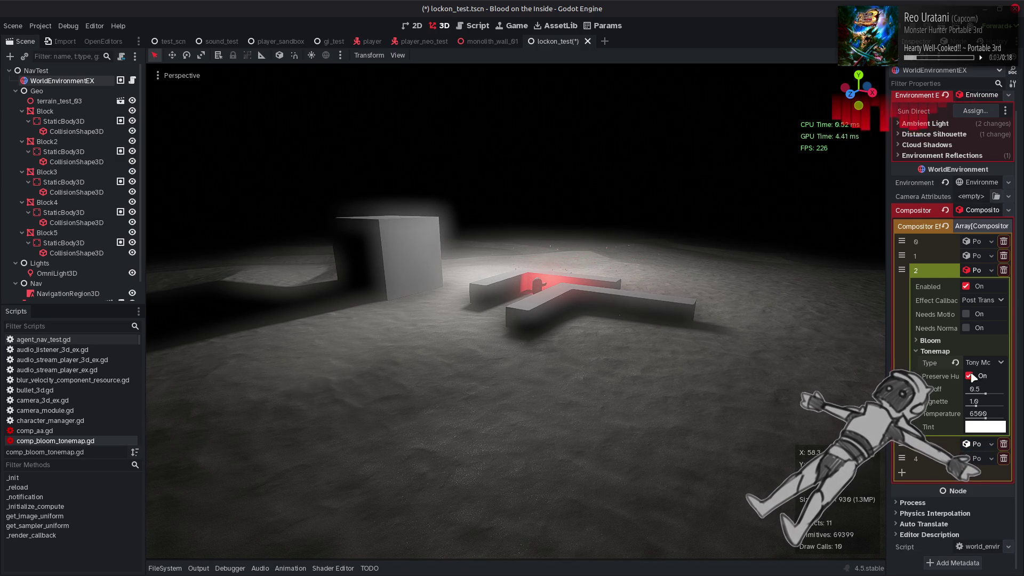
pyautogui.click(966, 286)
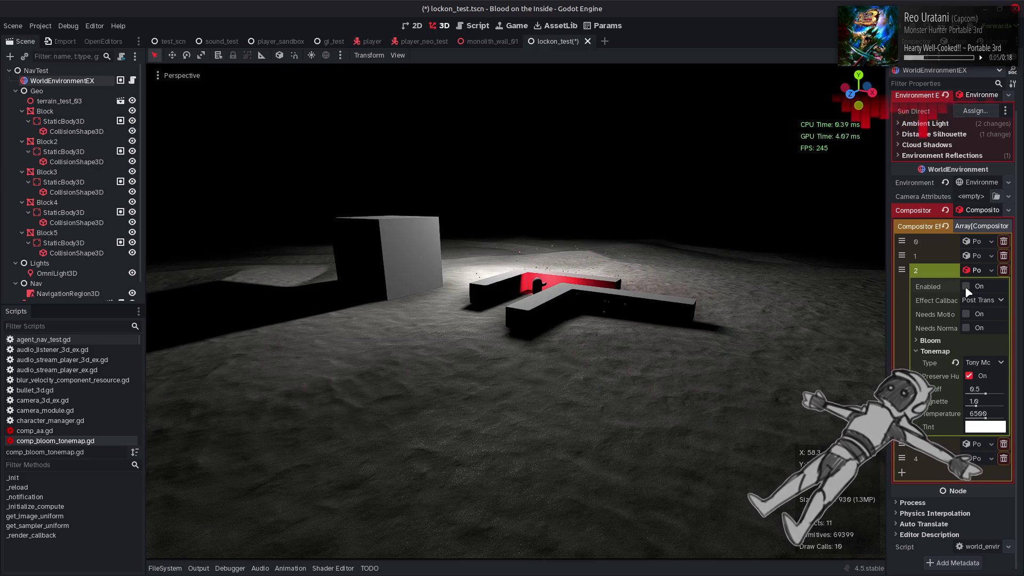
pyautogui.click(966, 287)
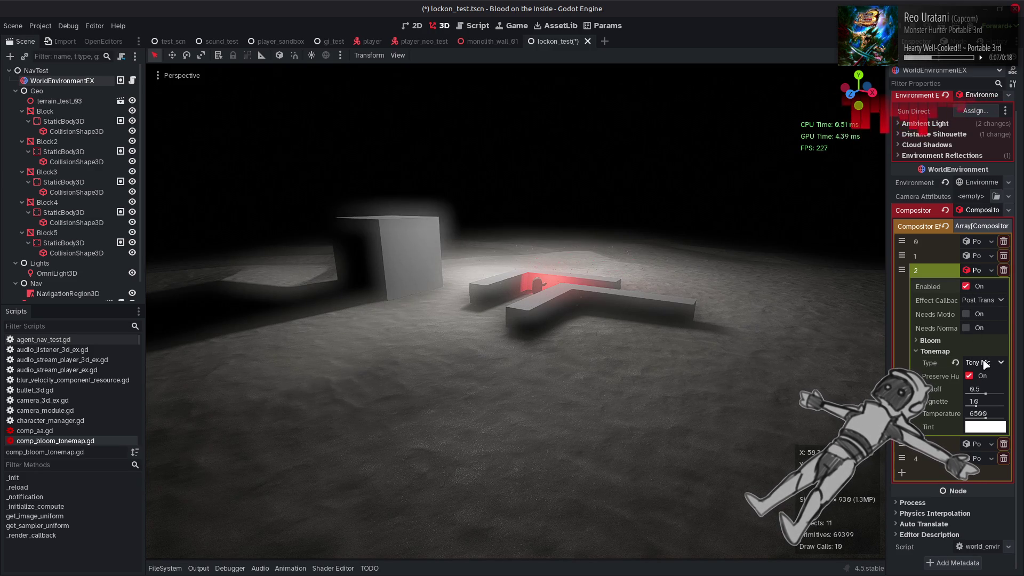
pyautogui.click(959, 340)
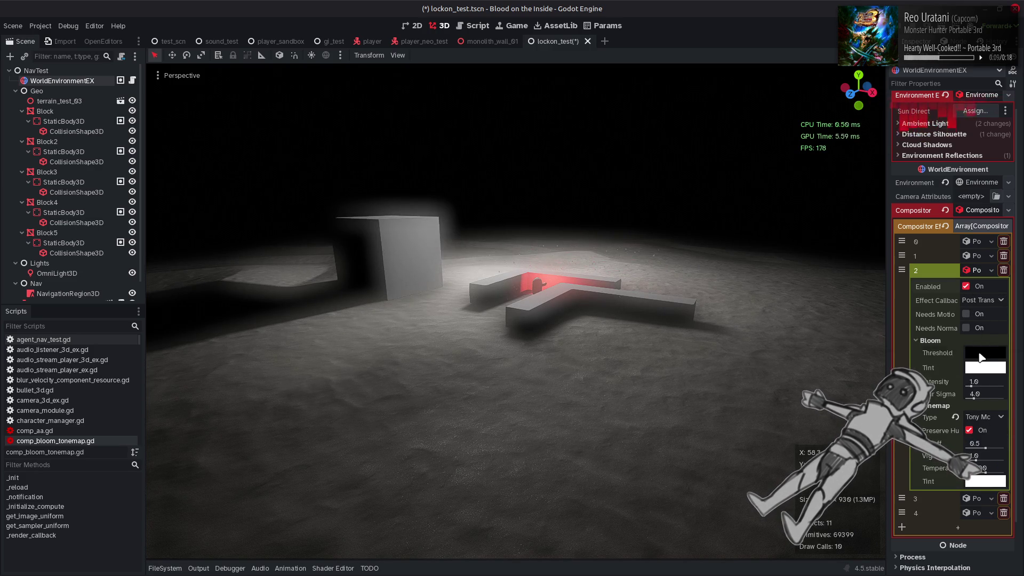
# Darken the bloom Threshold colour to near-black (6d6d6d) with the colour picker's brightness slider.
pyautogui.click(980, 354)
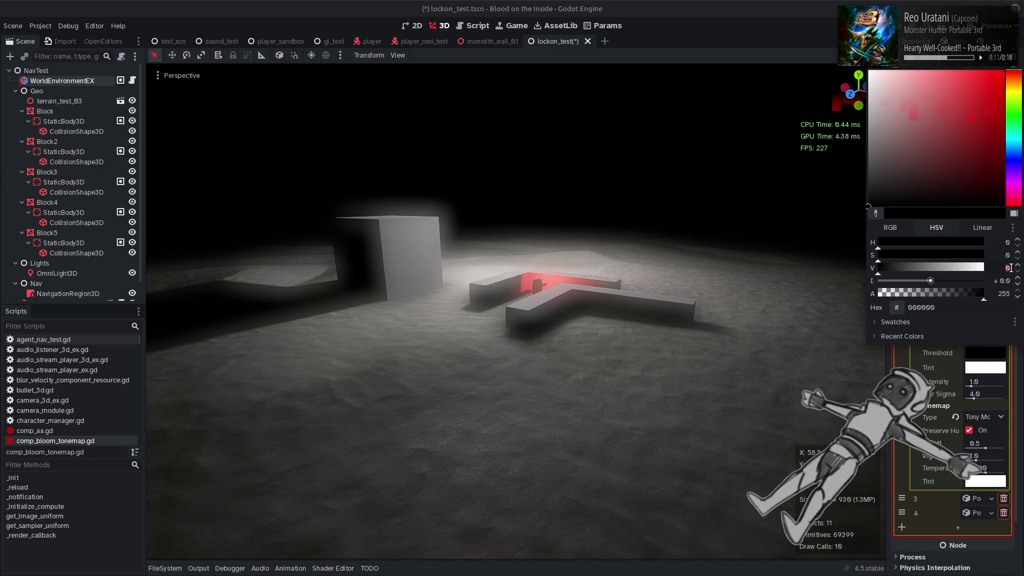
pyautogui.write('10')
pyautogui.press('Return')
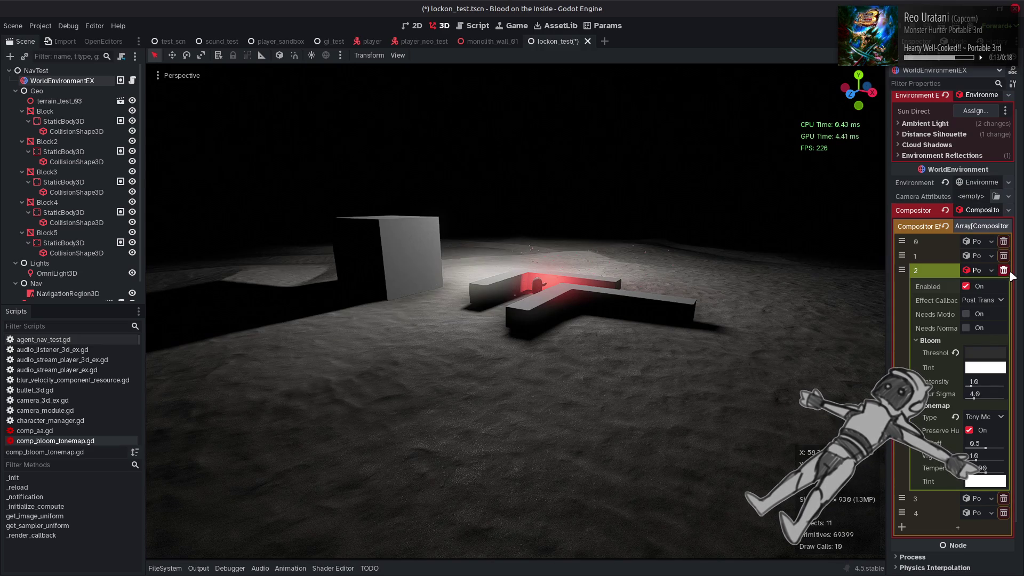
pyautogui.click(970, 288)
pyautogui.click(971, 288)
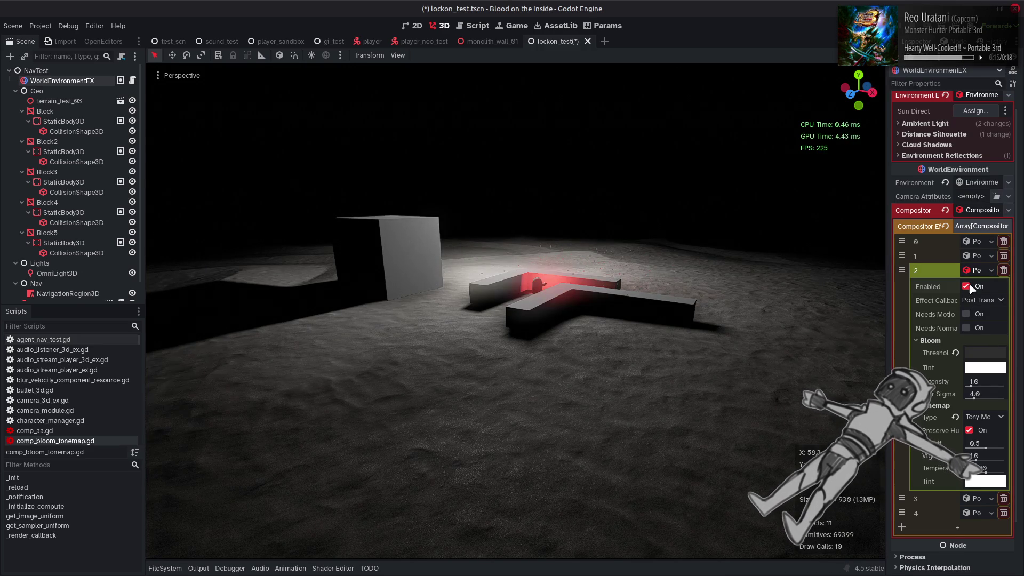
pyautogui.click(984, 353)
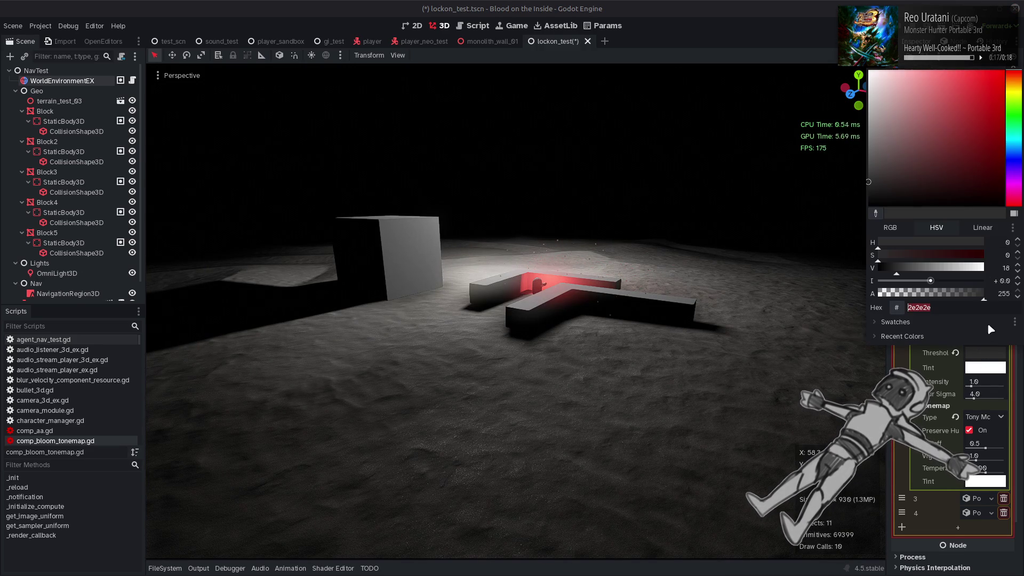
pyautogui.press('Return')
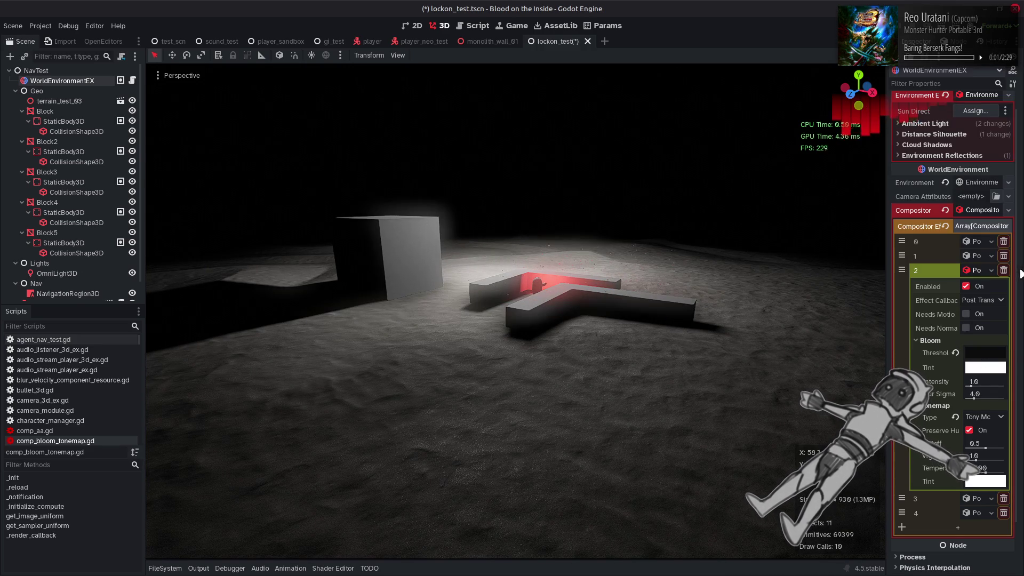
pyautogui.click(984, 347)
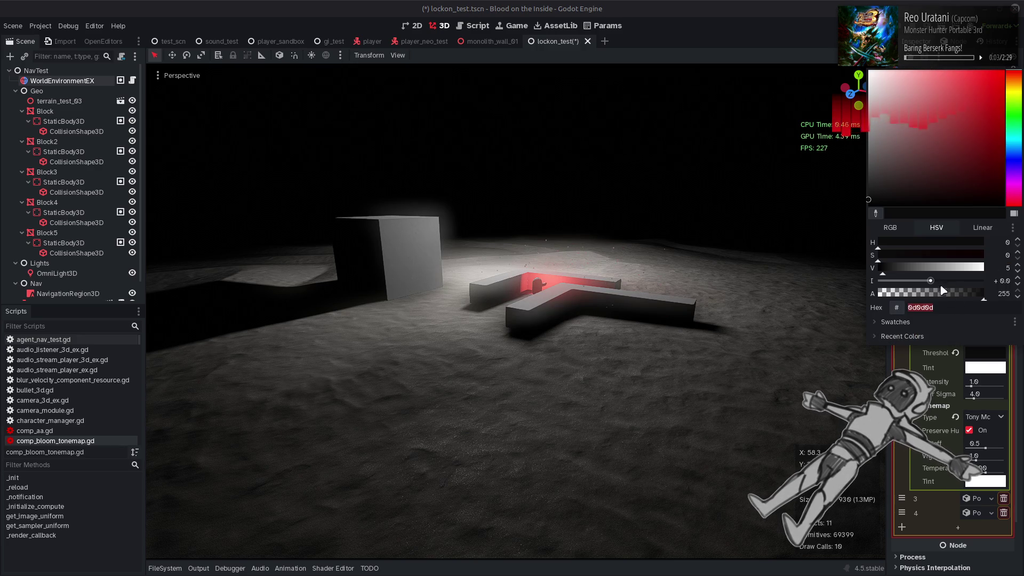
pyautogui.moveTo(884, 272); pyautogui.dragTo(878, 272)
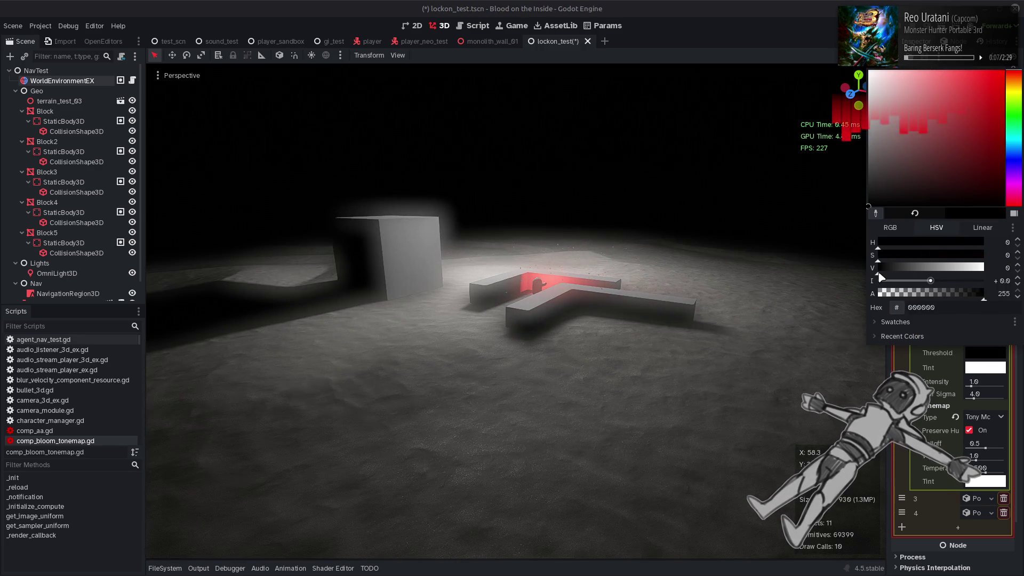
pyautogui.moveTo(879, 274); pyautogui.dragTo(884, 275)
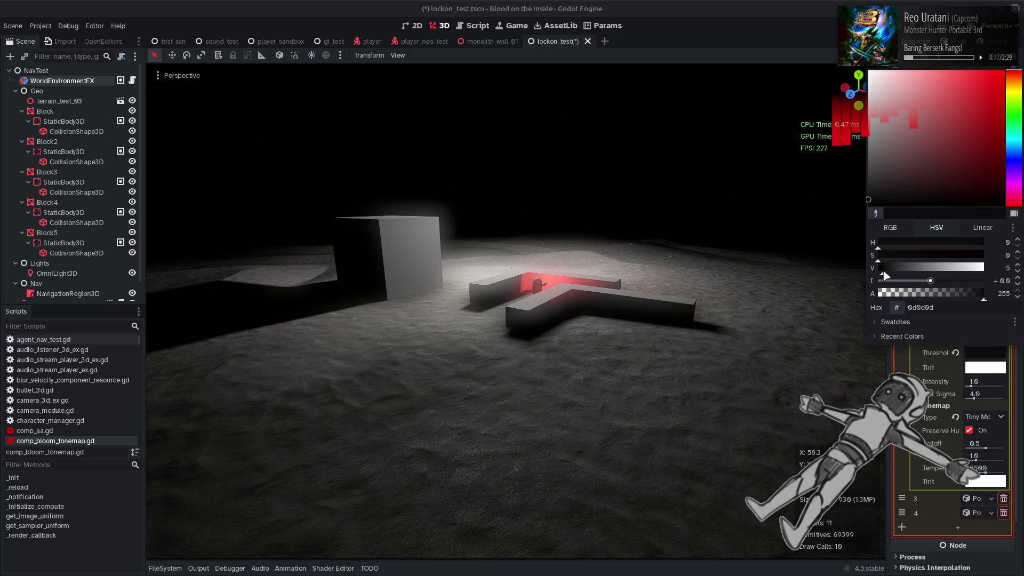
pyautogui.moveTo(885, 276); pyautogui.dragTo(867, 275)
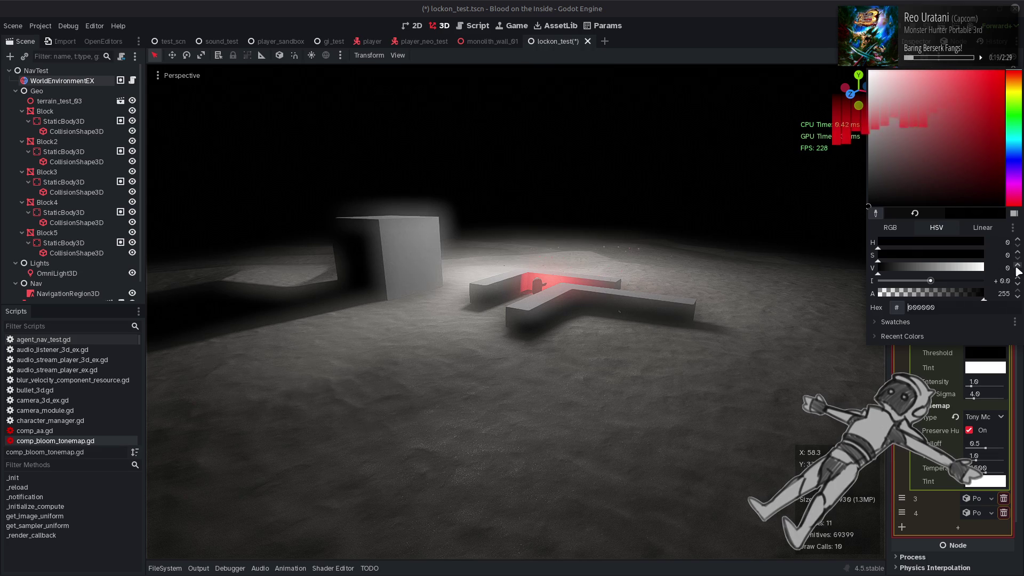
pyautogui.scroll(3, 1019, 271)
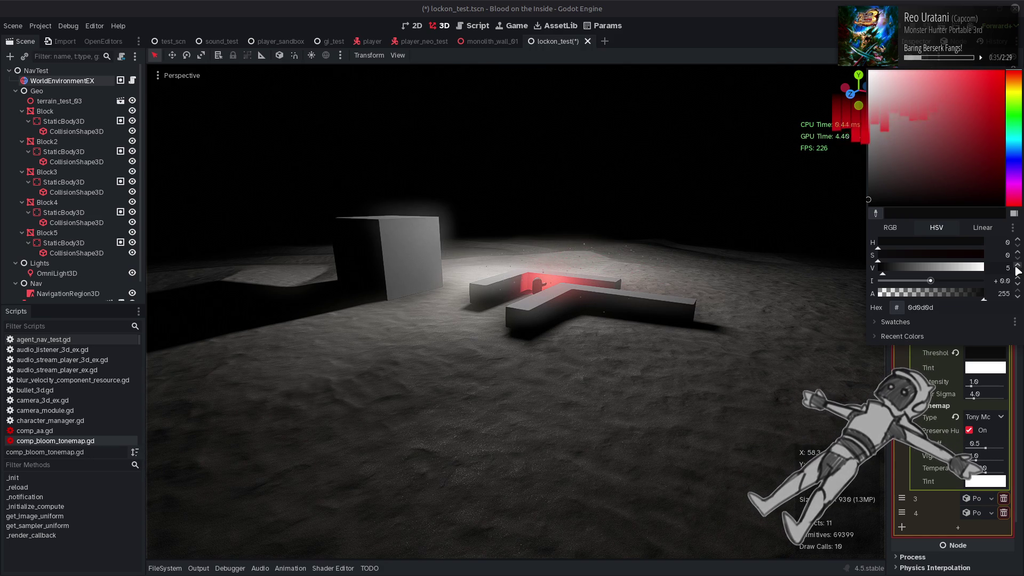
pyautogui.click(922, 380)
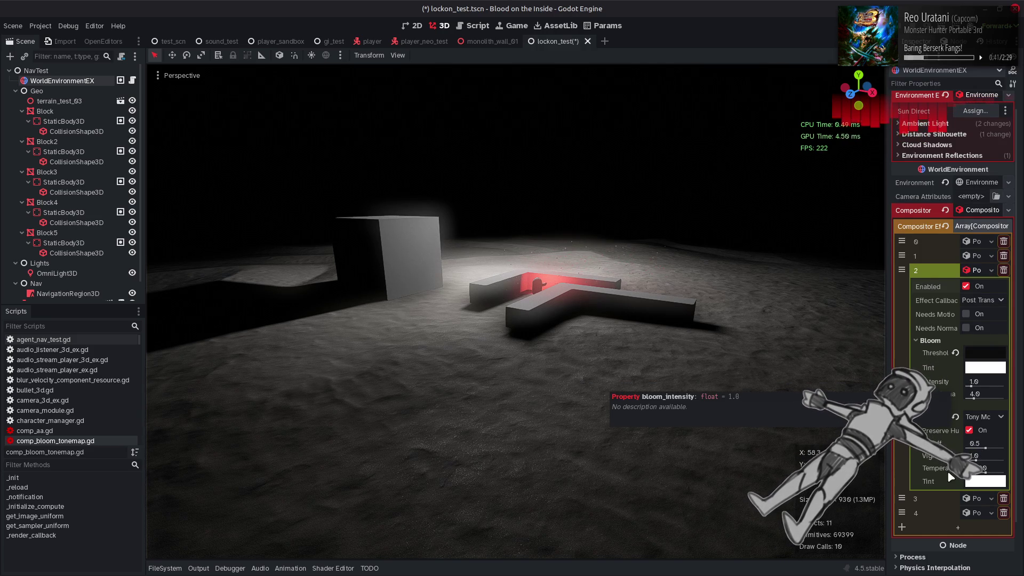
# Experiment with bloom Blur Sigma at about 2.3 and 8.115, then reset it to default.
pyautogui.moveTo(978, 399); pyautogui.dragTo(975, 400)
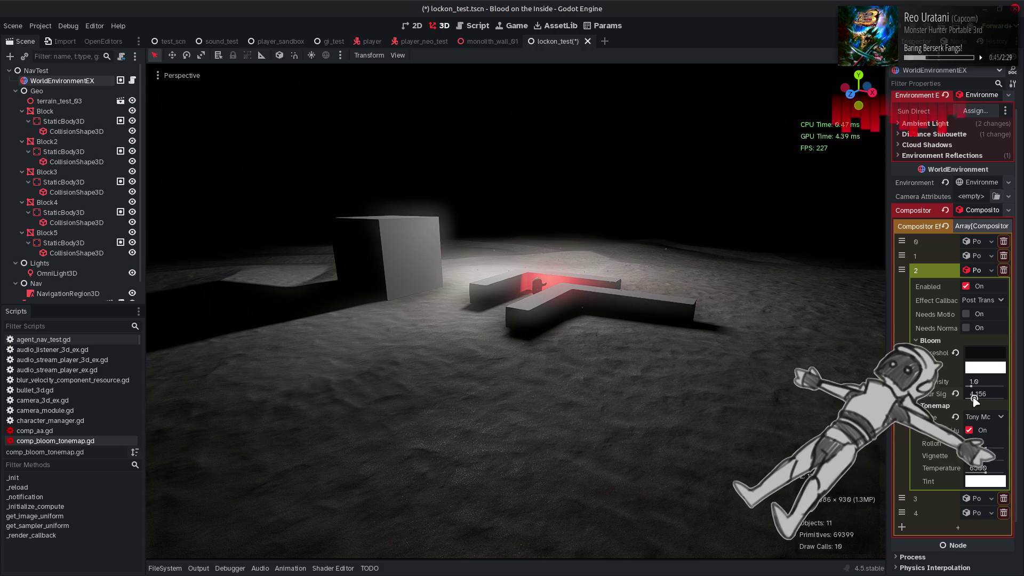
pyautogui.moveTo(1004, 398)
pyautogui.mouseDown()
pyautogui.moveTo(950, 400)
pyautogui.moveTo(958, 395)
pyautogui.mouseUp()
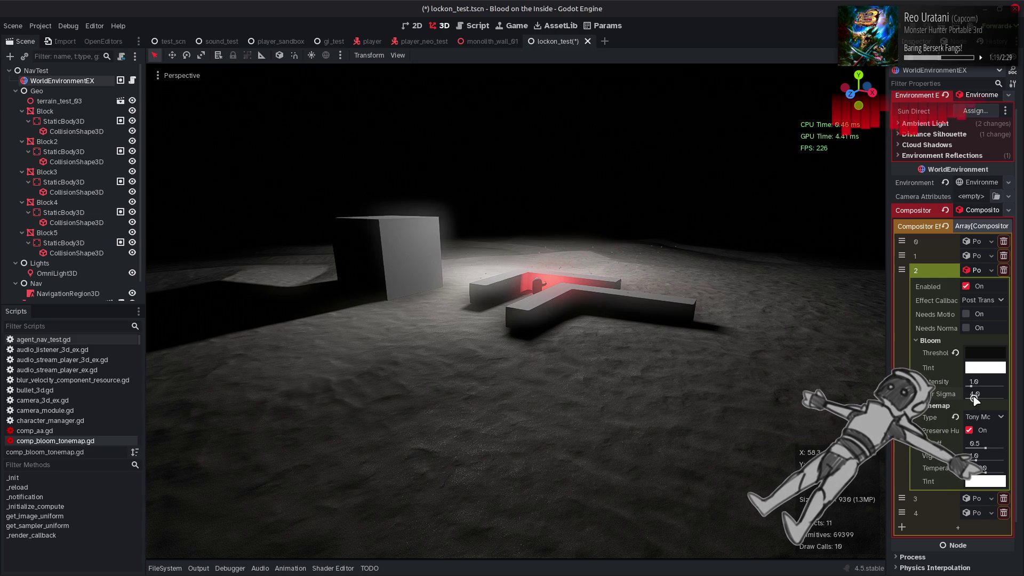
pyautogui.moveTo(977, 401); pyautogui.dragTo(974, 398)
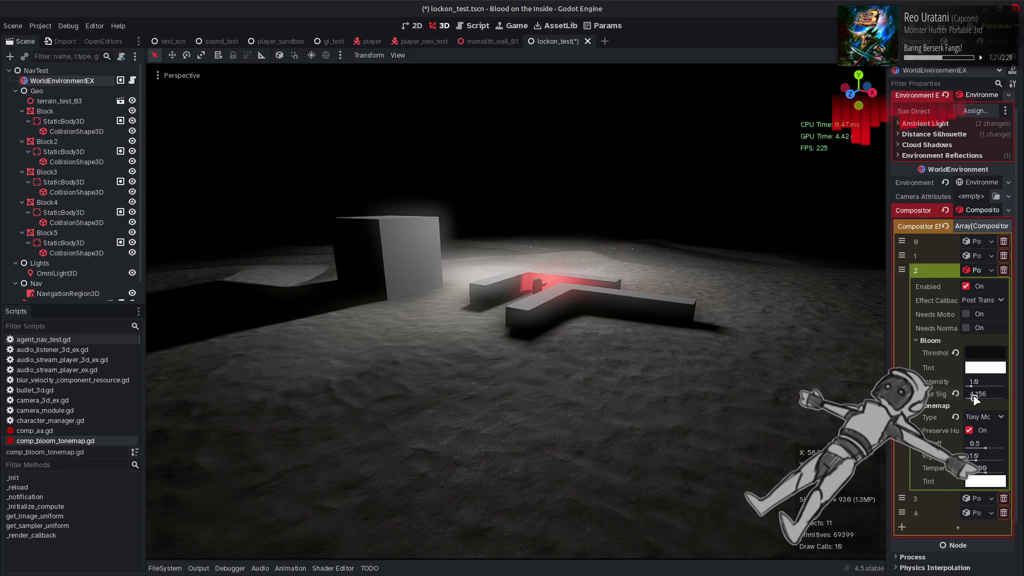
pyautogui.moveTo(975, 398); pyautogui.dragTo(1004, 396)
pyautogui.click(955, 393)
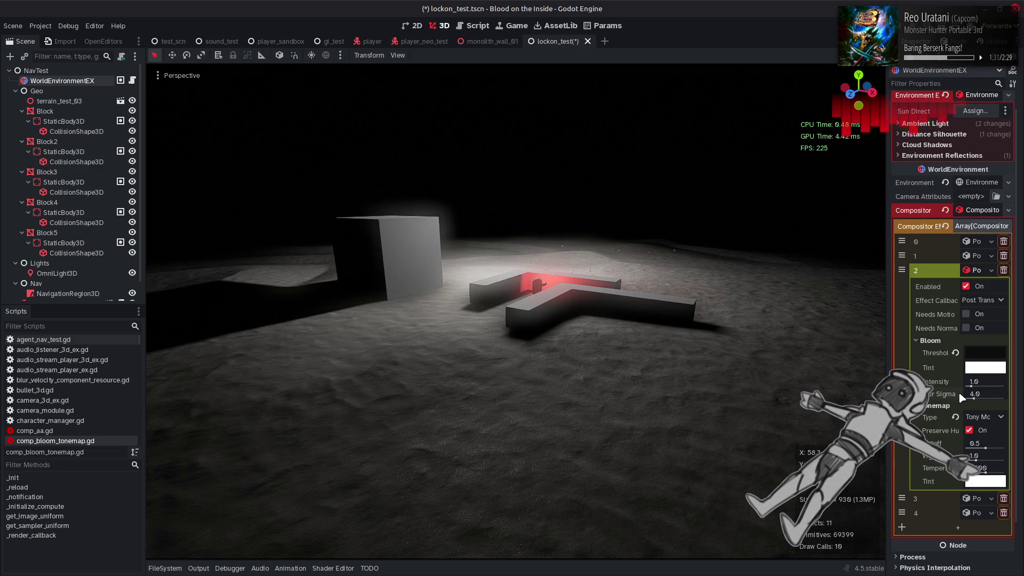
# Try Blur Sigma 6.0, then return it to the default 4.0.
pyautogui.click(982, 393)
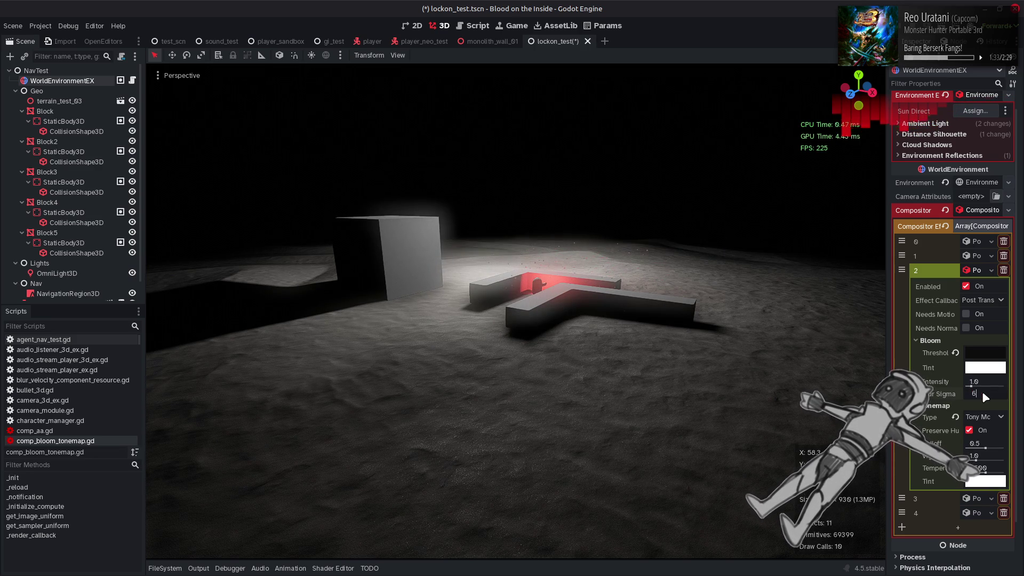
pyautogui.write('6')
pyautogui.press('Return')
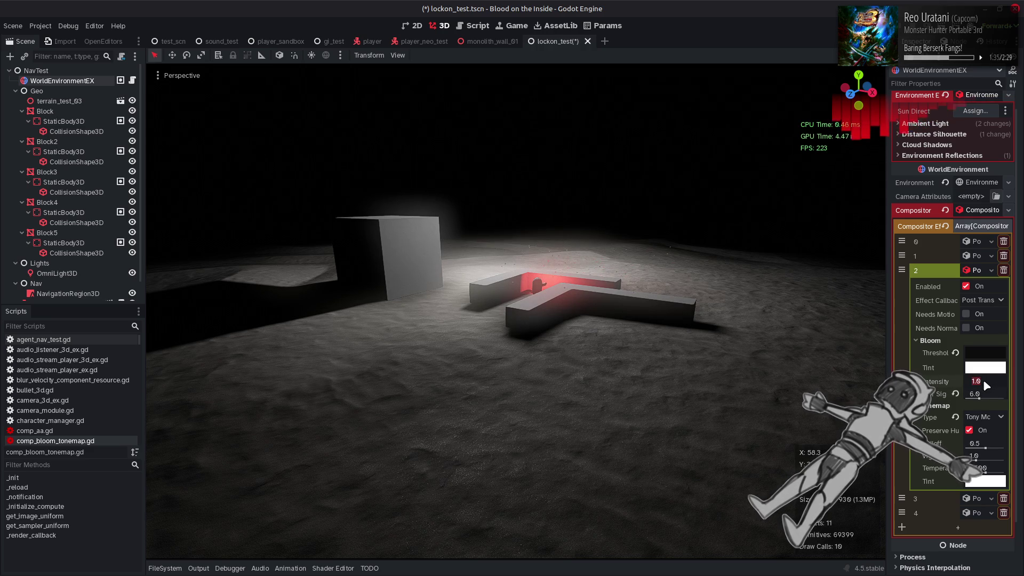
pyautogui.scroll(-5, 983, 379)
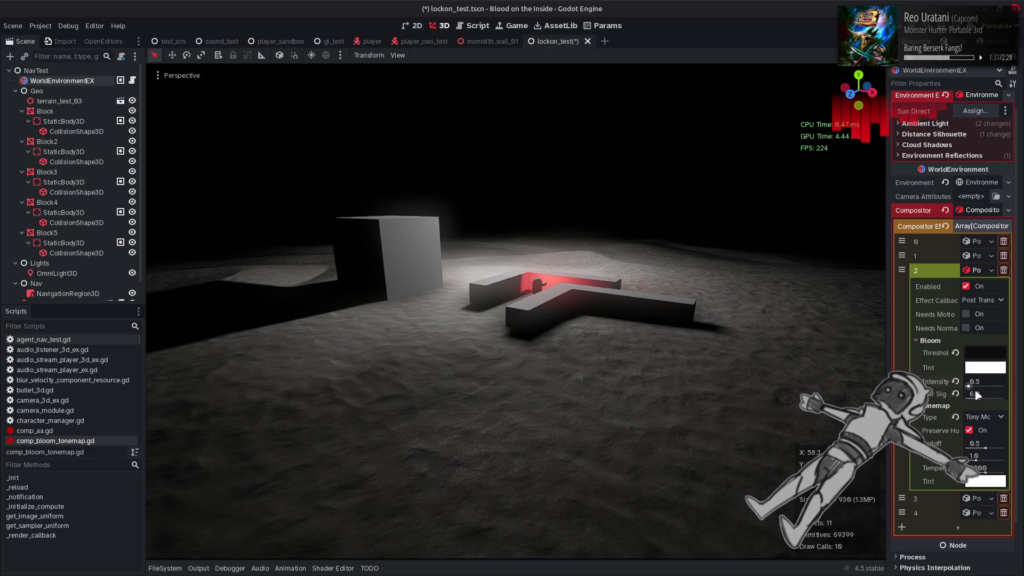
pyautogui.click(955, 394)
pyautogui.hotkey('ctrl', 'z')
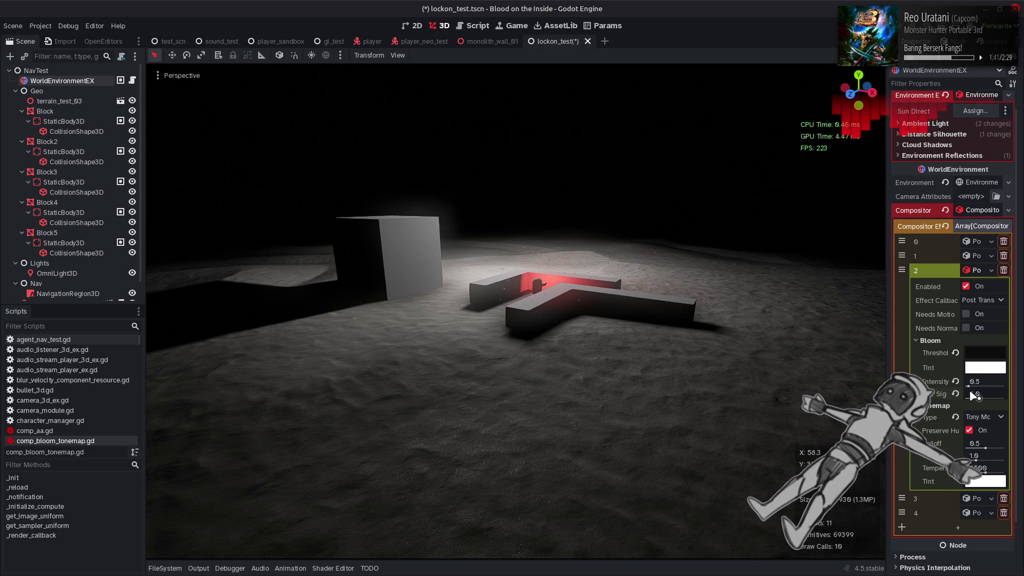
pyautogui.click(955, 394)
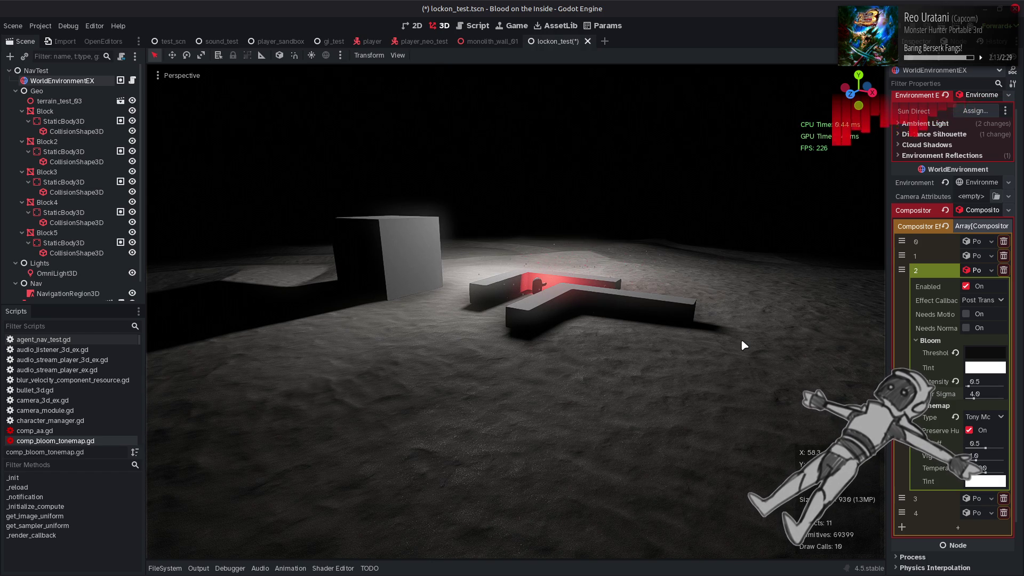
# Set compositor effect 2's tonemapper to Cineon and select the PlayerBody in the viewport.
pyautogui.click(976, 513)
pyautogui.scroll(-3, 930, 425)
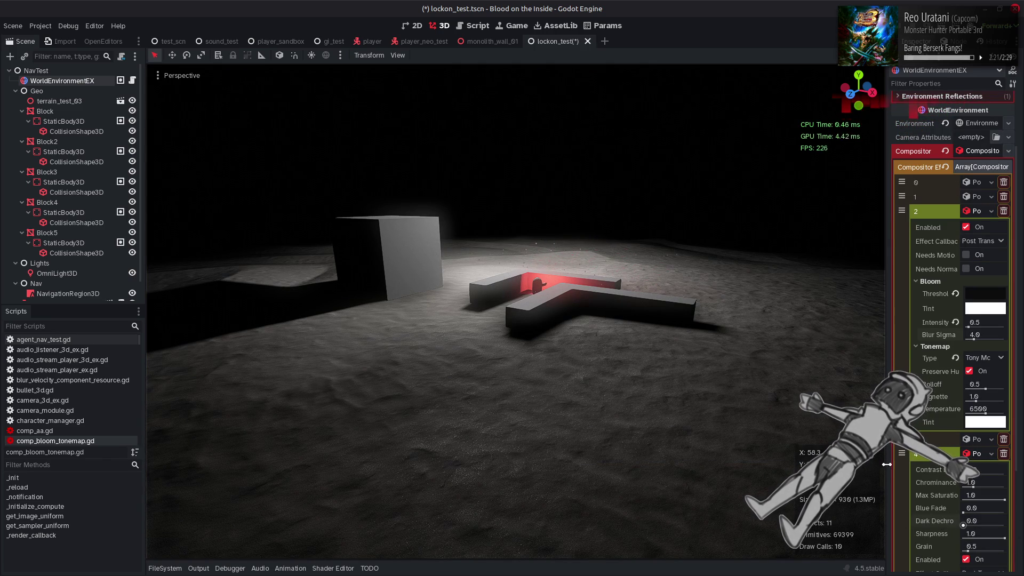
pyautogui.click(980, 454)
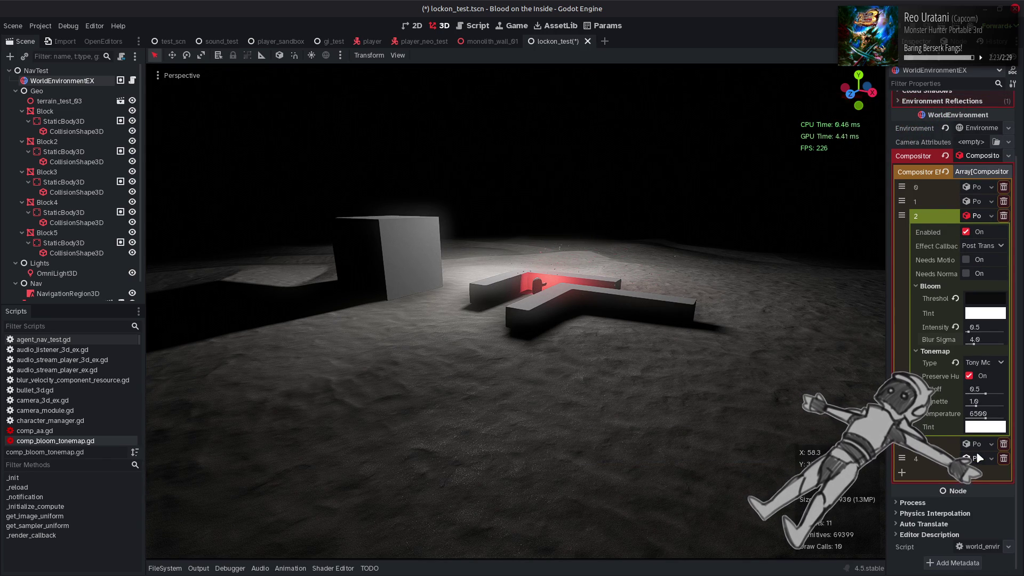
pyautogui.click(980, 363)
pyautogui.click(975, 426)
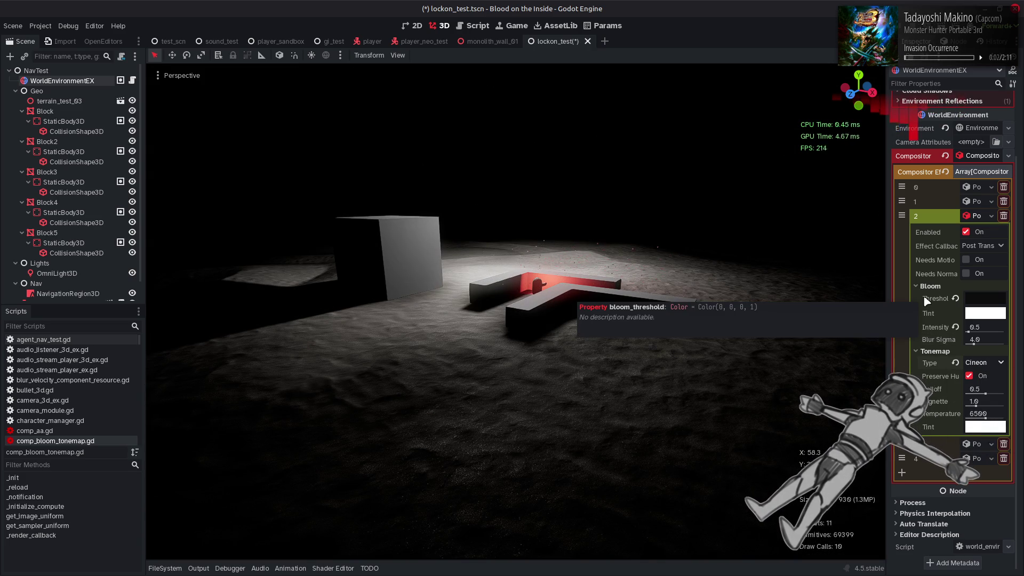
pyautogui.click(536, 288)
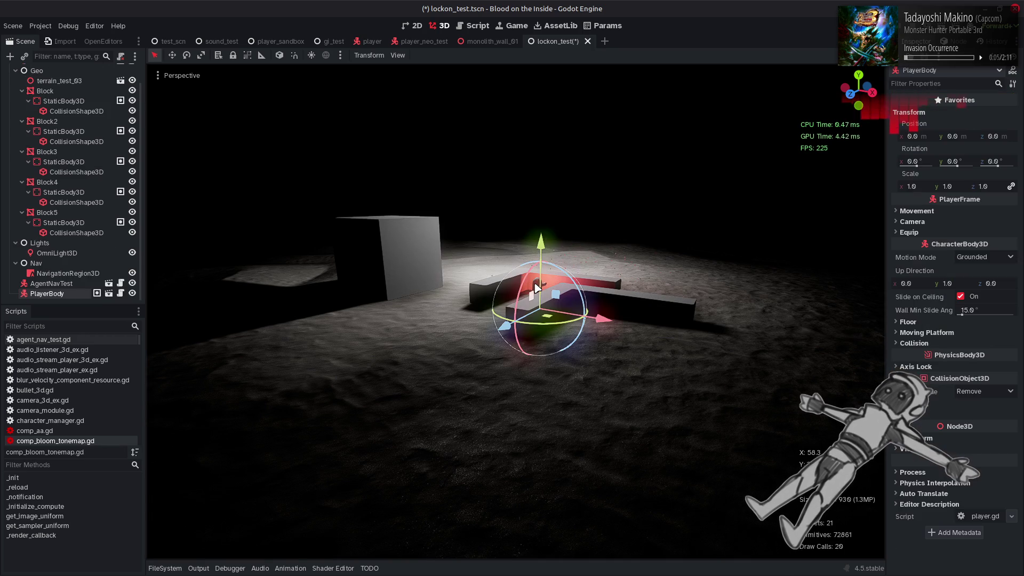
# Delete the AgentNavTest node from the lockon_test scene.
pyautogui.rightClick(83, 284)
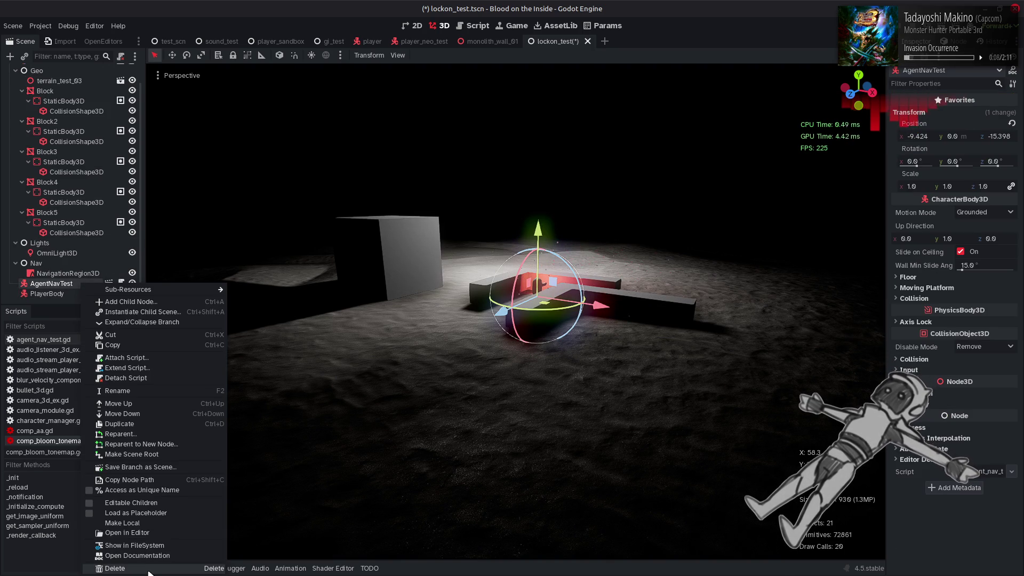
pyautogui.click(149, 569)
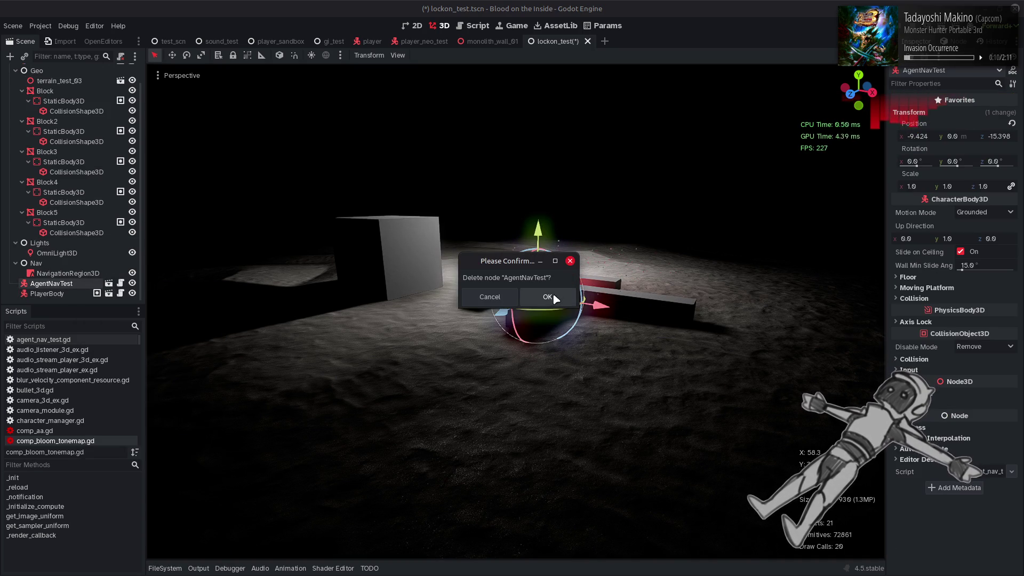
pyautogui.click(554, 296)
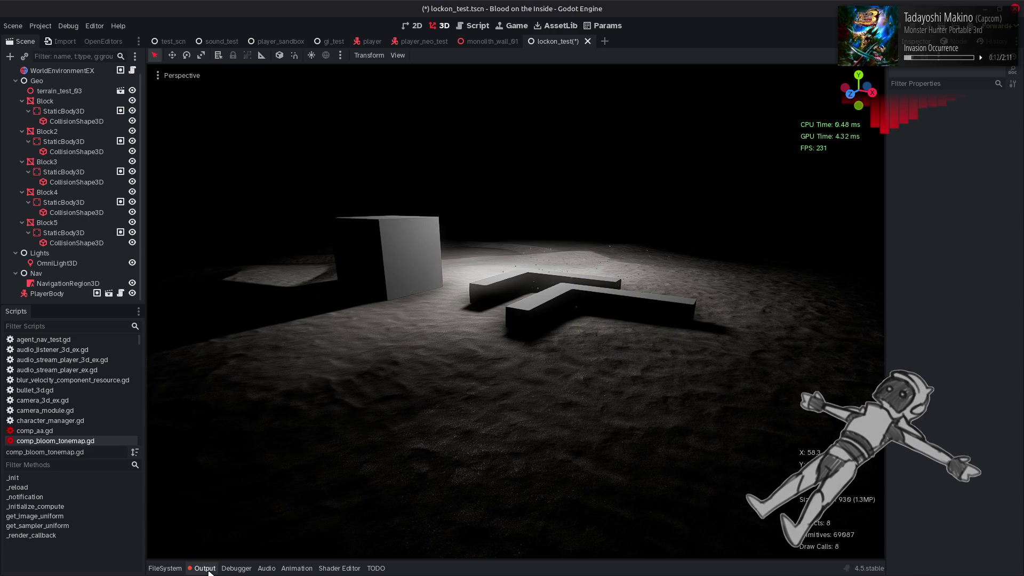
# Save the lockon_test scene with Ctrl+S and select the WorldEnvironmentEX node.
pyautogui.click(205, 568)
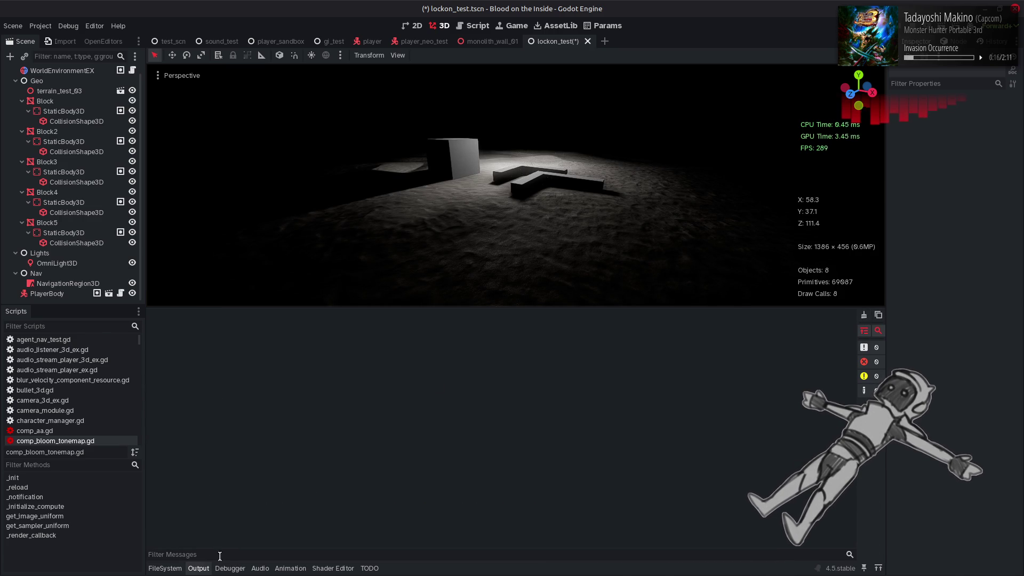
pyautogui.click(203, 568)
pyautogui.hotkey('ctrl', 's')
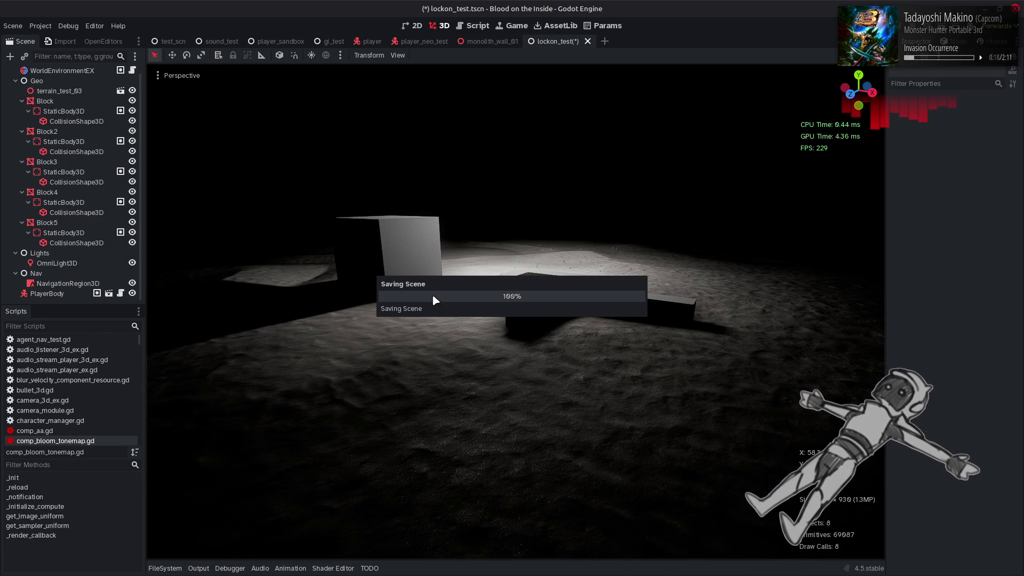
pyautogui.click(60, 71)
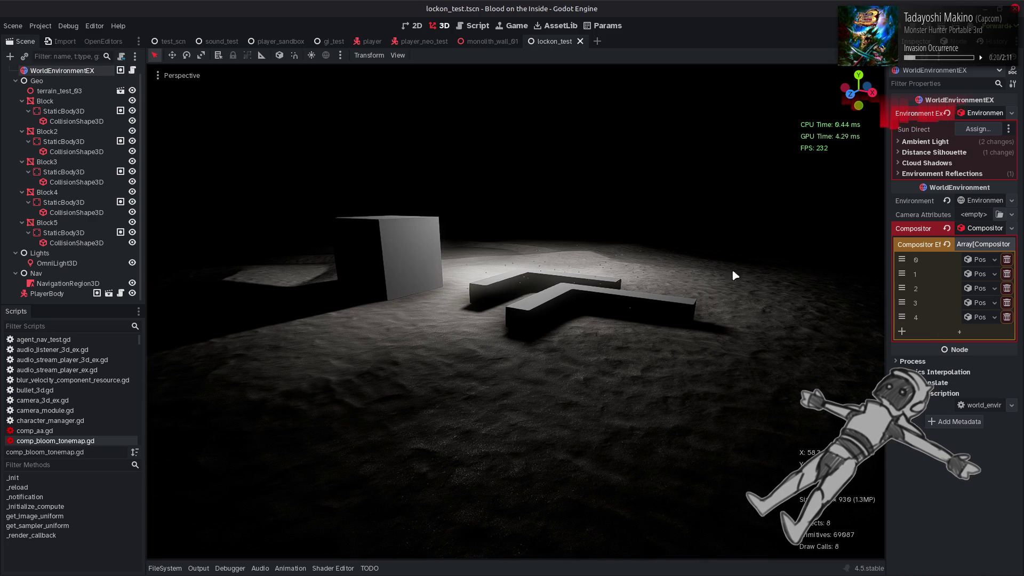
# Compare Logistic, Lr 2 and Exponential tonemappers on compositor effect 2, settling on Logistic.
pyautogui.click(979, 292)
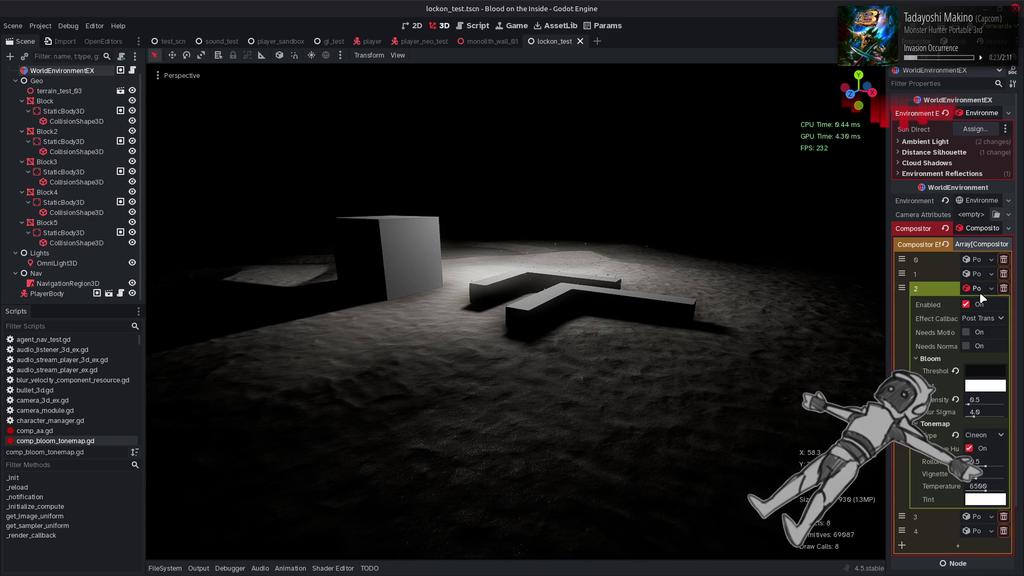
pyautogui.click(981, 434)
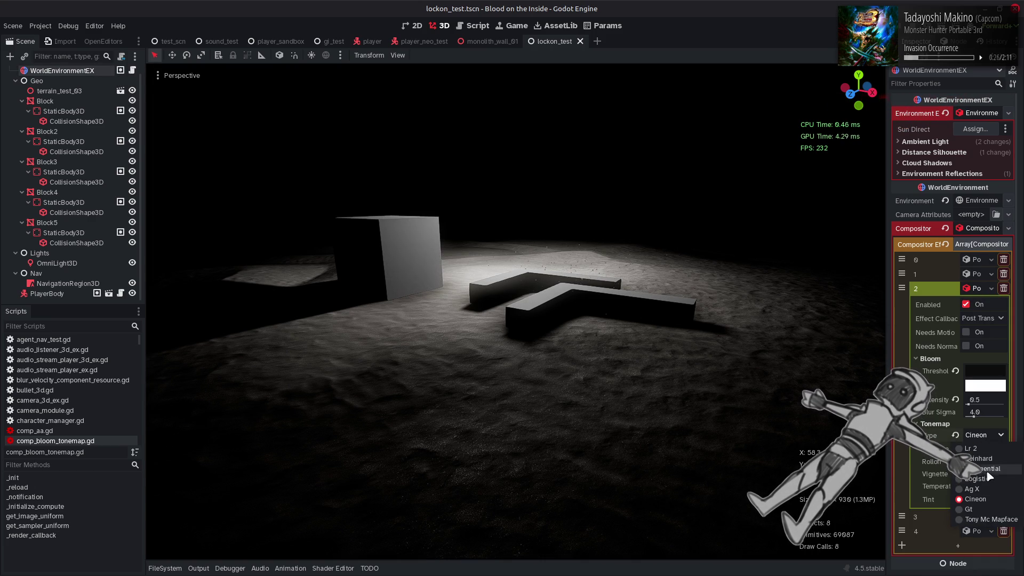
pyautogui.click(980, 478)
pyautogui.click(983, 434)
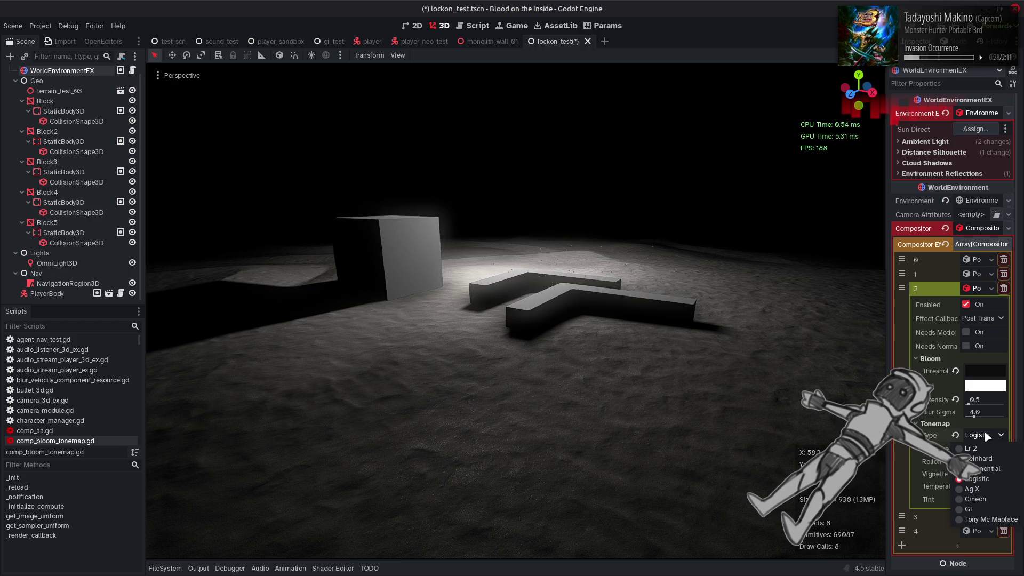
pyautogui.click(984, 452)
pyautogui.click(979, 434)
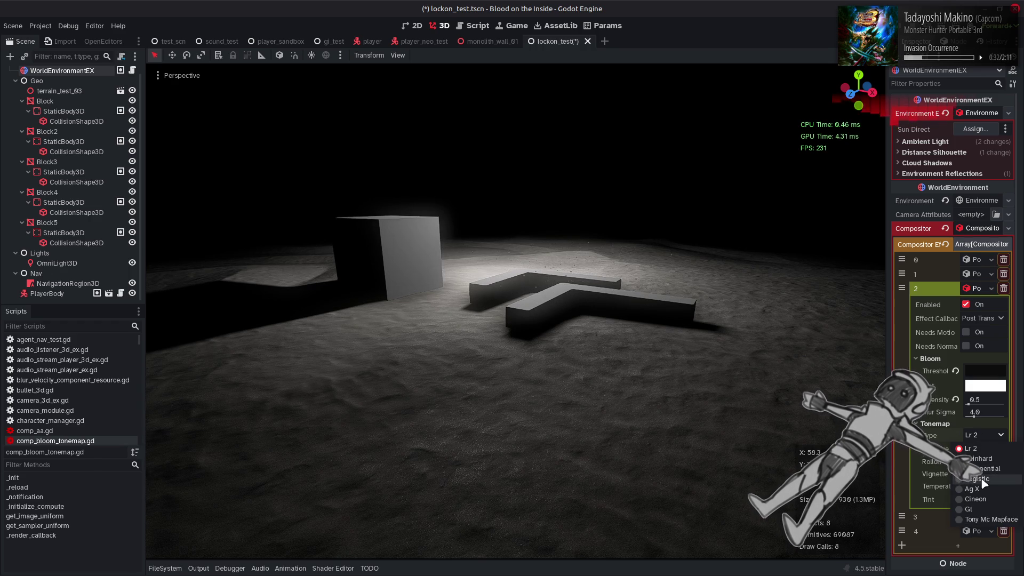
pyautogui.click(981, 478)
pyautogui.click(982, 435)
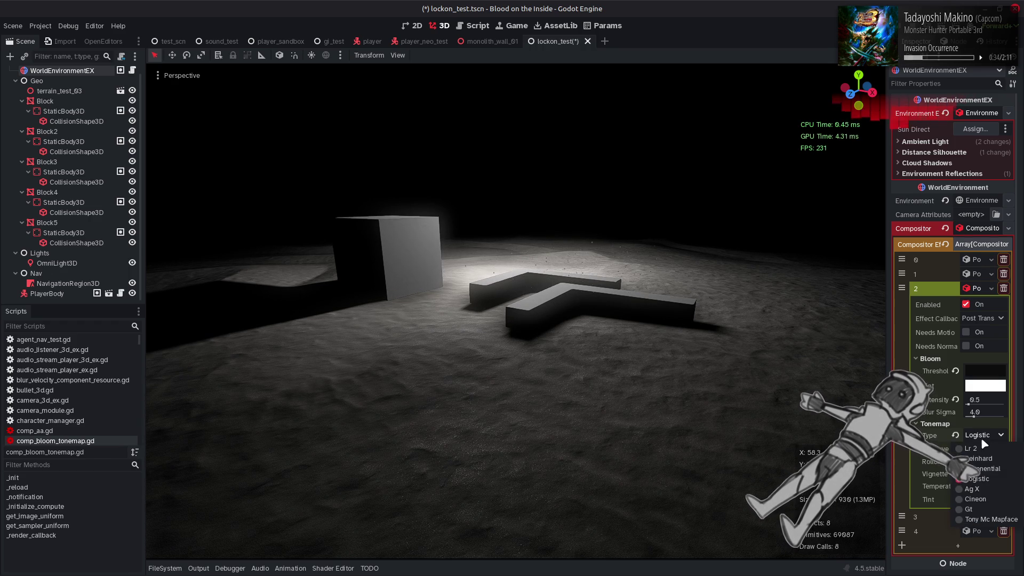
pyautogui.click(981, 468)
pyautogui.click(982, 434)
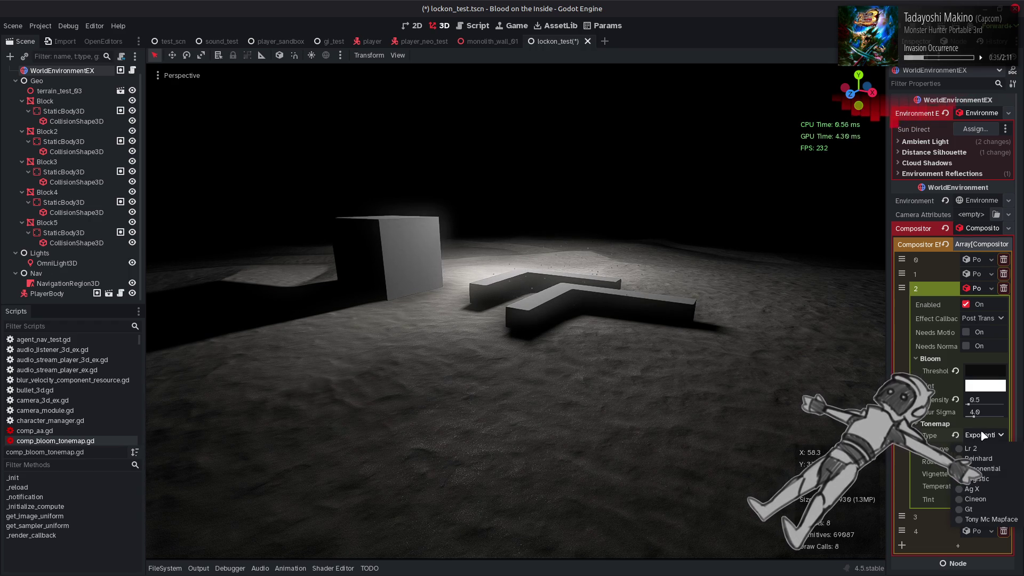
pyautogui.click(981, 478)
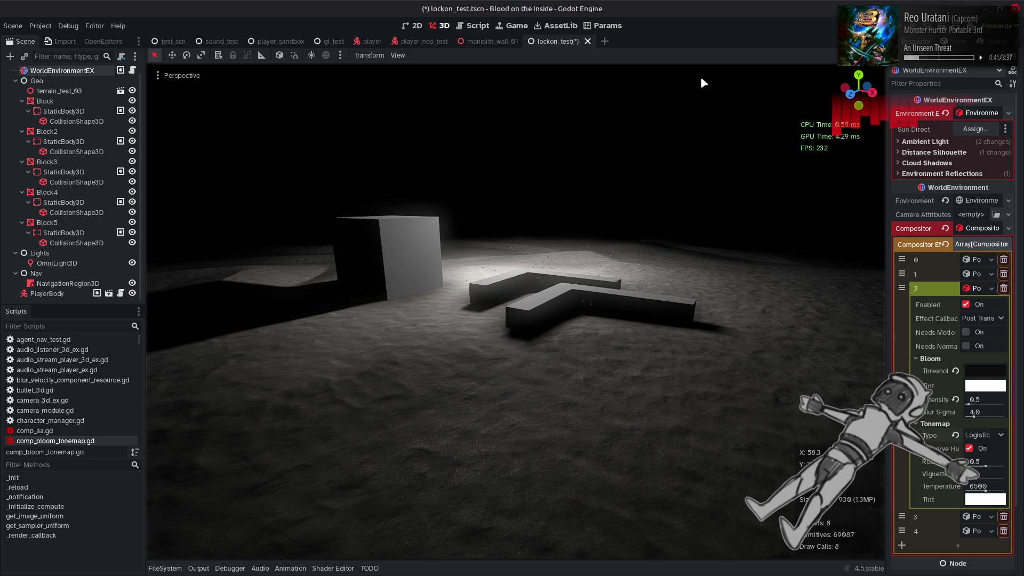
# Set compositor effect 2's tonemapper to Tony Mc Mapface after trying Exponential and Logistic, and save the scene.
pyautogui.click(984, 434)
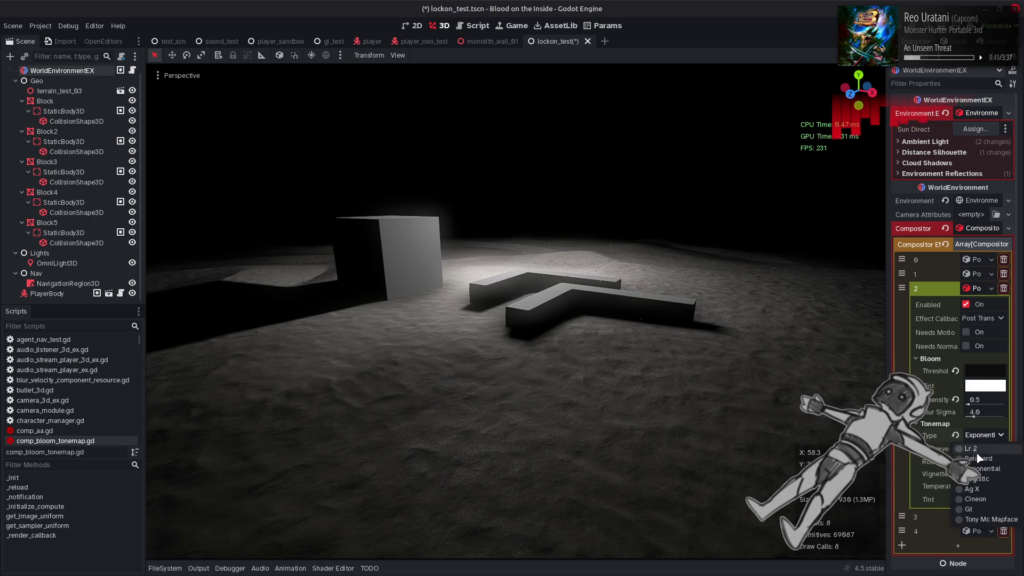
pyautogui.click(980, 480)
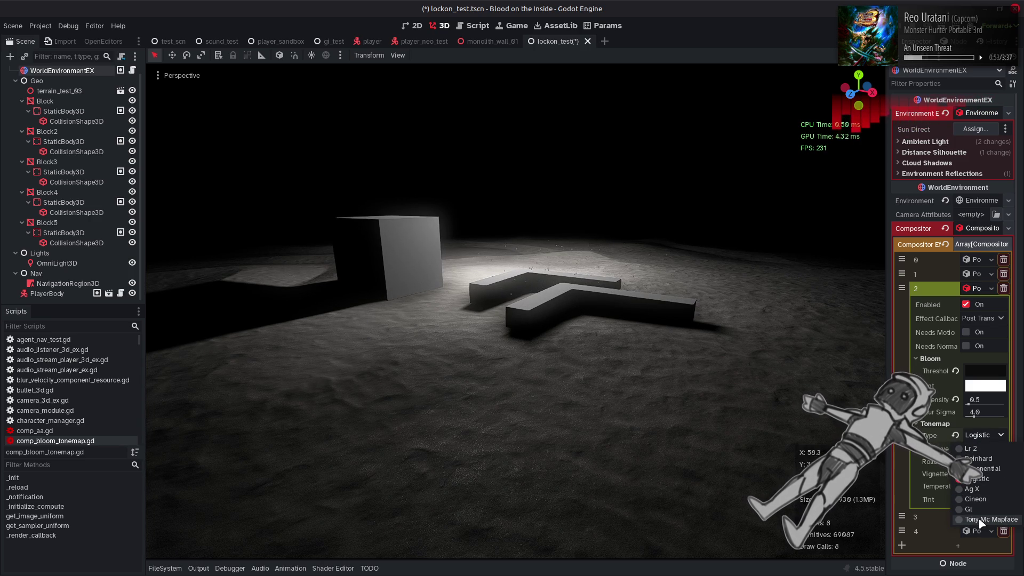
pyautogui.click(981, 519)
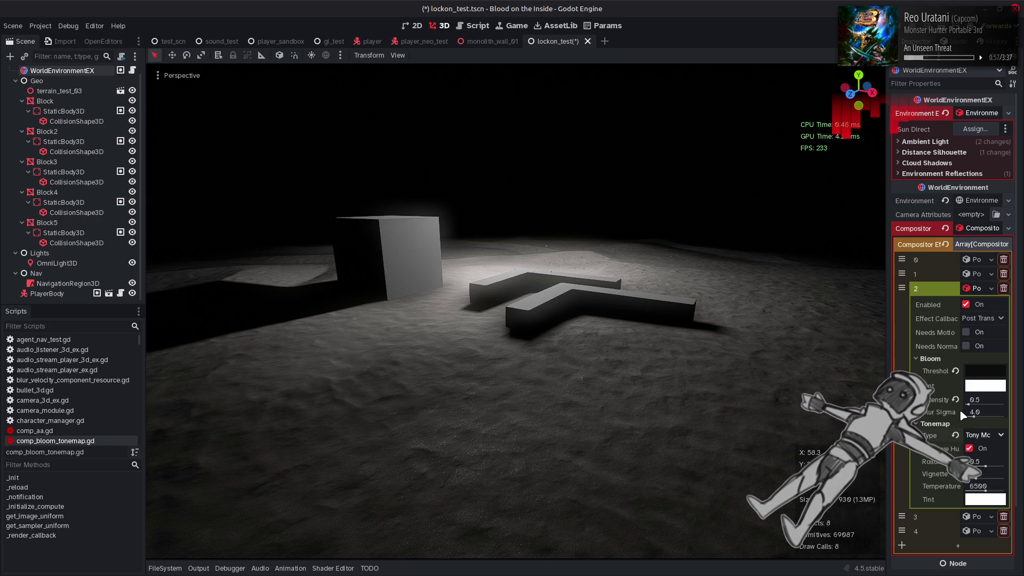
pyautogui.hotkey('ctrl', 's')
pyautogui.click(165, 568)
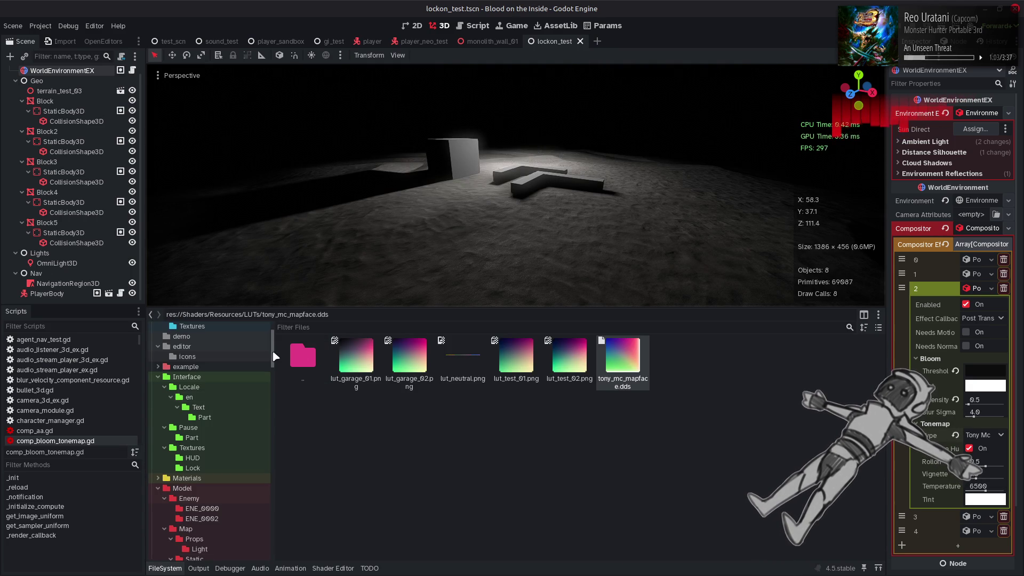
# Open the res://Scenes/Test folder in the FileSystem dock to list its scene files.
pyautogui.scroll(-10, 261, 521)
pyautogui.scroll(10, 225, 468)
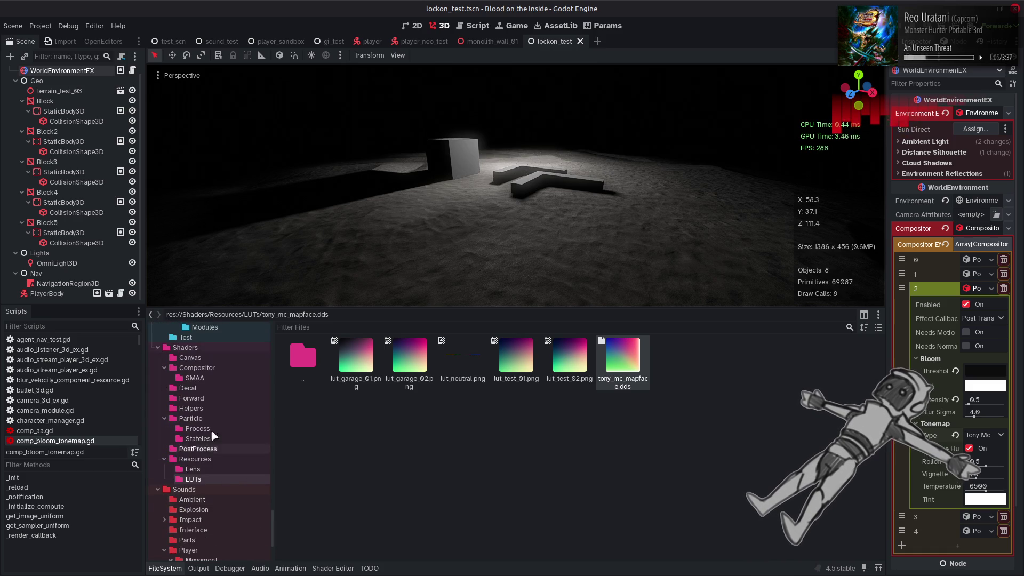
pyautogui.click(200, 382)
pyautogui.scroll(1, 208, 389)
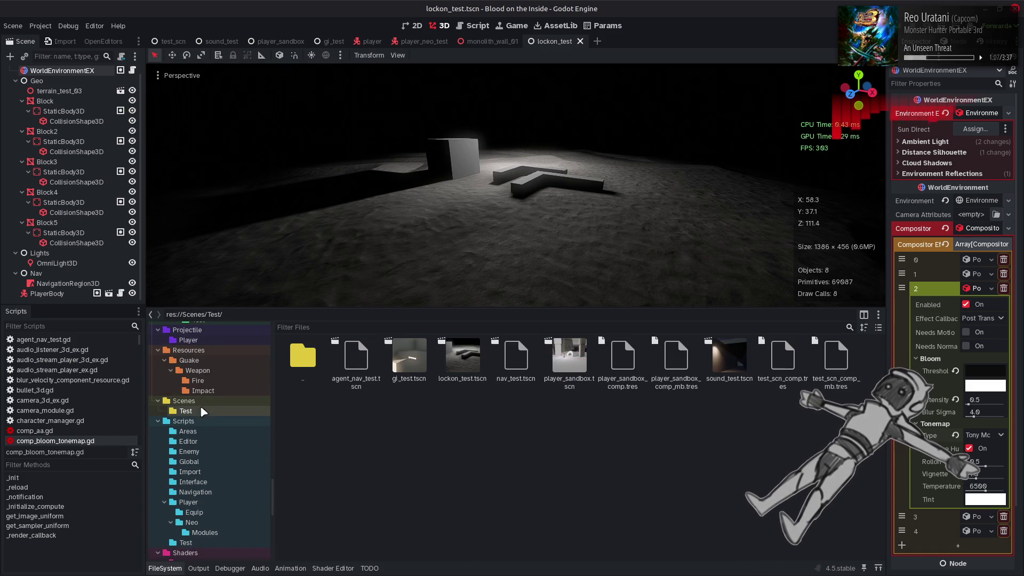
# Start a new scene in the Test folder with a Node root, named agent_lockon_test.
pyautogui.rightClick(481, 423)
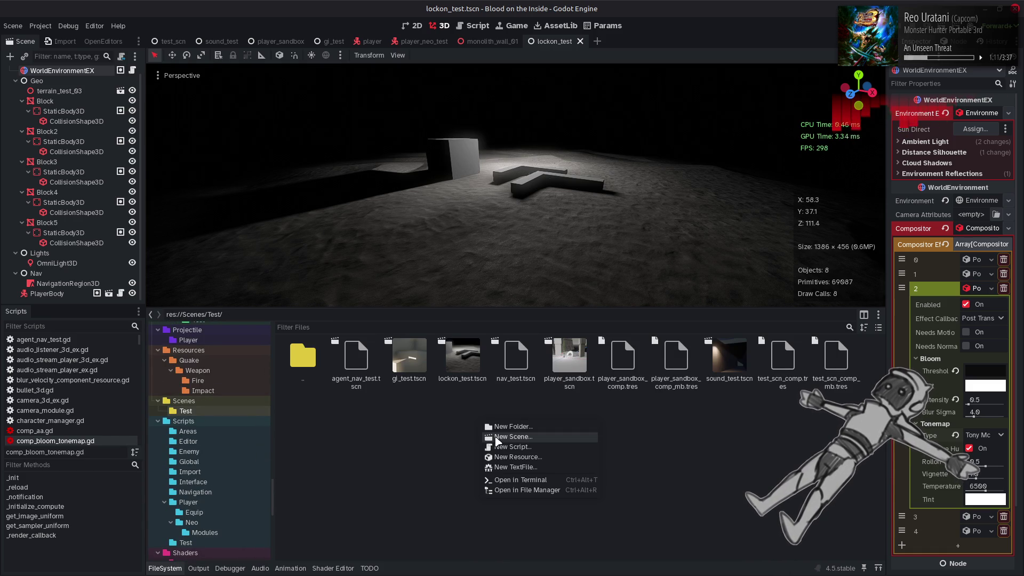
pyautogui.click(495, 436)
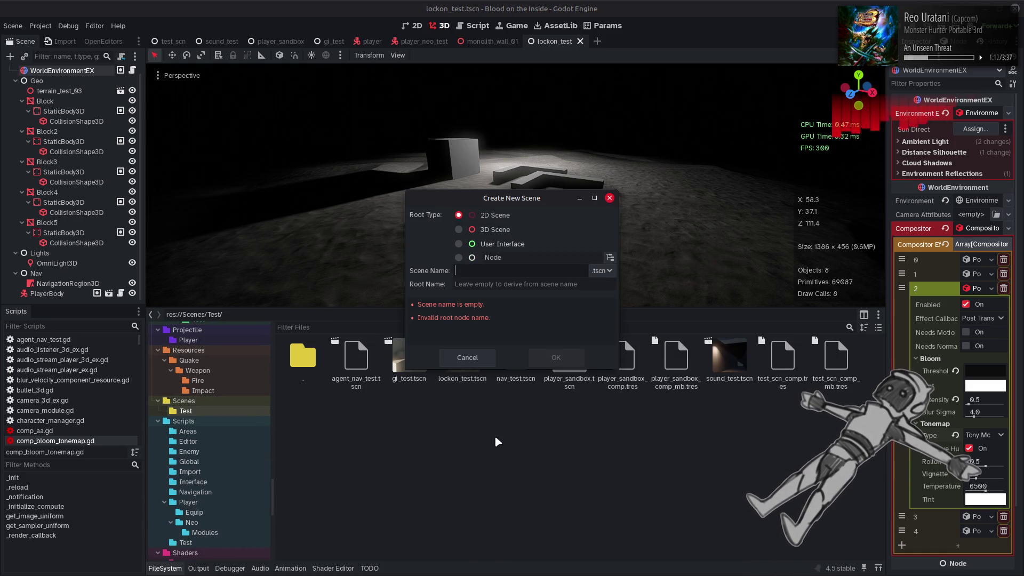
pyautogui.click(459, 258)
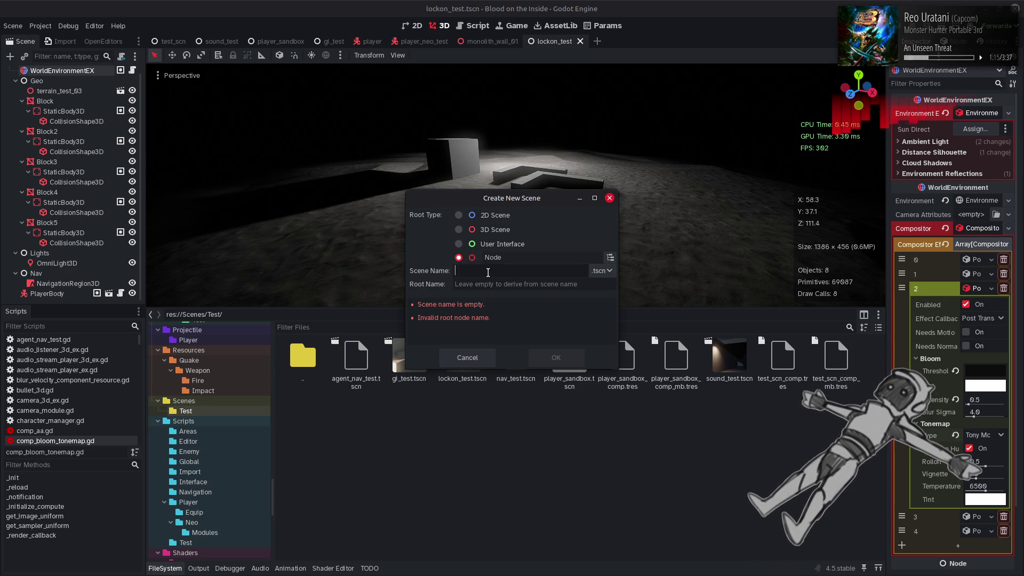
pyautogui.write('agent_lockon_bu')
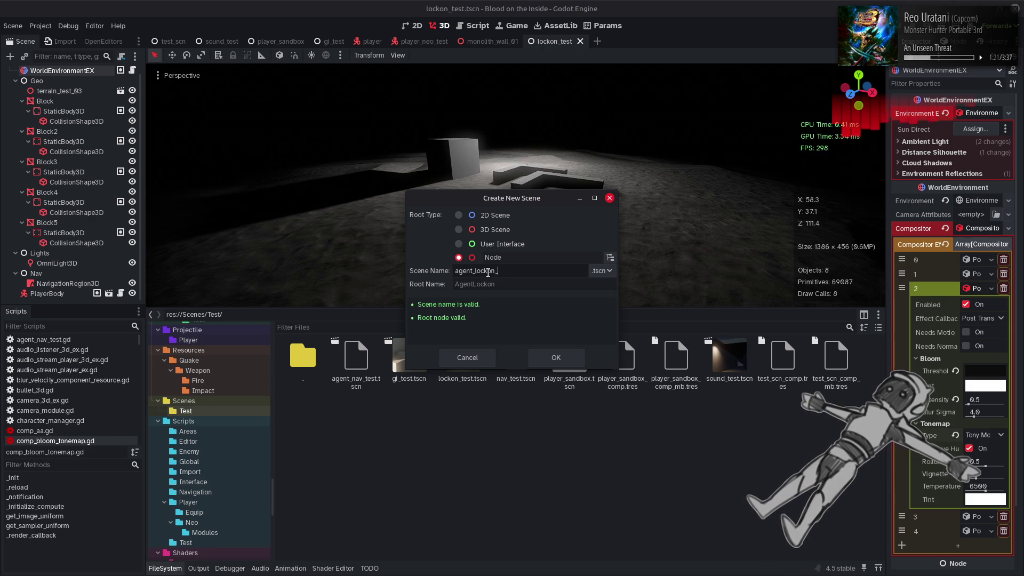
pyautogui.press('BackSpace')
pyautogui.press('BackSpace')
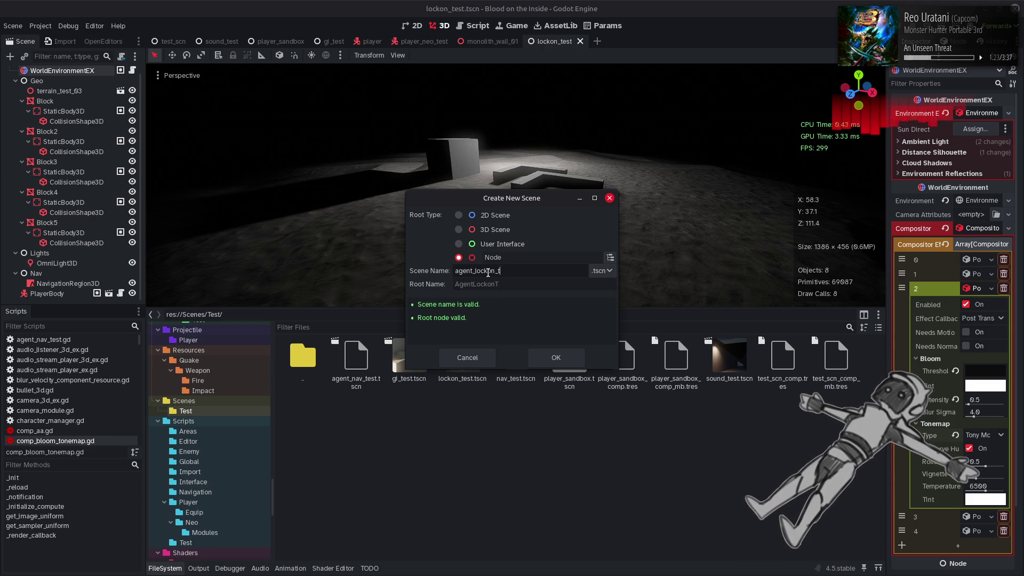
pyautogui.write('test')
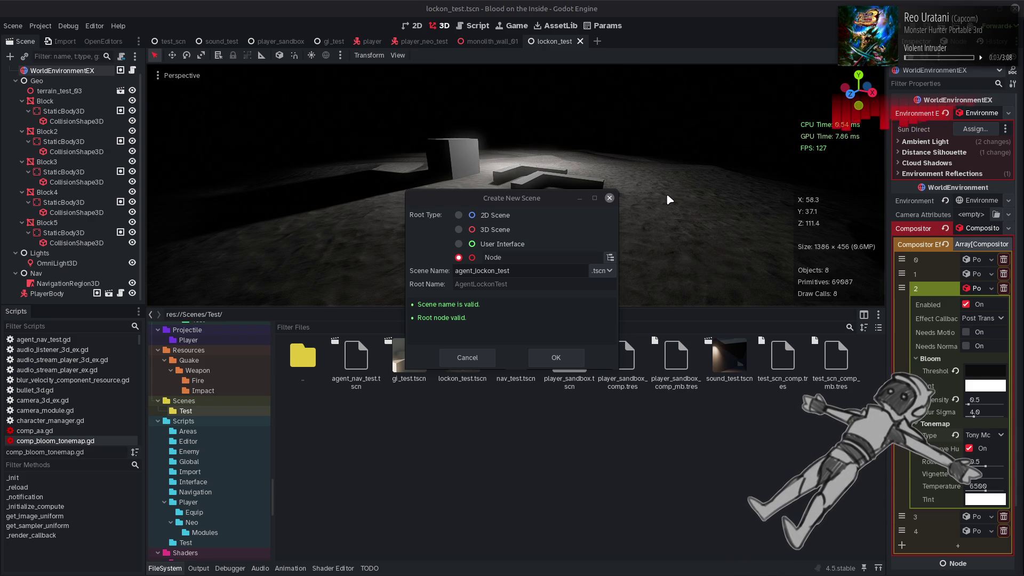
# Create the agent_lockon_test scene and collapse the FileSystem dock.
pyautogui.click(554, 358)
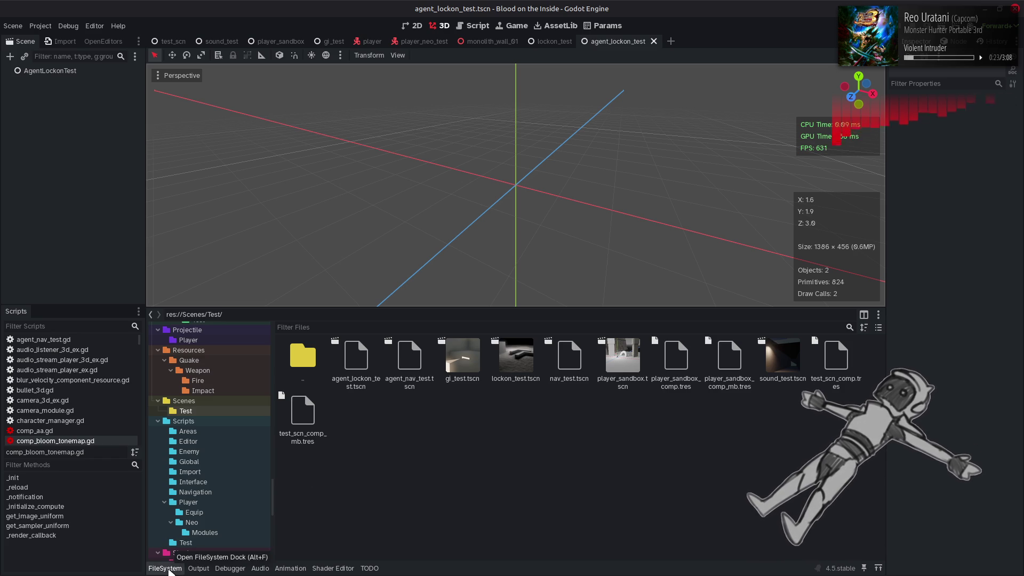
pyautogui.click(168, 568)
pyautogui.click(64, 70)
pyautogui.rightClick(61, 73)
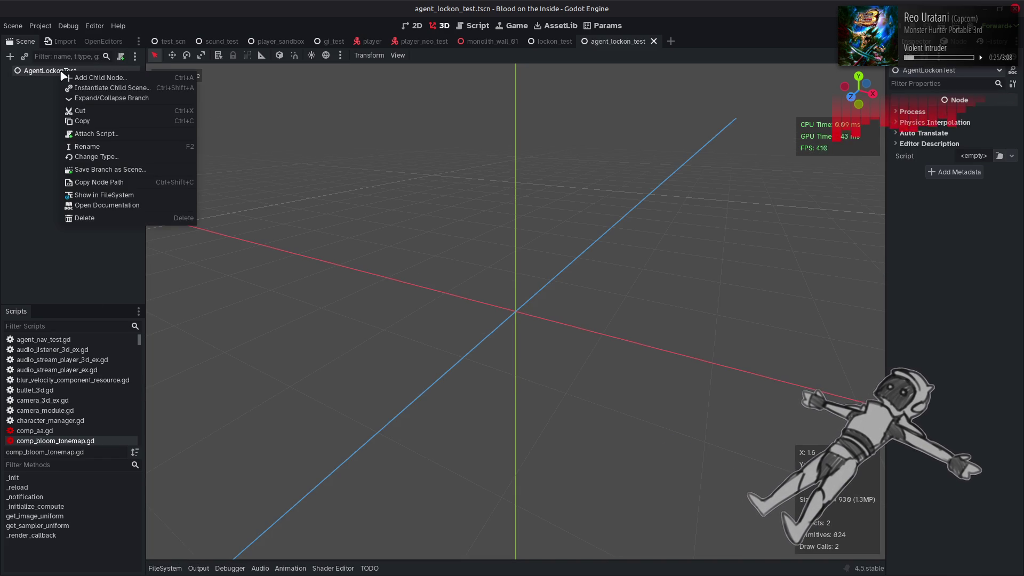
# Change the AgentLockonTest root node's type from Node to Node3D.
pyautogui.click(126, 157)
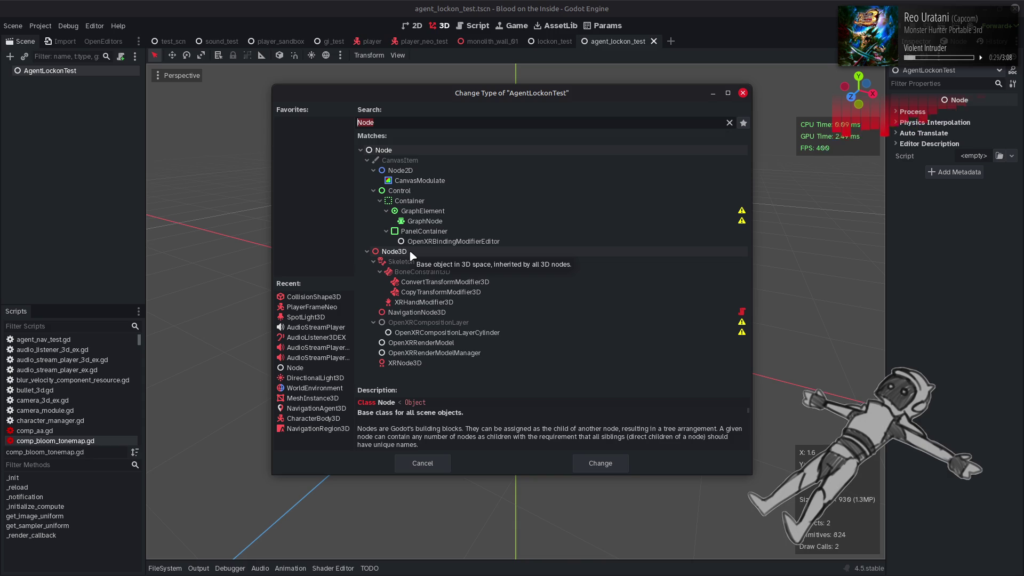
pyautogui.doubleClick(494, 251)
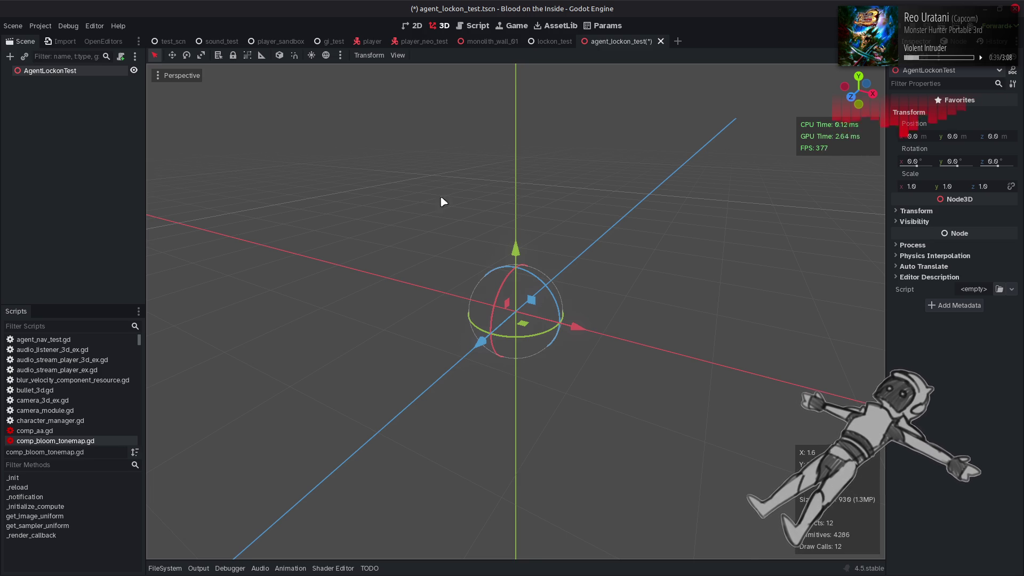
pyautogui.click(425, 194)
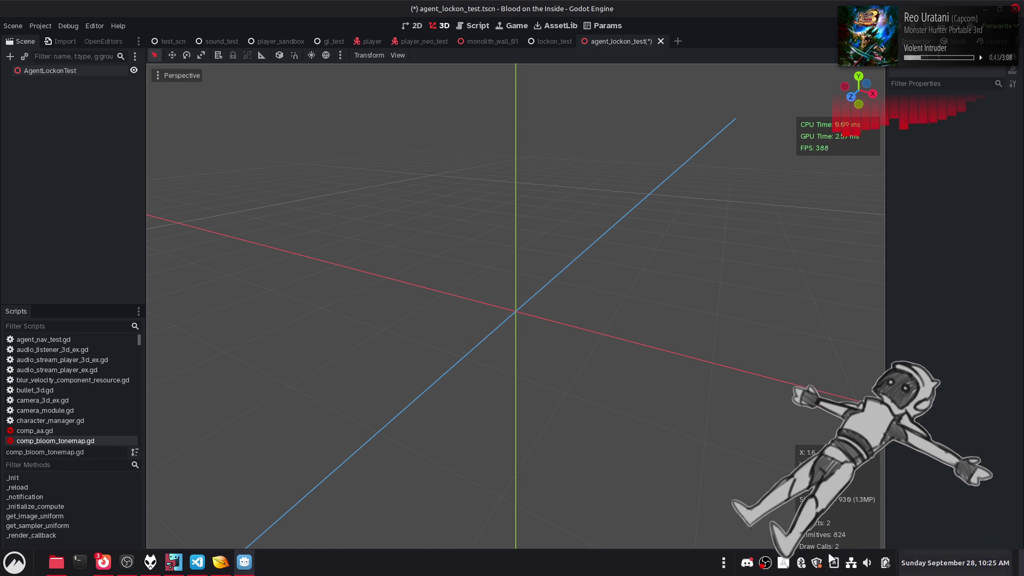
pyautogui.press('super')
# Launch Steam by searching 'st' in the application launcher.
pyautogui.write('st')
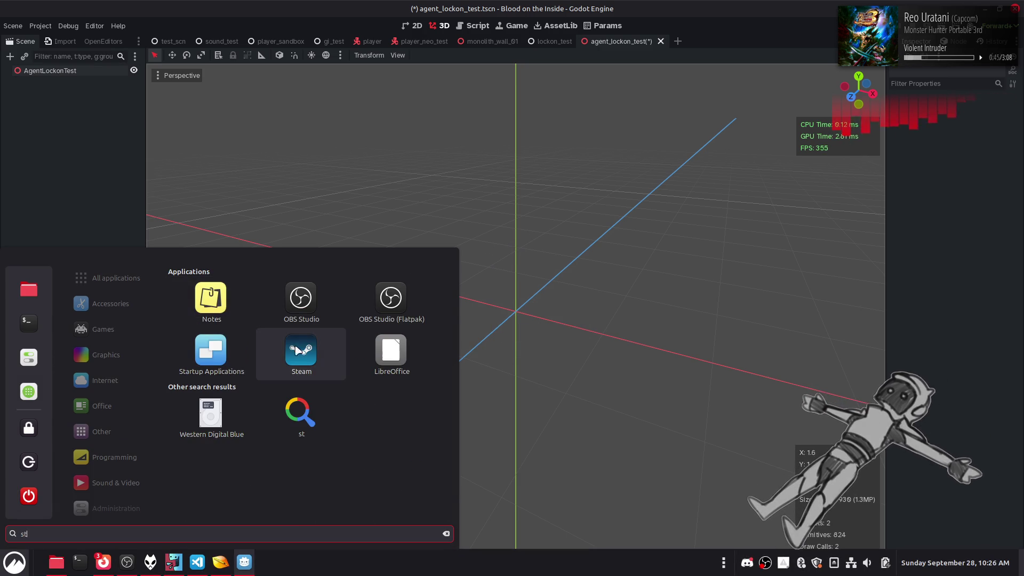
pyautogui.click(324, 360)
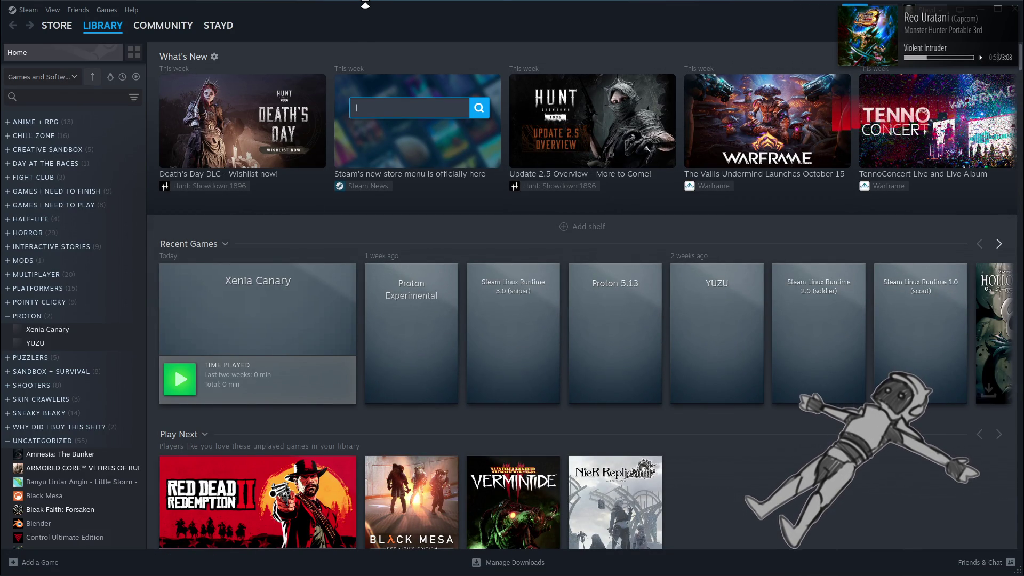
pyautogui.click(63, 26)
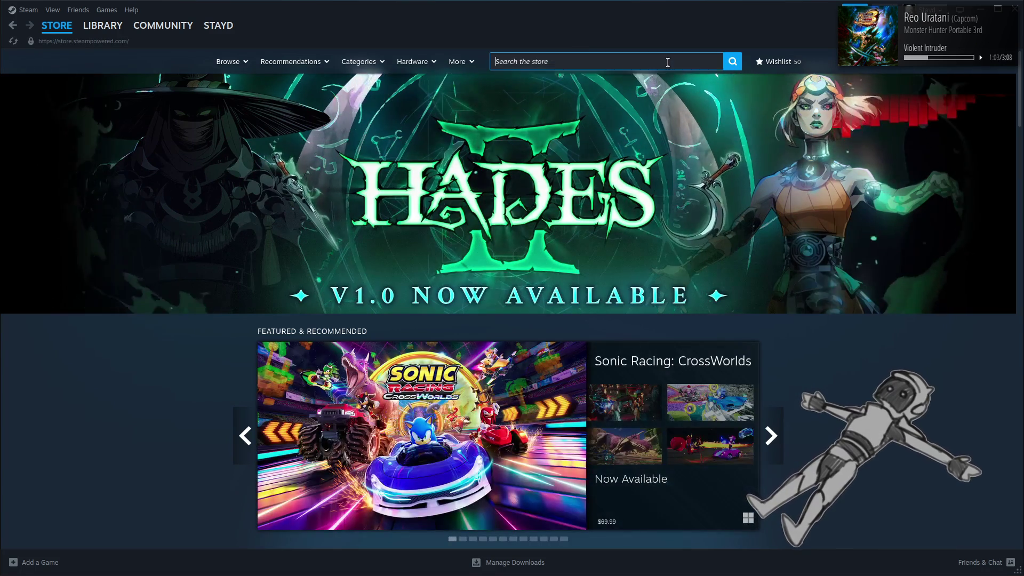
# Search the Steam store for 'motor slice' and open the MOTORSLICE page.
pyautogui.click(667, 62)
pyautogui.write('motor')
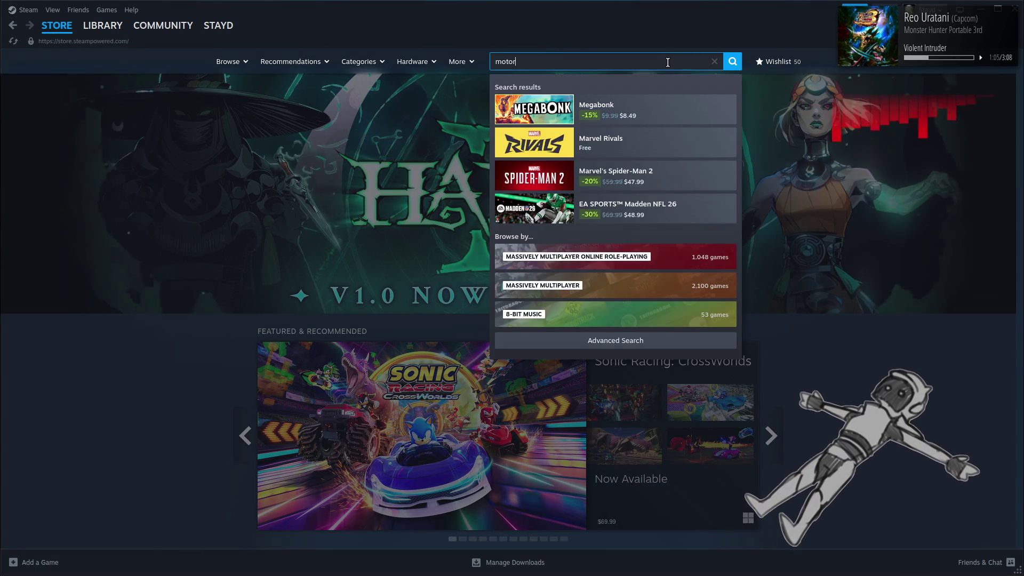
pyautogui.write(' s;oce')
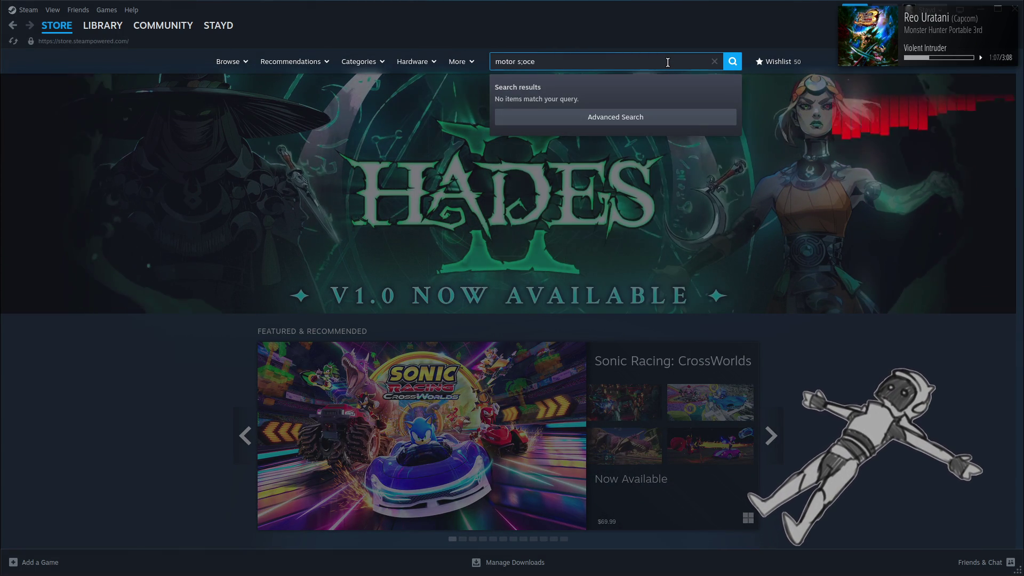
pyautogui.press('BackSpace')
pyautogui.press('BackSpace')
pyautogui.press('BackSpace')
pyautogui.write('lice')
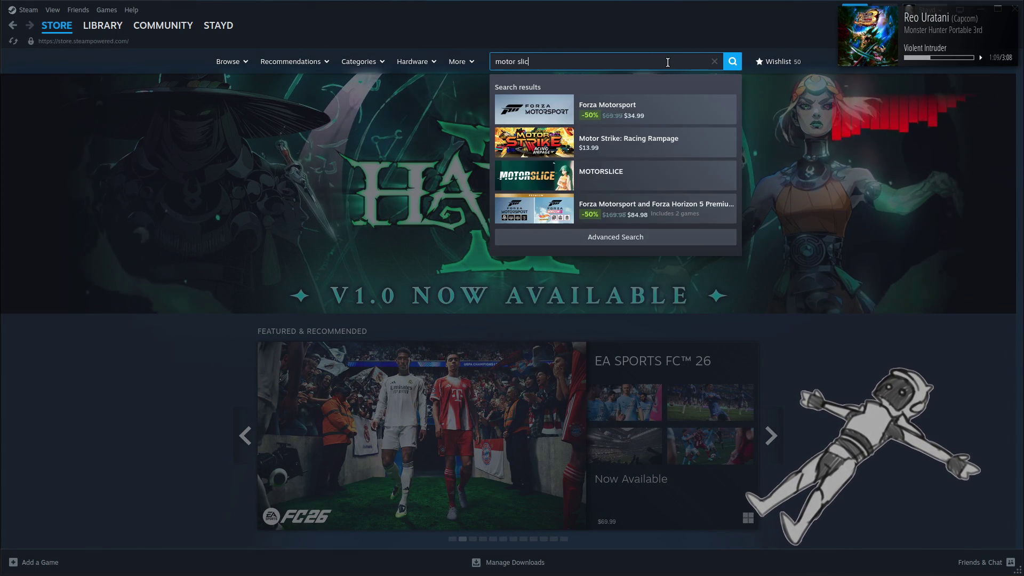
pyautogui.click(640, 107)
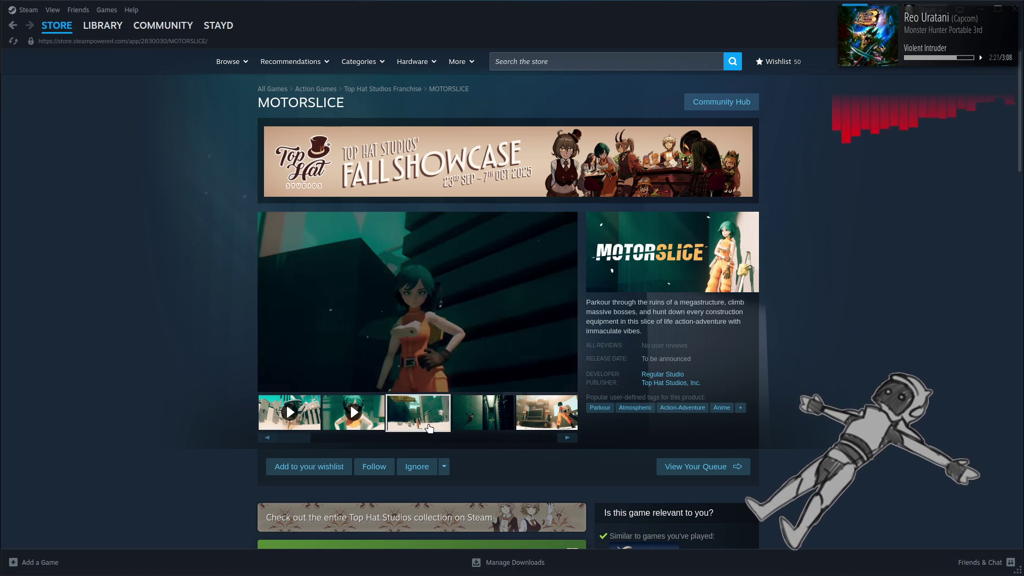
# Page through the MOTORSLICE screenshot gallery to the last screenshot.
pyautogui.click(429, 427)
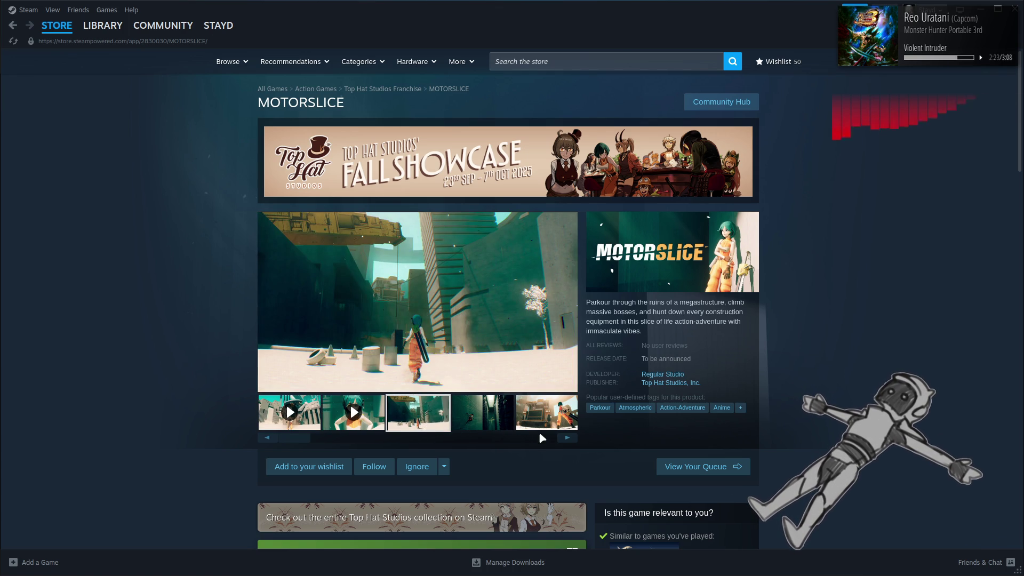
pyautogui.click(567, 439)
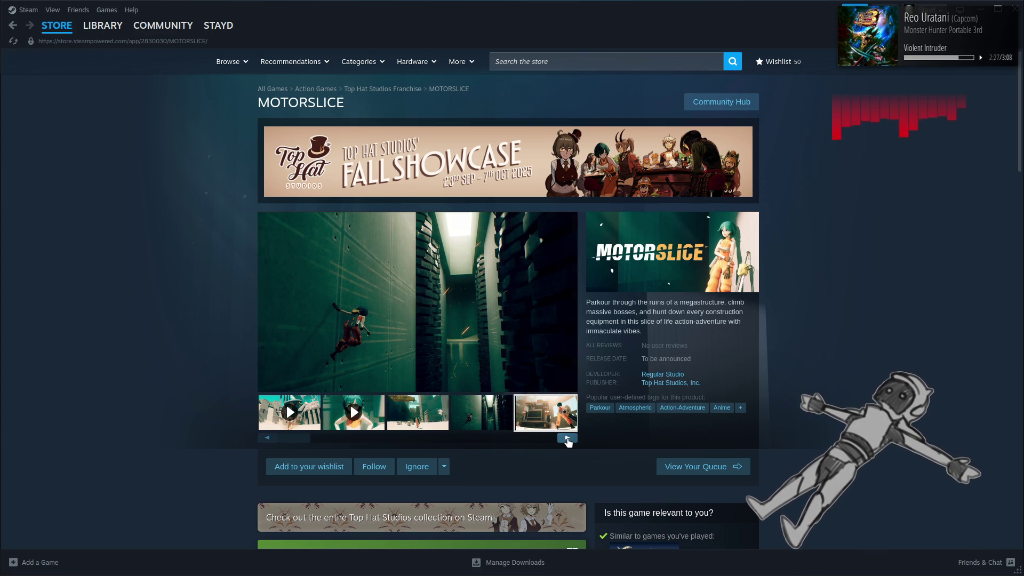
pyautogui.click(567, 438)
pyautogui.click(567, 439)
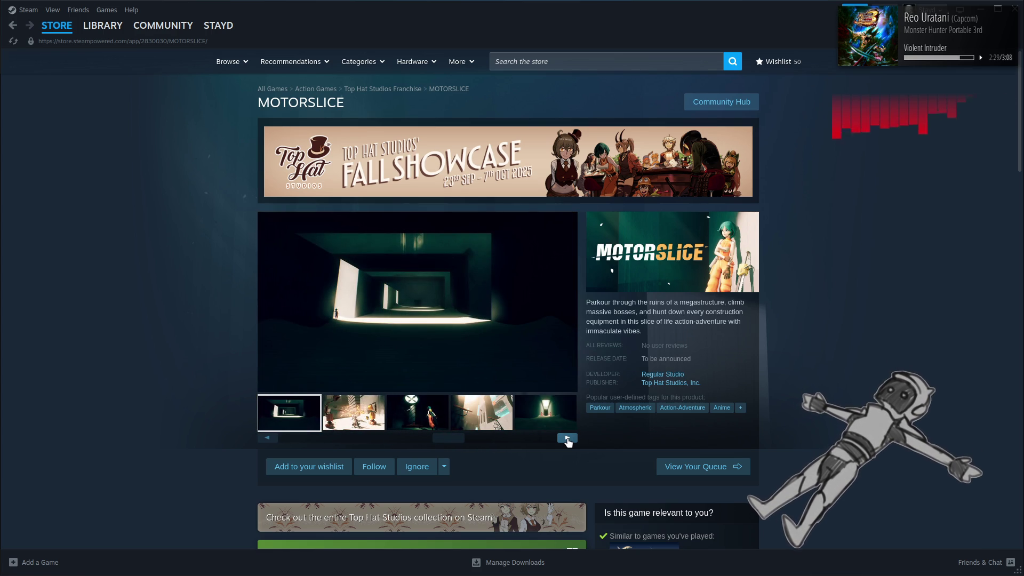
pyautogui.click(568, 439)
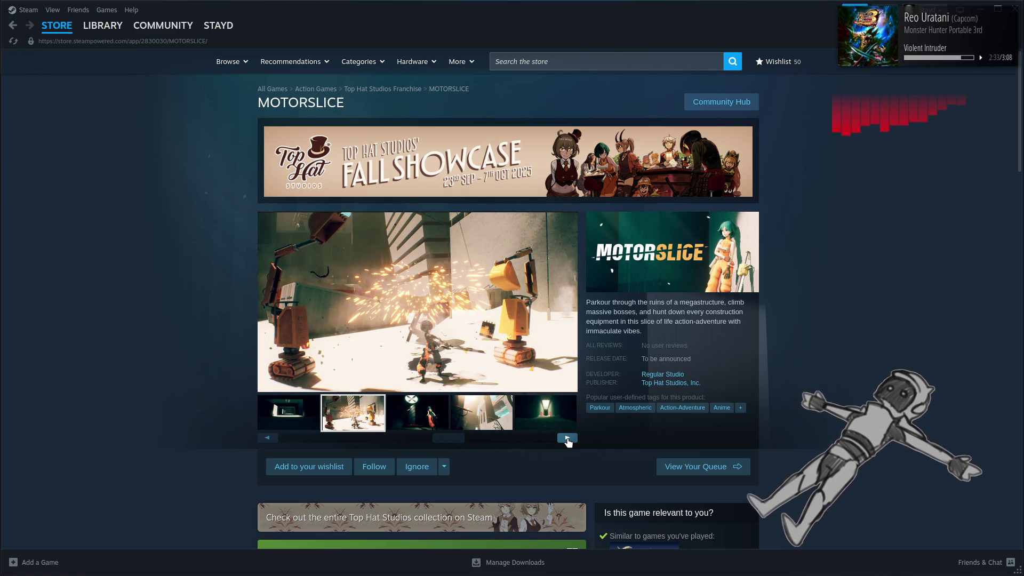
pyautogui.click(567, 438)
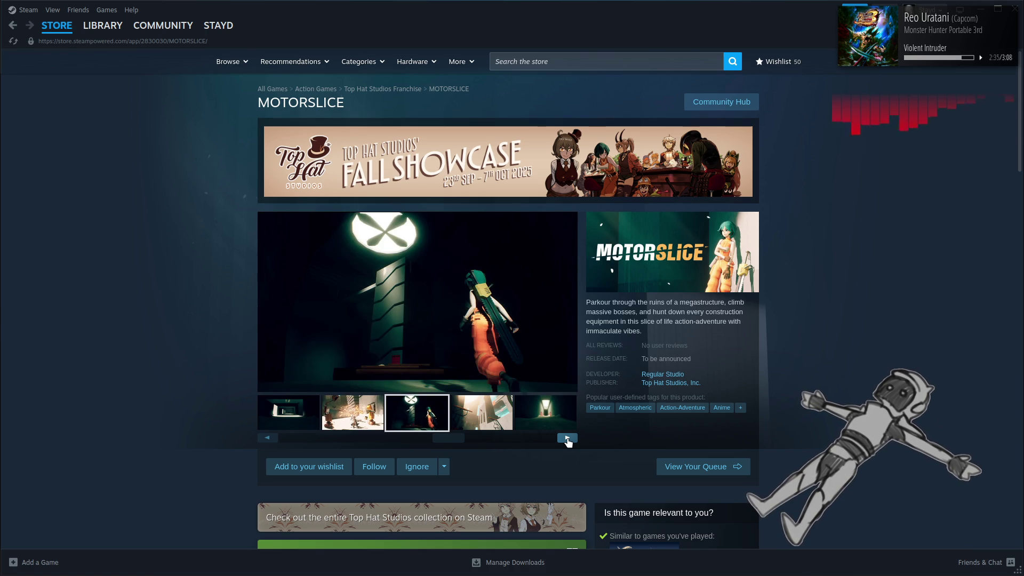
pyautogui.click(568, 439)
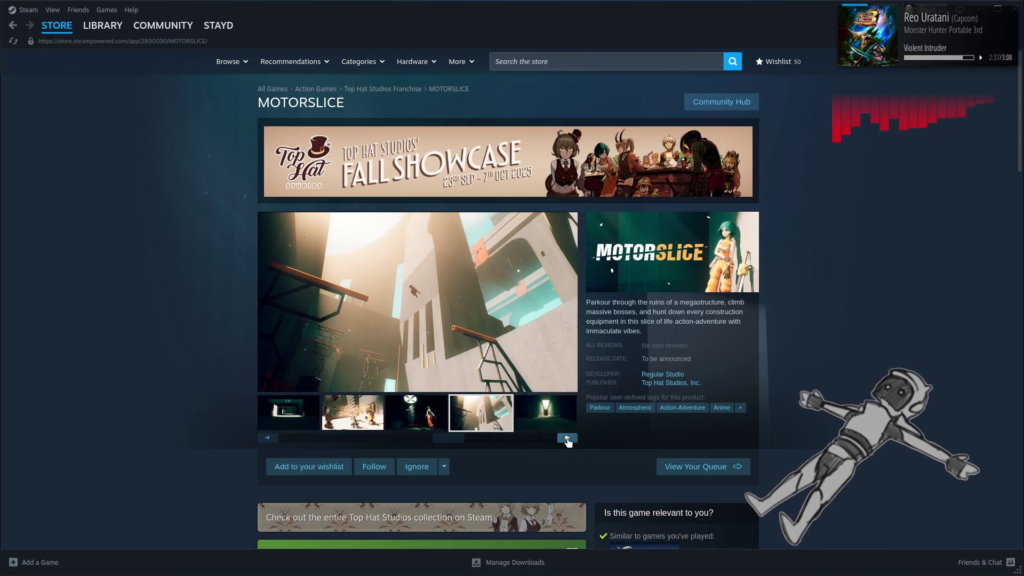
pyautogui.click(567, 439)
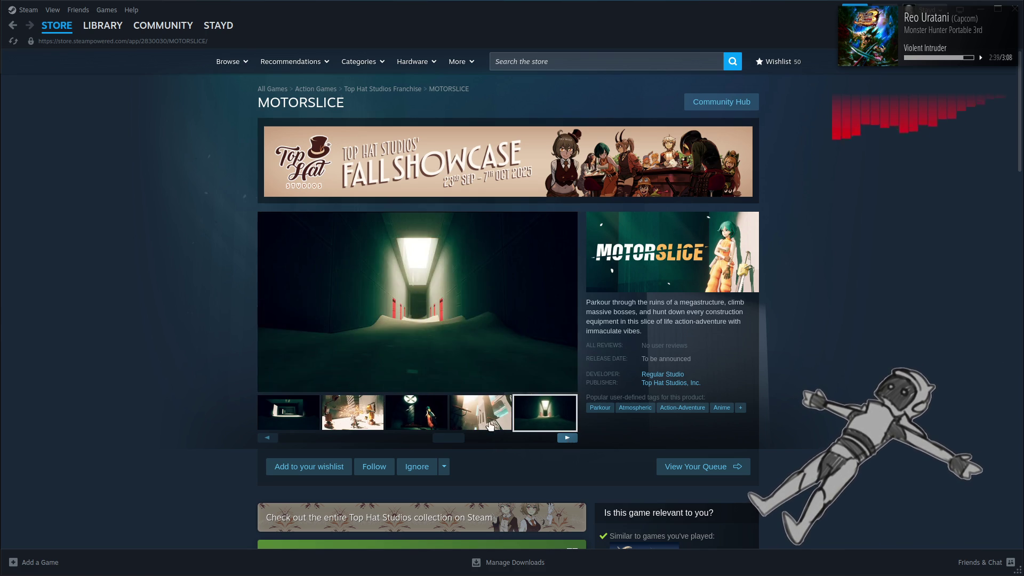
# Expand and read the full About This Game description on the MOTORSLICE page.
pyautogui.scroll(-6, 159, 328)
pyautogui.scroll(-3, 167, 327)
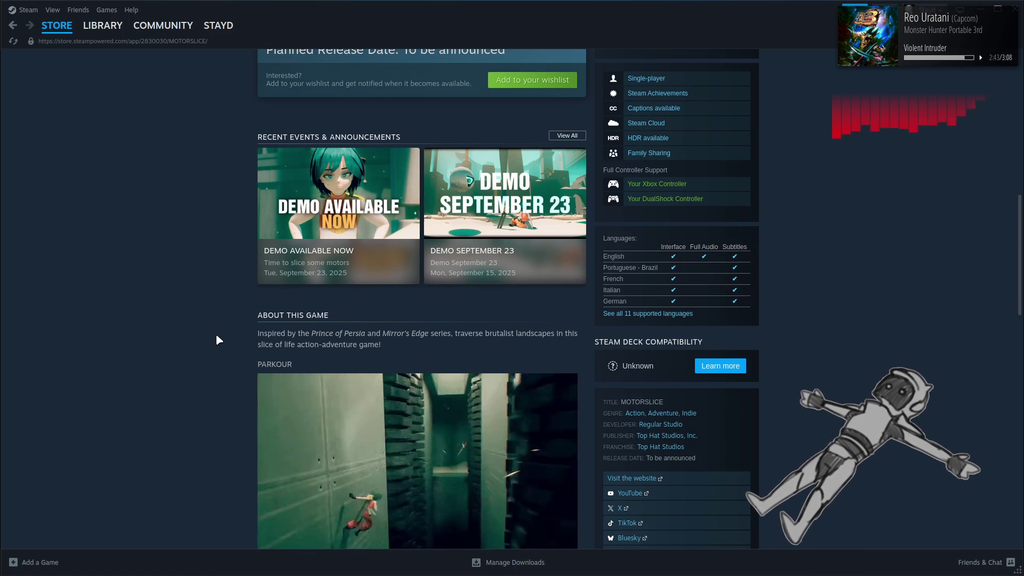
pyautogui.scroll(-2, 217, 339)
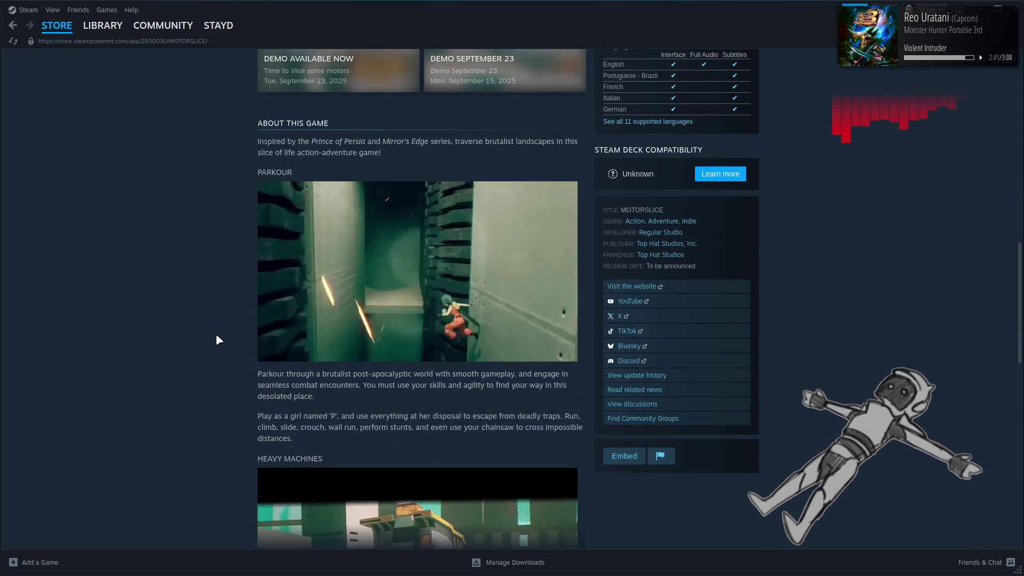
pyautogui.scroll(-3, 217, 340)
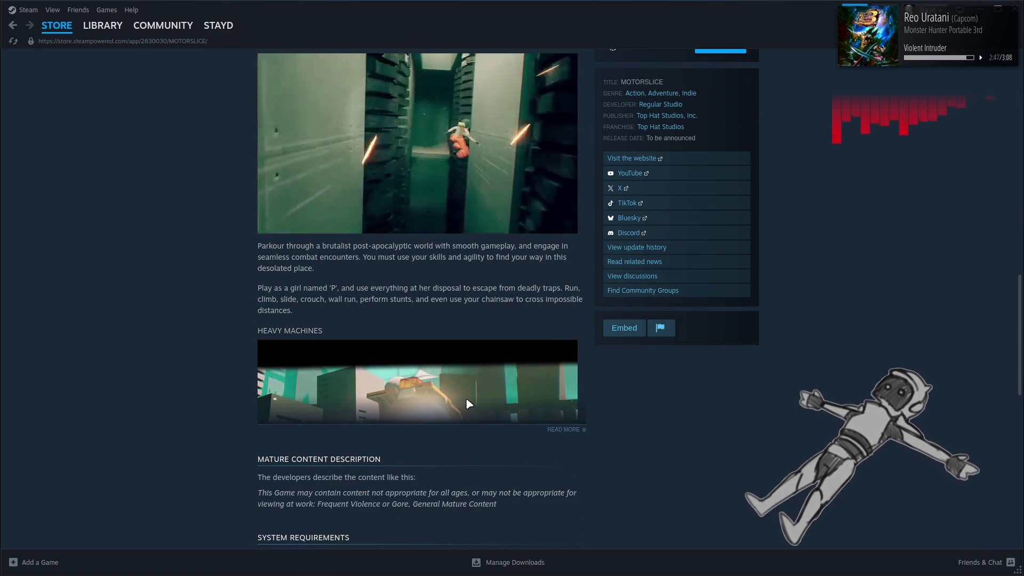
pyautogui.click(561, 429)
pyautogui.scroll(-4, 201, 320)
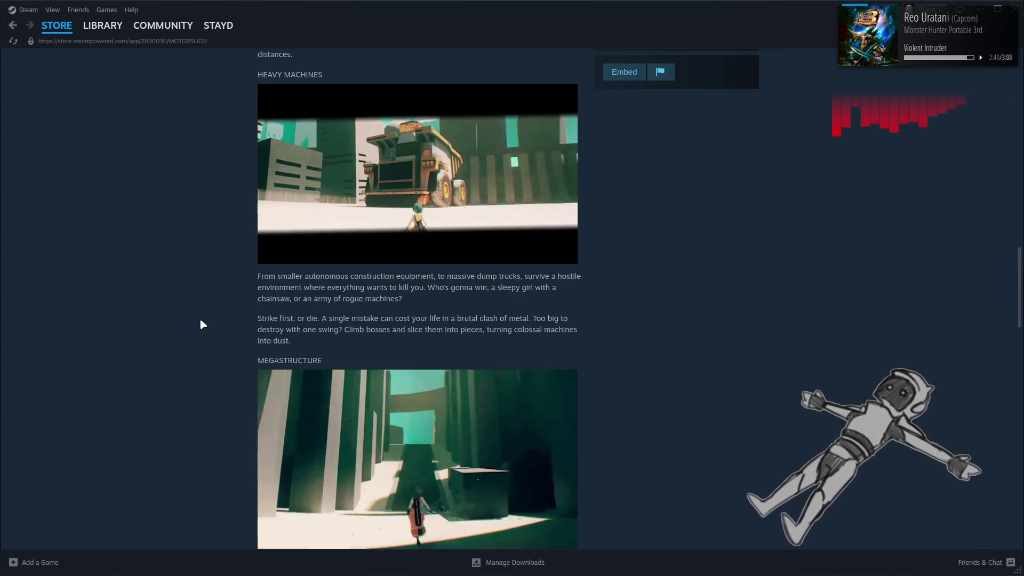
pyautogui.scroll(-4, 202, 324)
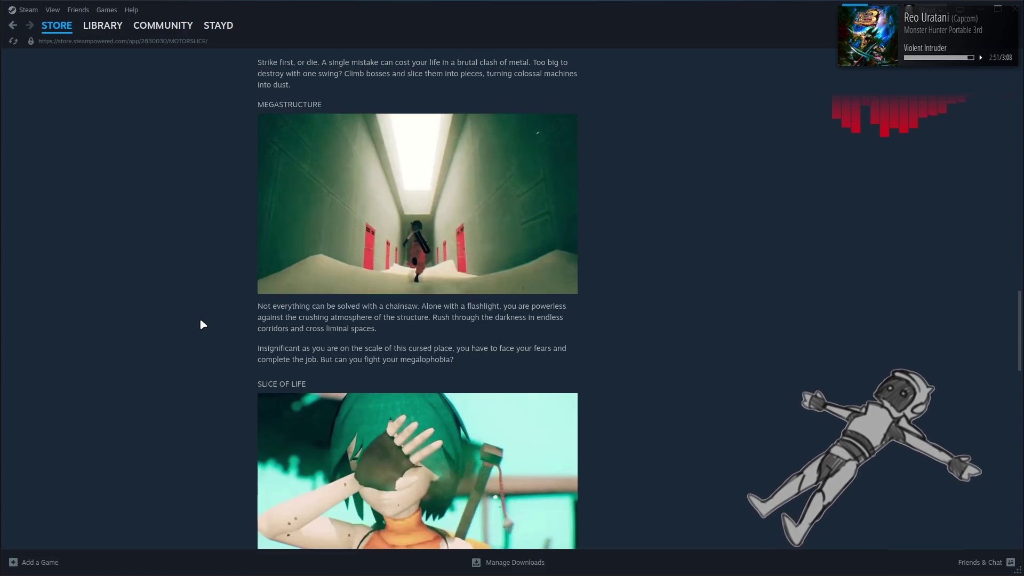
pyautogui.scroll(-6, 202, 324)
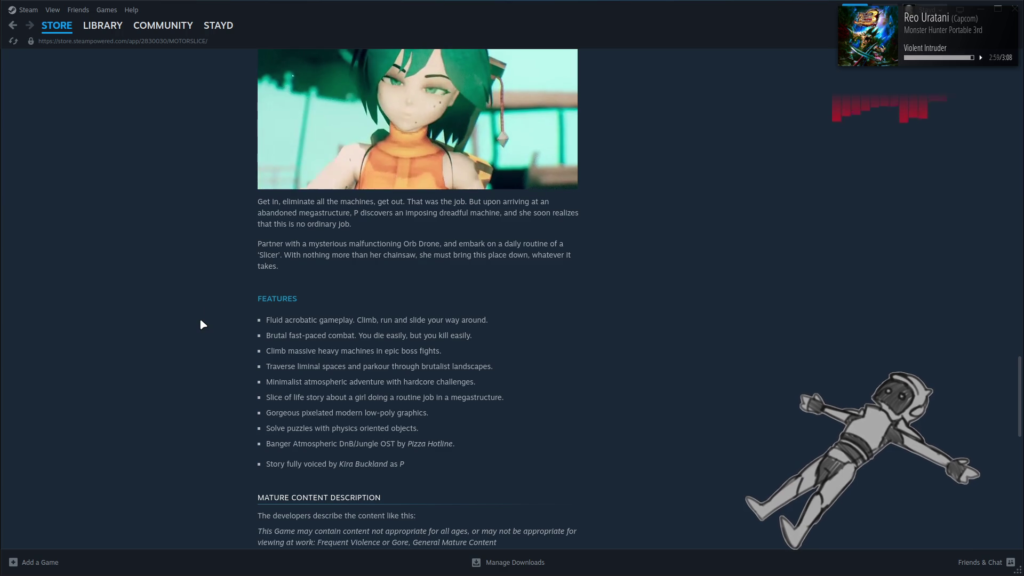
pyautogui.scroll(-2, 214, 293)
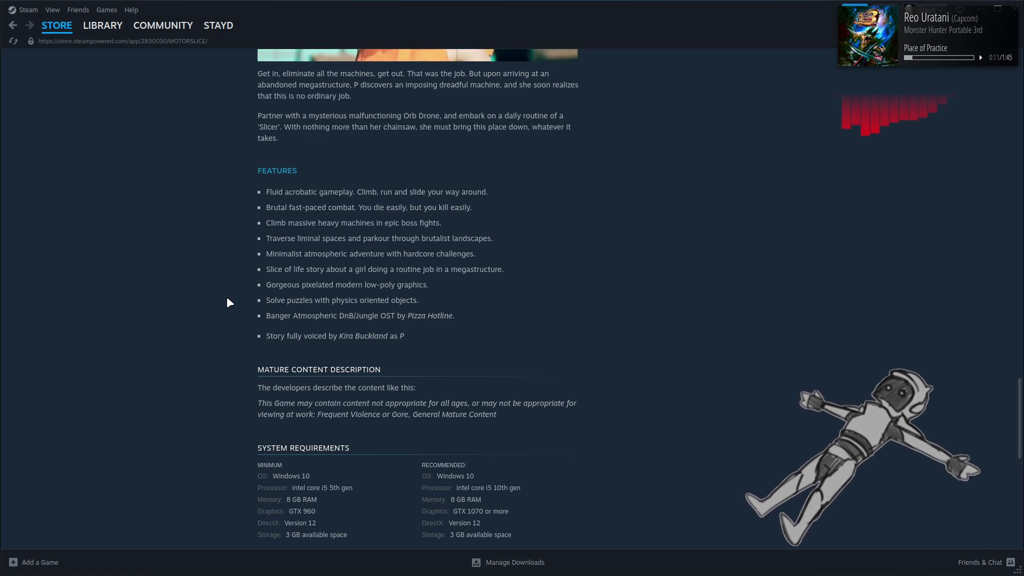
pyautogui.scroll(10, 228, 303)
pyautogui.scroll(7, 228, 303)
pyautogui.scroll(2, 229, 303)
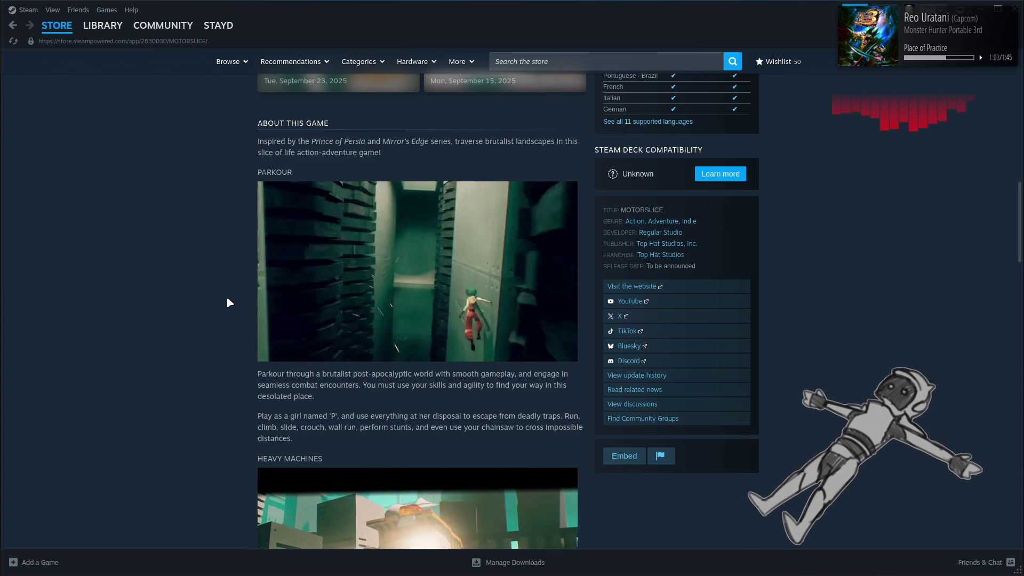
pyautogui.scroll(15, 228, 298)
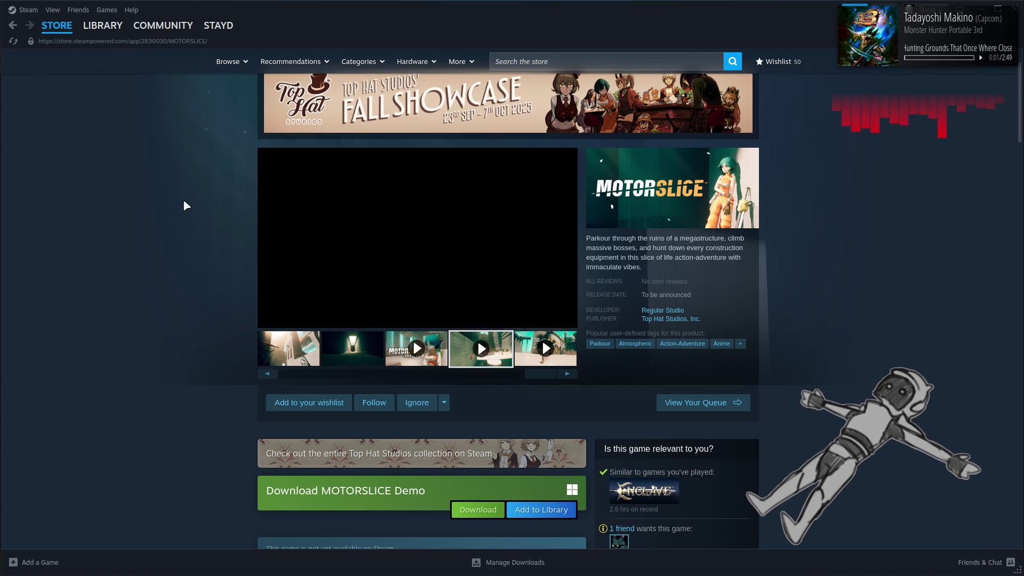
# View the first MOTORSLICE screenshot, then close the Steam window.
pyautogui.moveTo(485, 220)
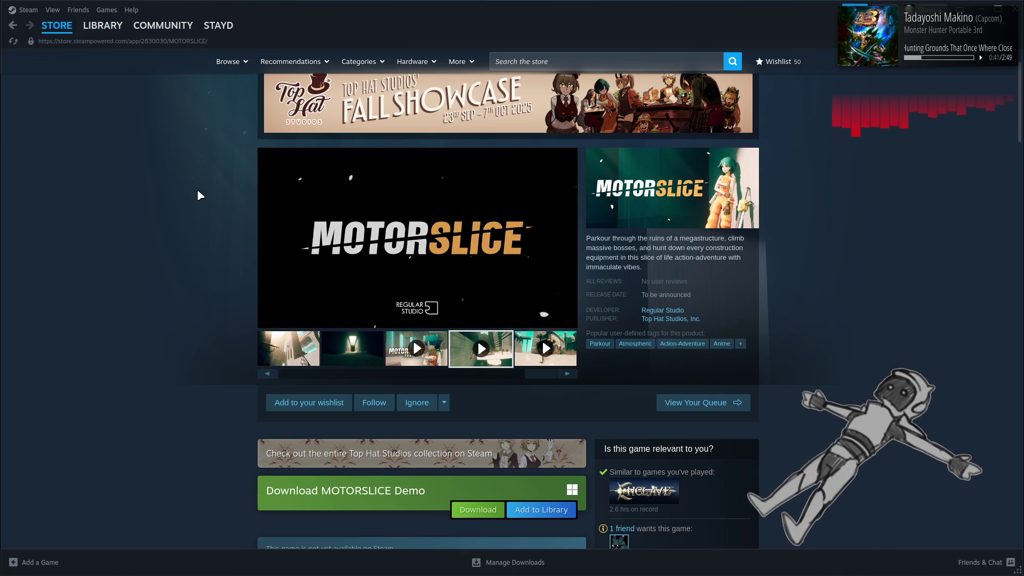
pyautogui.click(294, 355)
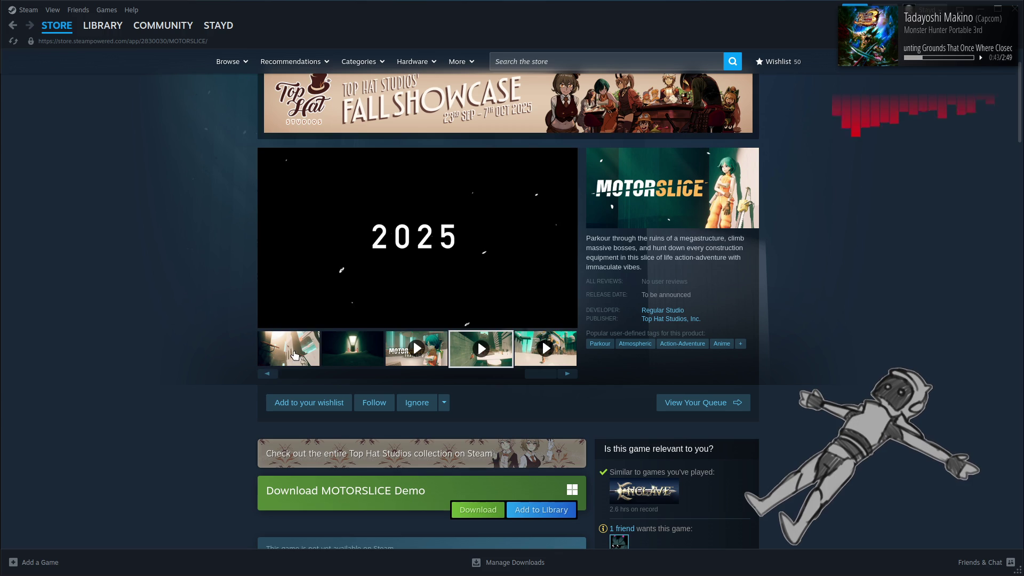
pyautogui.click(1013, 10)
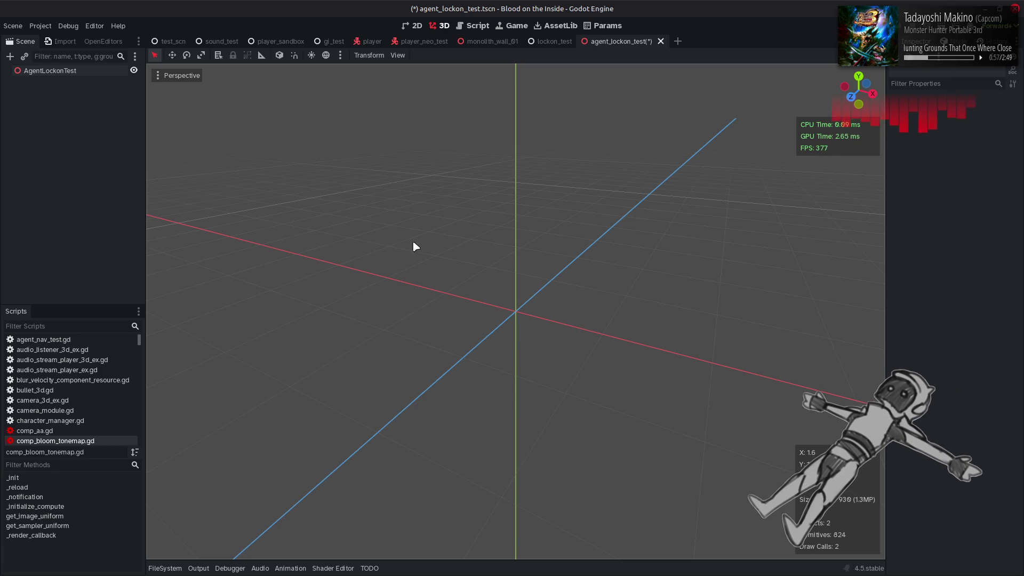
# Add a MeshInstance3D child under AgentLockonTest and give it a new TorusMesh.
pyautogui.rightClick(90, 75)
pyautogui.click(113, 80)
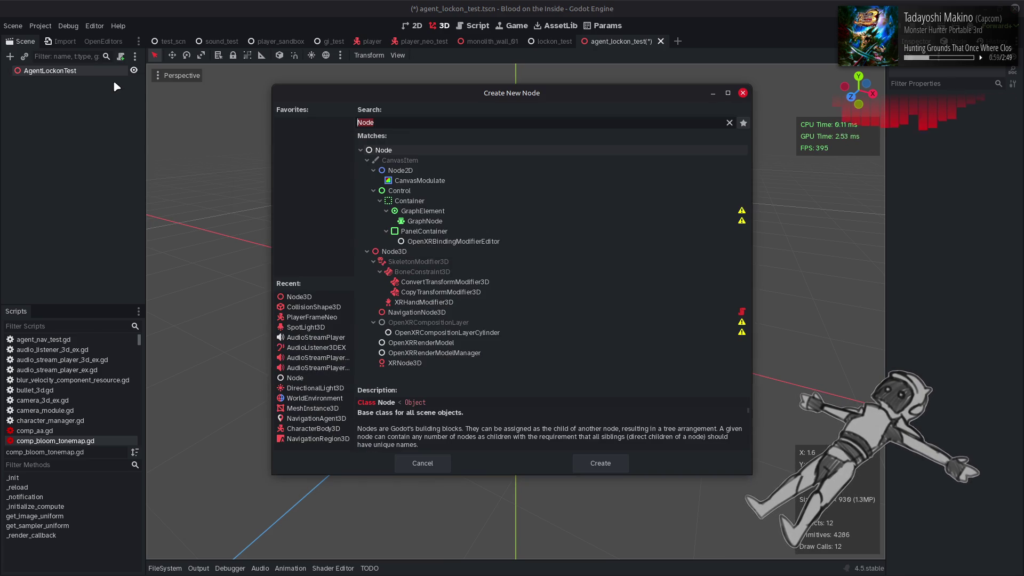
pyautogui.write('mesh')
pyautogui.click(471, 239)
pyautogui.doubleClick(449, 222)
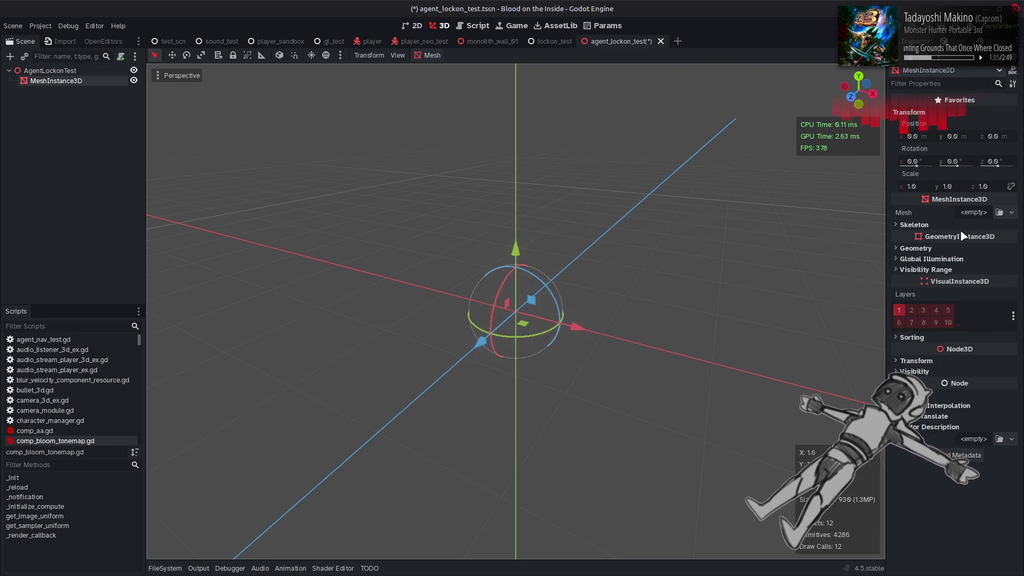
pyautogui.click(1011, 213)
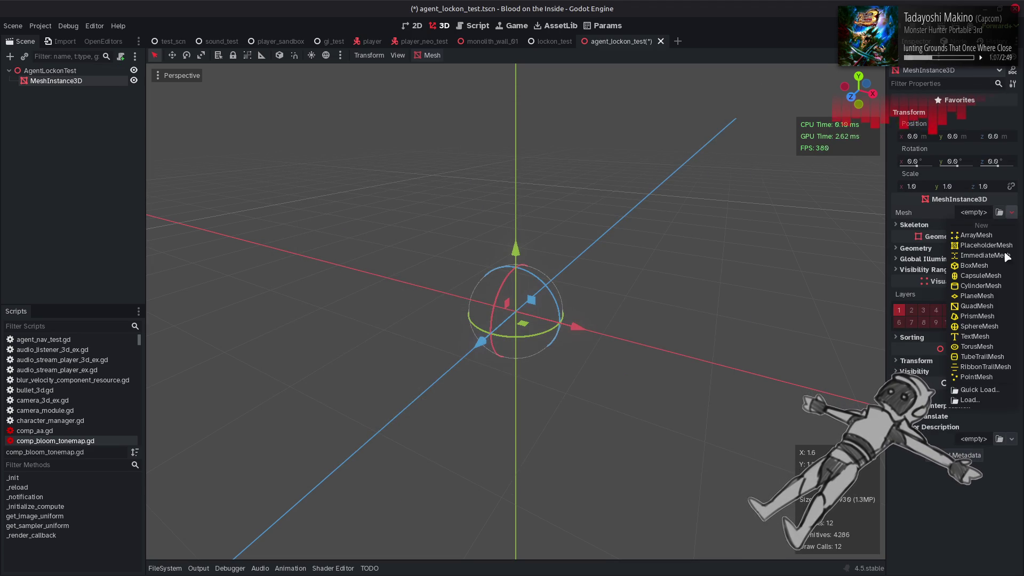
pyautogui.click(965, 347)
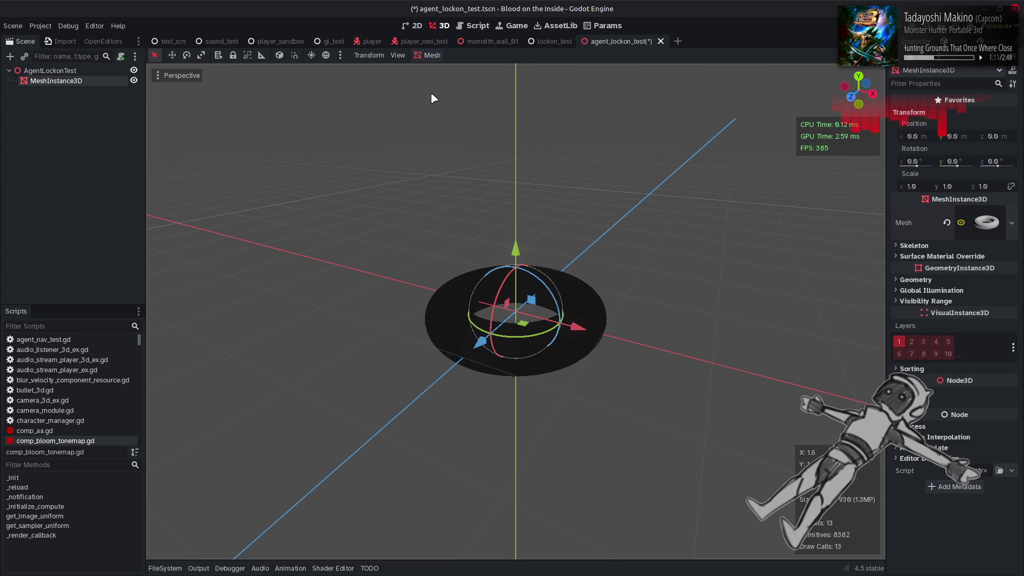
# Turn on the preview sky and sunlight so the torus is lit.
pyautogui.click(340, 55)
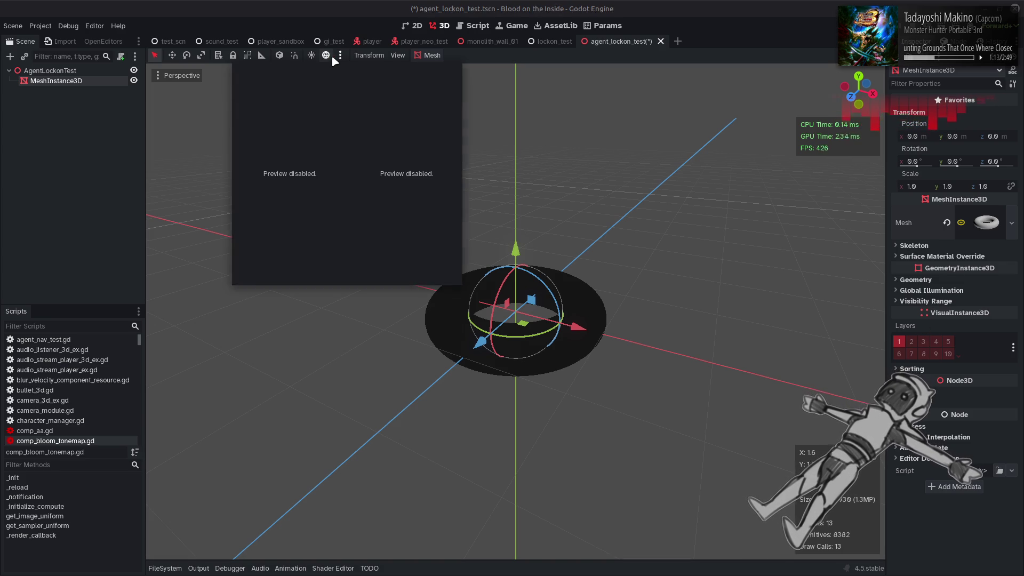
pyautogui.click(326, 56)
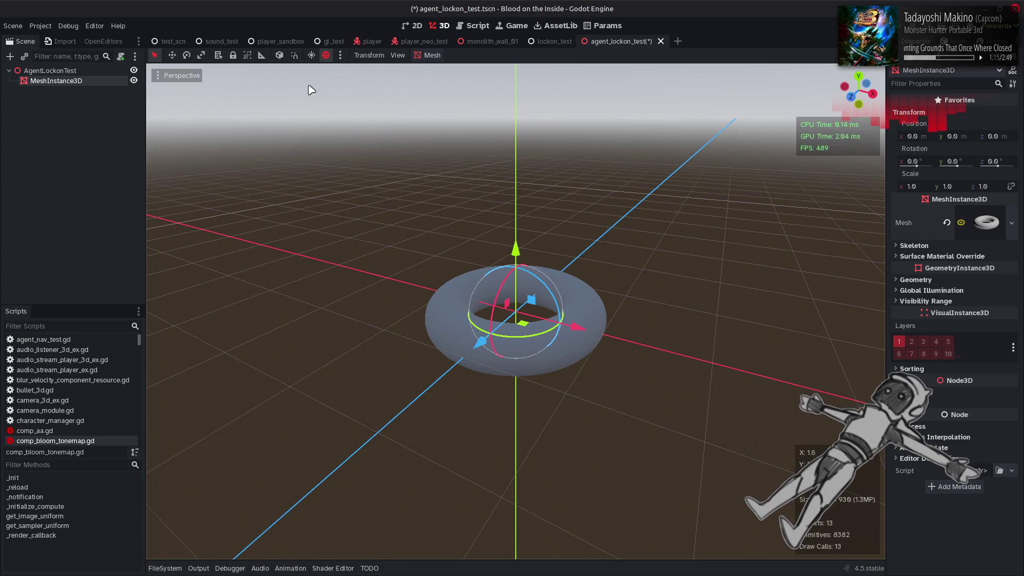
pyautogui.click(311, 55)
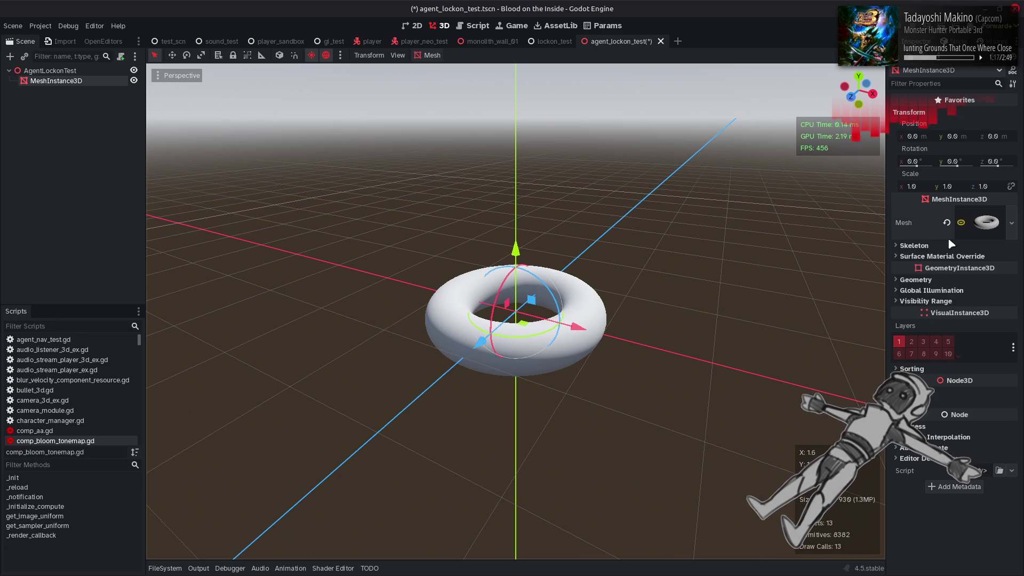
pyautogui.click(982, 224)
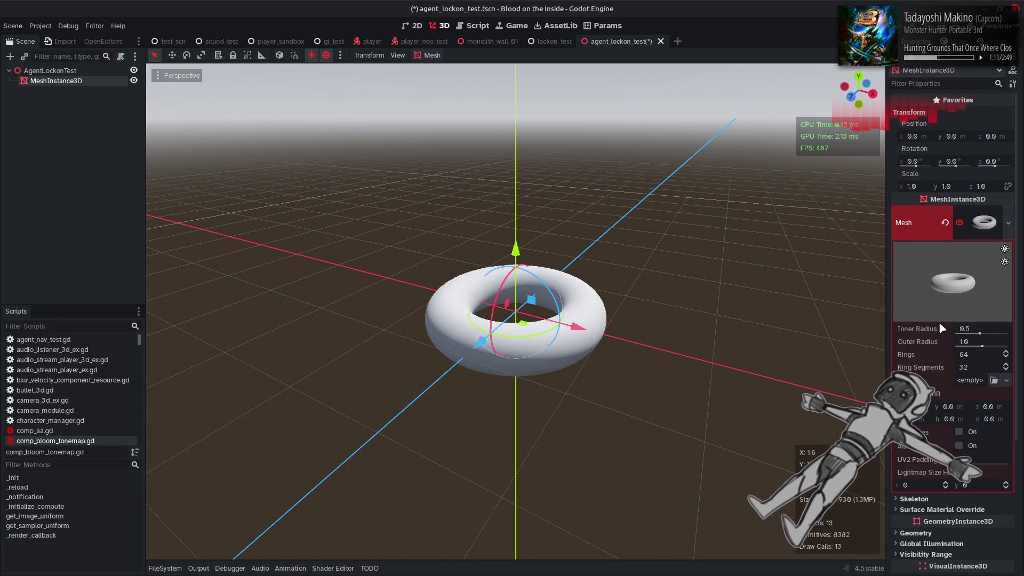
# Stand the torus upright with a 90° X rotation and view it from the front.
pyautogui.scroll(-5, 946, 479)
pyautogui.click(917, 468)
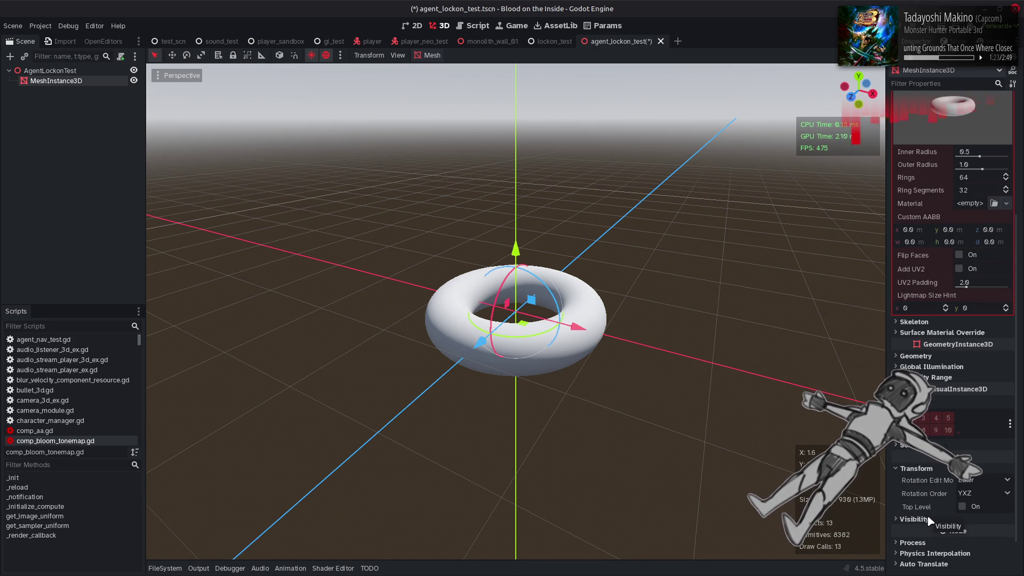
pyautogui.scroll(5, 928, 479)
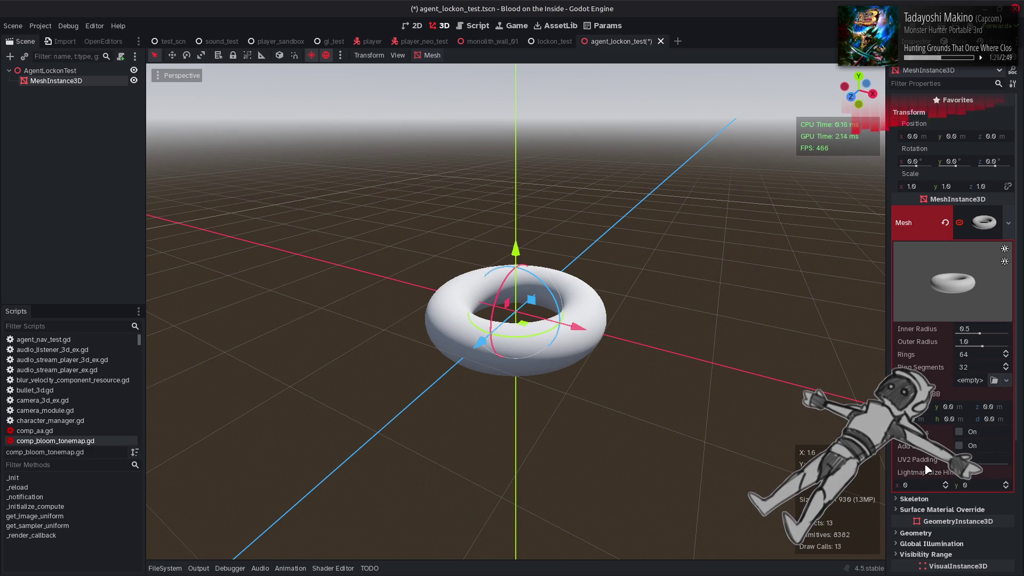
pyautogui.click(911, 162)
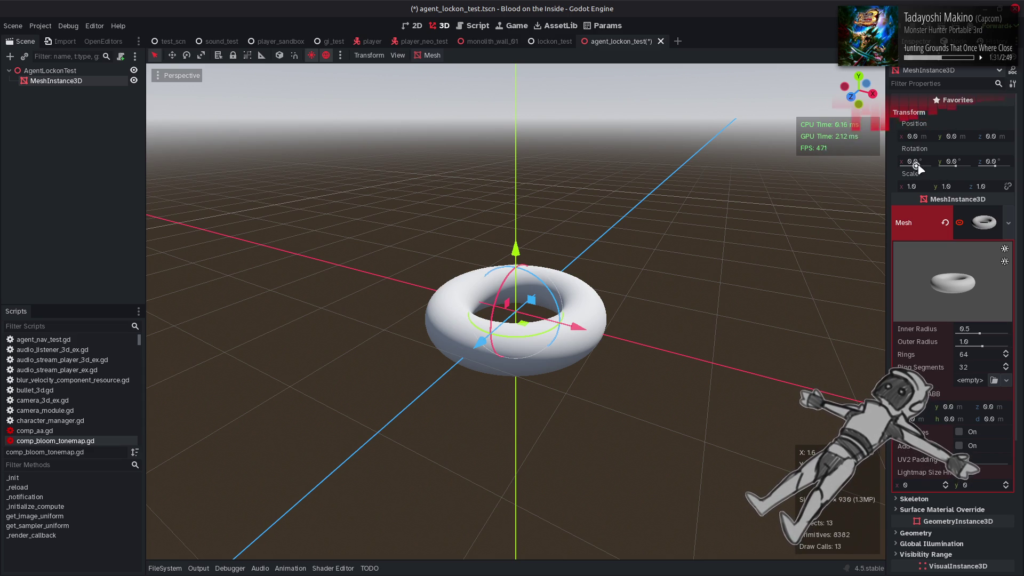
pyautogui.write('33.6')
pyautogui.press('Return')
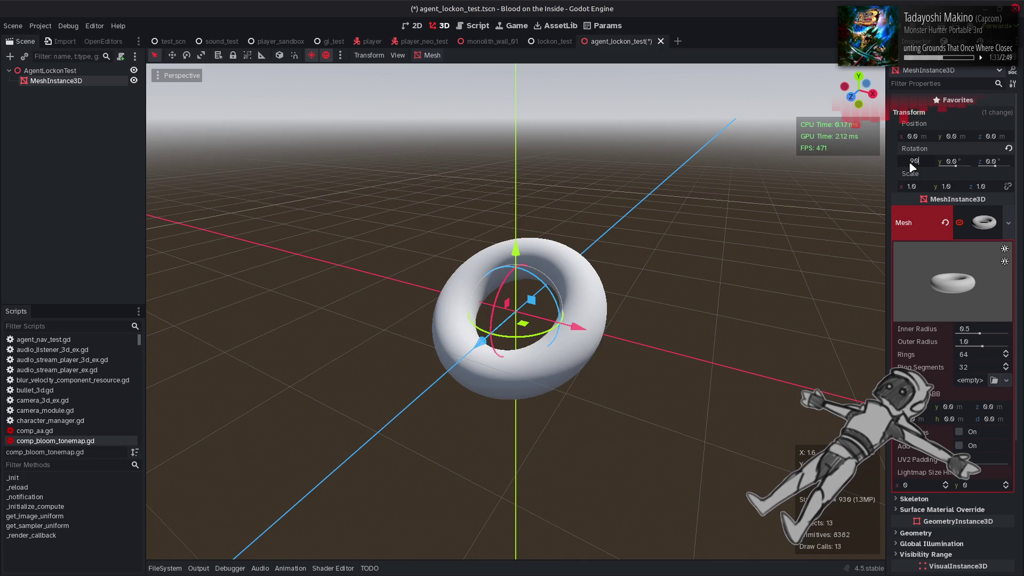
pyautogui.write('90')
pyautogui.press('Return')
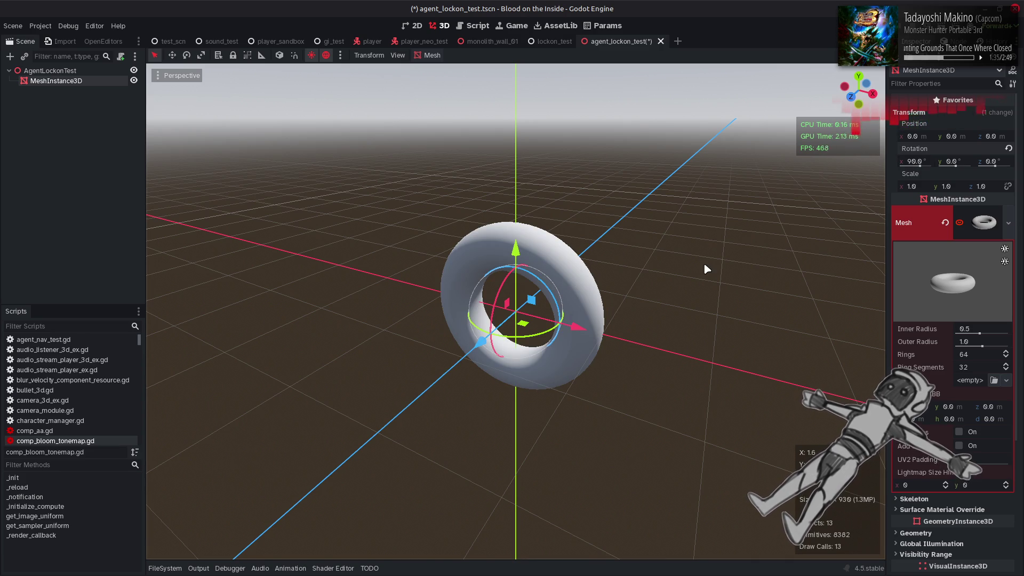
pyautogui.press('KP_1')
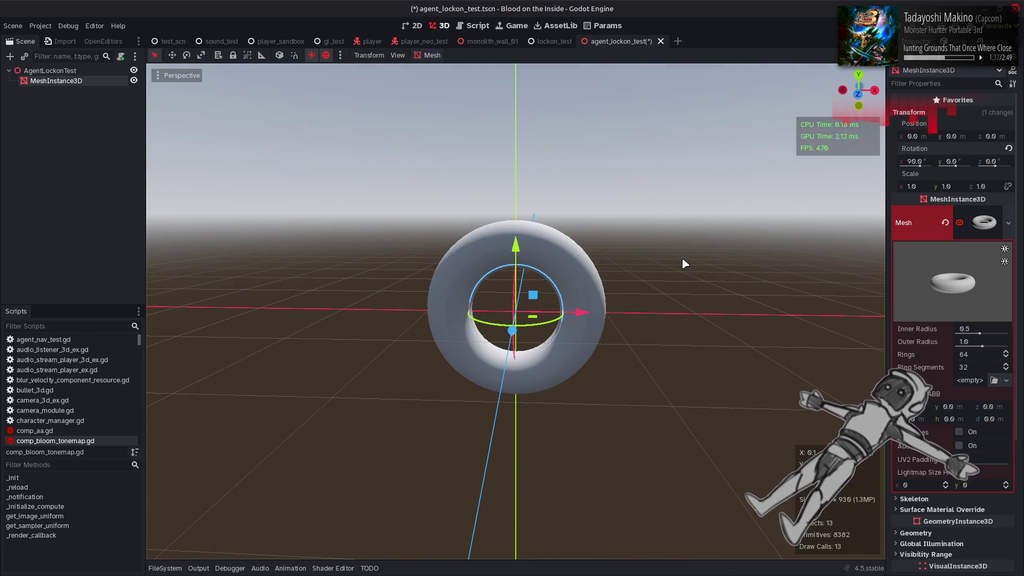
# Raise the torus ring count to 32 for a smoother shape.
pyautogui.moveTo(987, 358); pyautogui.dragTo(955, 358)
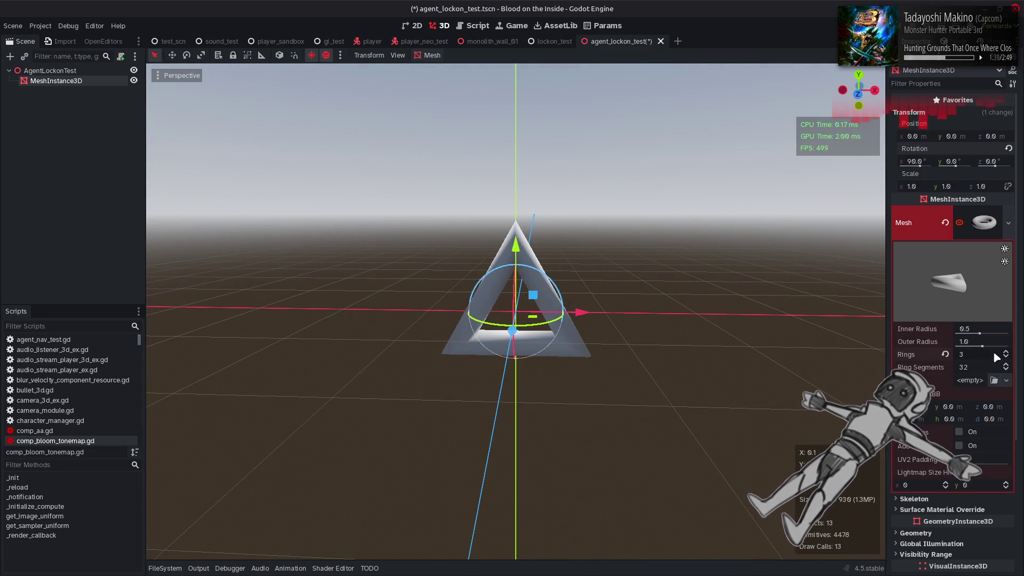
pyautogui.click(1006, 352)
pyautogui.click(1006, 352)
pyautogui.click(1006, 353)
pyautogui.click(1005, 352)
pyautogui.click(1005, 352)
pyautogui.click(1006, 352)
pyautogui.click(1005, 352)
pyautogui.click(1005, 352)
pyautogui.click(1005, 352)
pyautogui.click(1006, 353)
pyautogui.click(1005, 352)
pyautogui.click(1006, 353)
pyautogui.click(1005, 352)
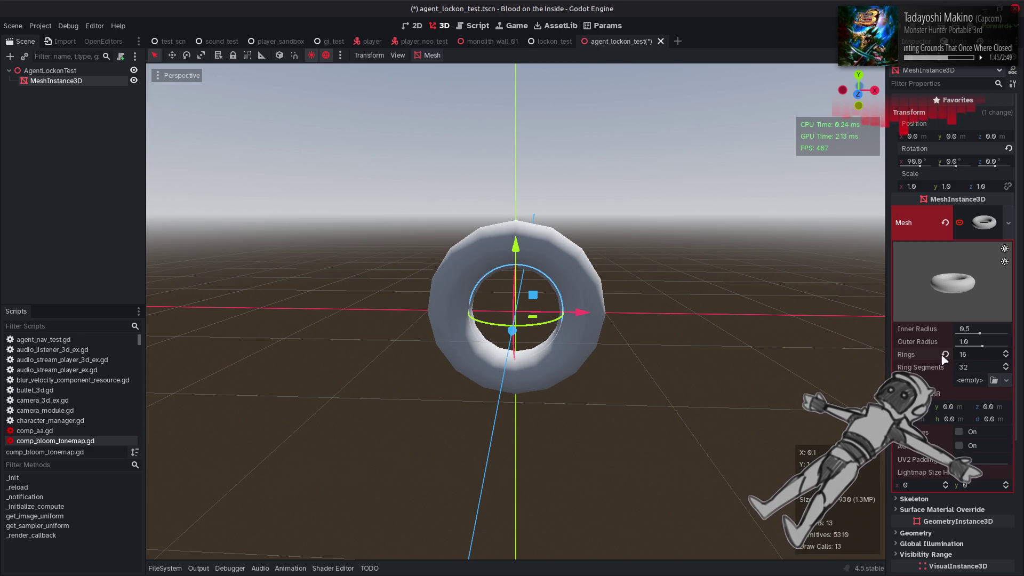
pyautogui.moveTo(960, 355)
pyautogui.mouseDown()
pyautogui.moveTo(985, 355)
pyautogui.moveTo(984, 364)
pyautogui.mouseUp()
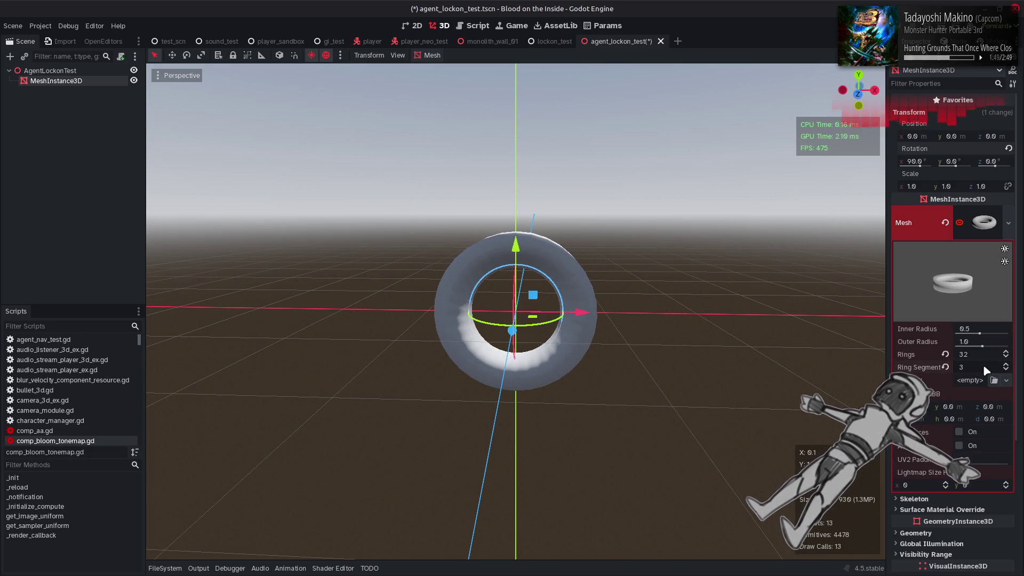
pyautogui.moveTo(656, 288); pyautogui.dragTo(584, 311)
# Increase the torus ring segments to 16.
pyautogui.click(1006, 364)
pyautogui.click(1005, 364)
pyautogui.click(1006, 364)
pyautogui.click(1006, 364)
pyautogui.moveTo(853, 369); pyautogui.dragTo(789, 371)
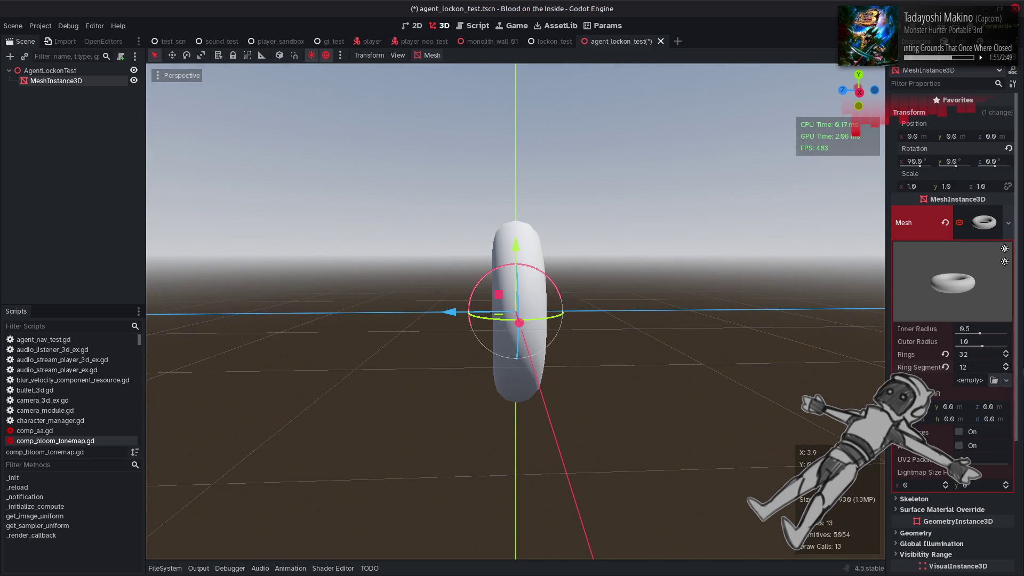
pyautogui.click(1005, 364)
pyautogui.click(1004, 364)
pyautogui.click(1004, 364)
pyautogui.click(1004, 364)
pyautogui.moveTo(610, 355); pyautogui.dragTo(777, 355)
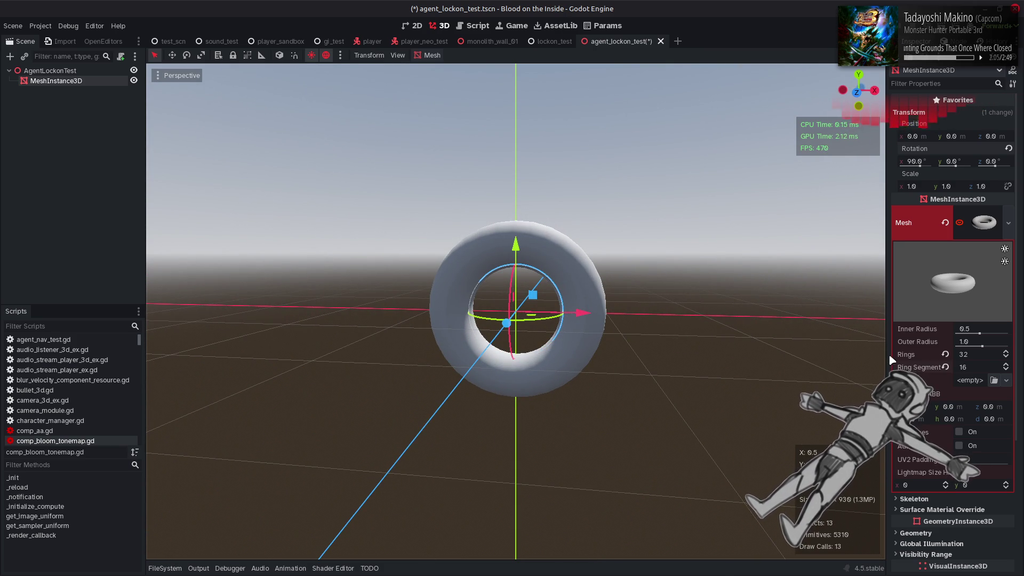
# Widen the ring to outer radius 1.5 and inner radius 1.0.
pyautogui.moveTo(979, 346); pyautogui.dragTo(987, 346)
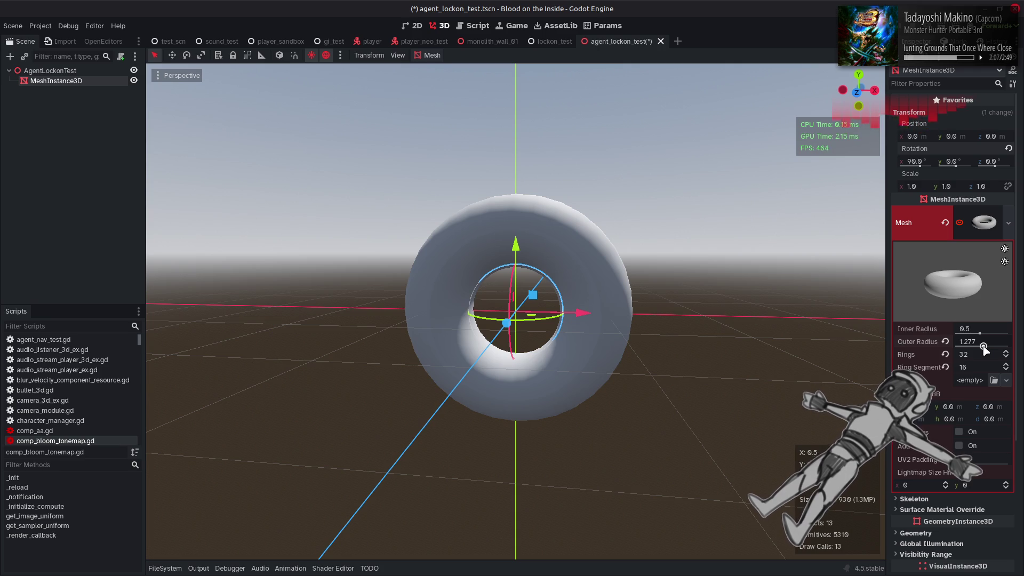
pyautogui.click(973, 346)
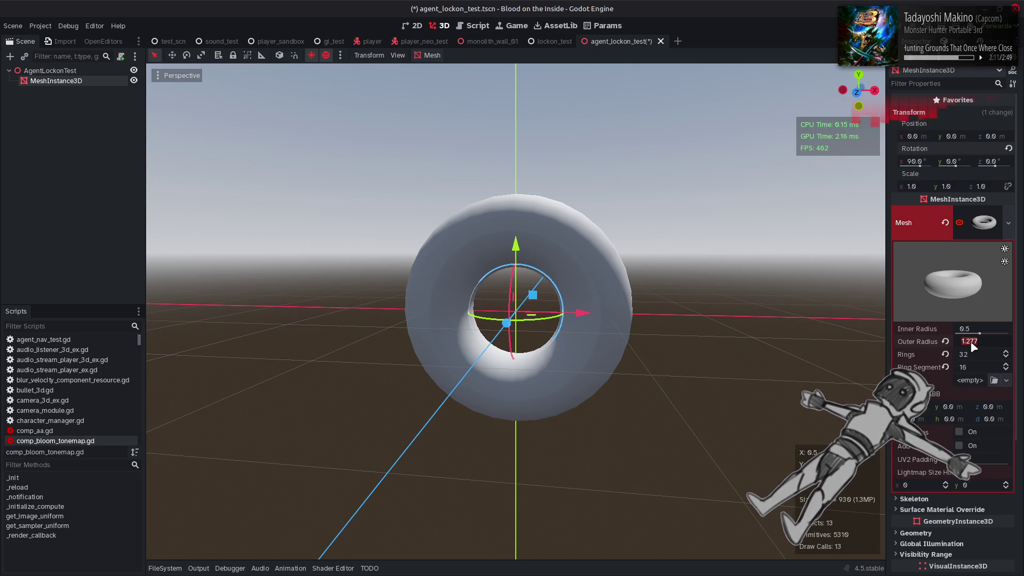
pyautogui.write('1.5')
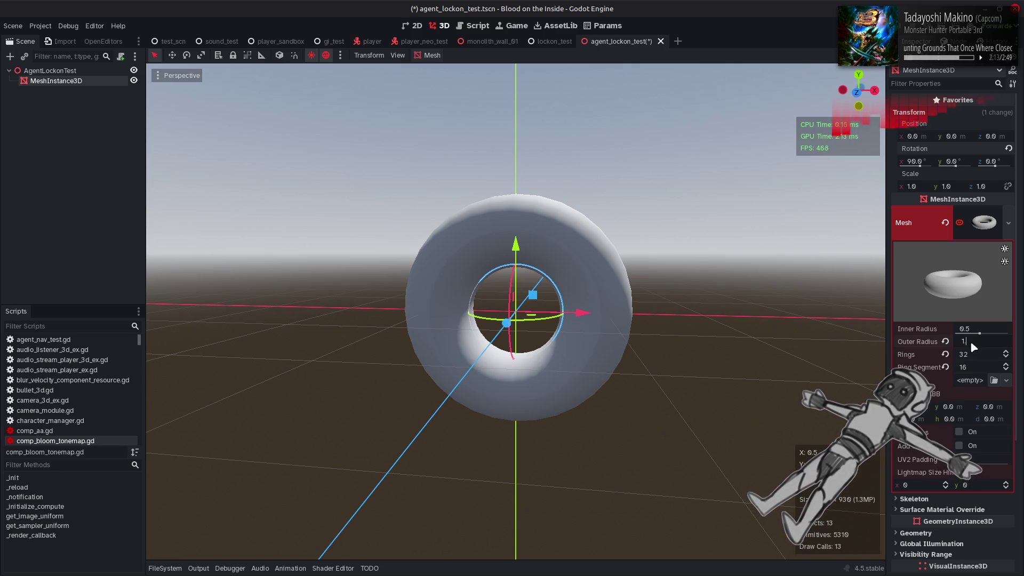
pyautogui.press('Return')
pyautogui.moveTo(979, 333); pyautogui.dragTo(982, 333)
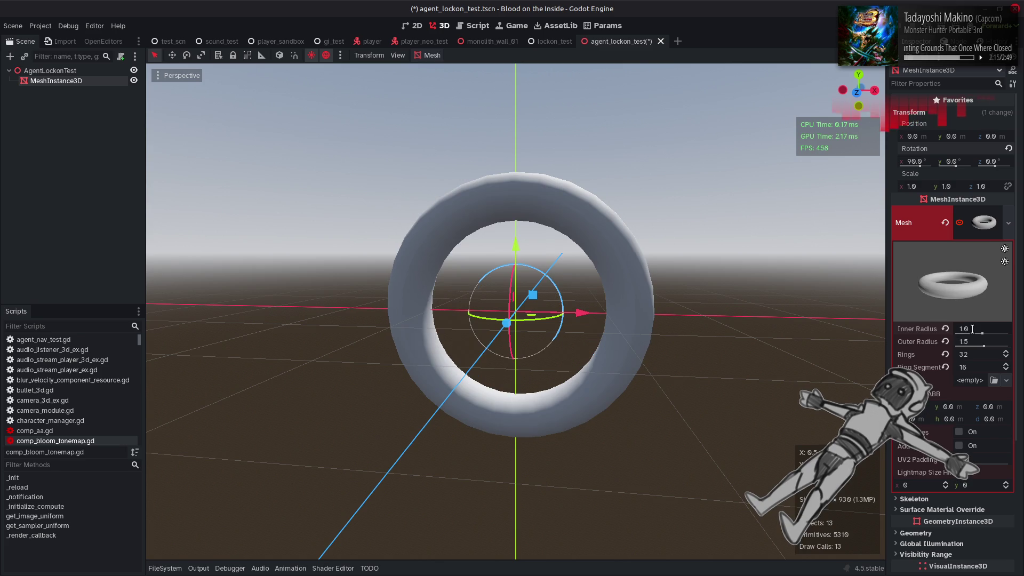
pyautogui.click(698, 318)
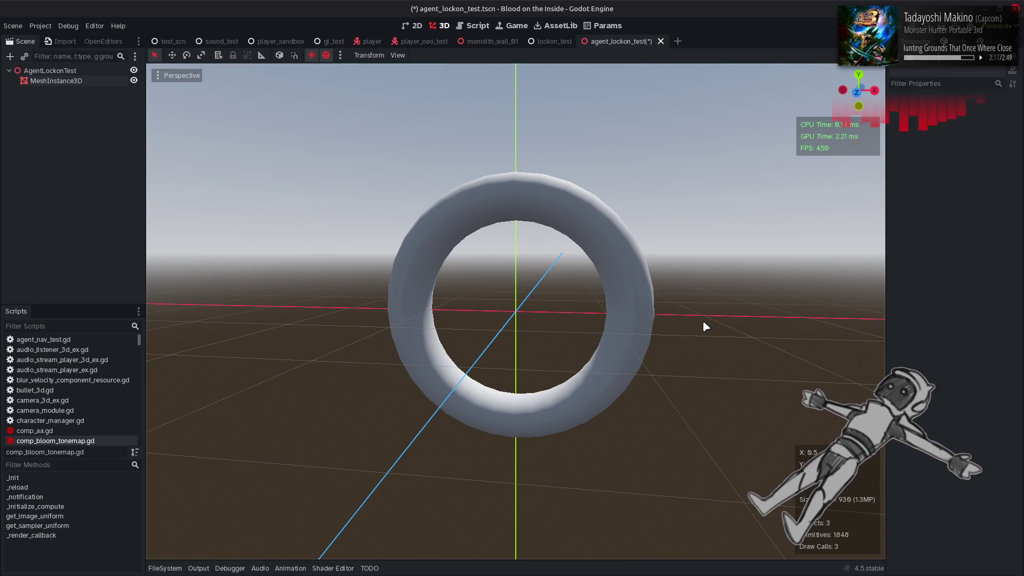
pyautogui.click(69, 71)
# Add a second MeshInstance3D under the root with a SphereMesh.
pyautogui.rightClick(103, 72)
pyautogui.click(131, 78)
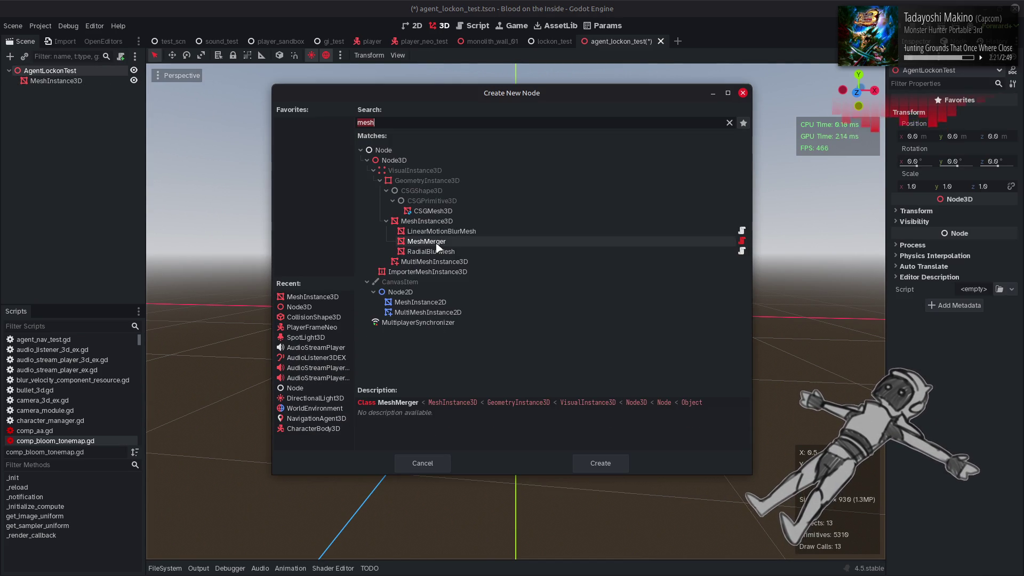
pyautogui.doubleClick(445, 223)
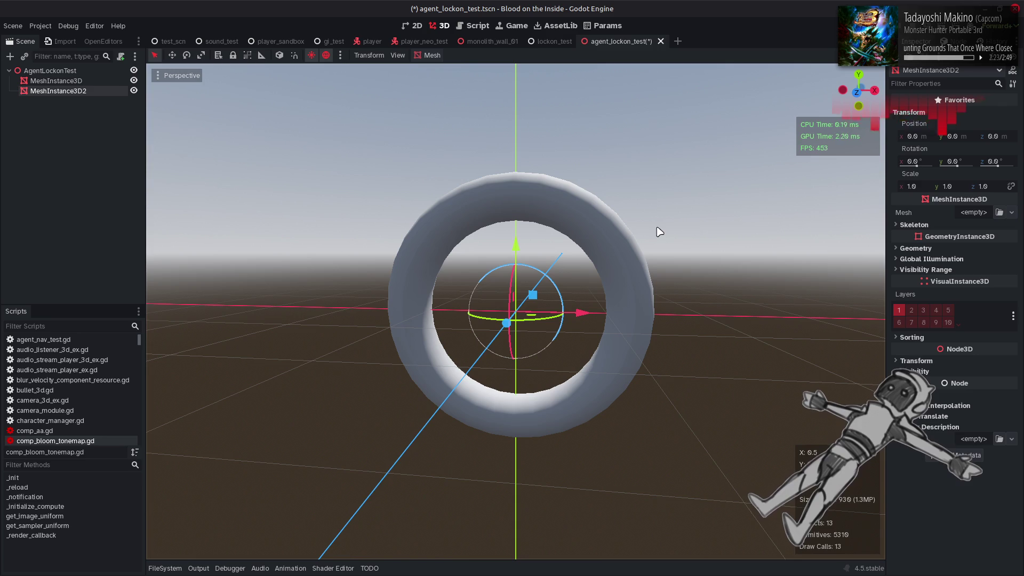
pyautogui.click(1010, 213)
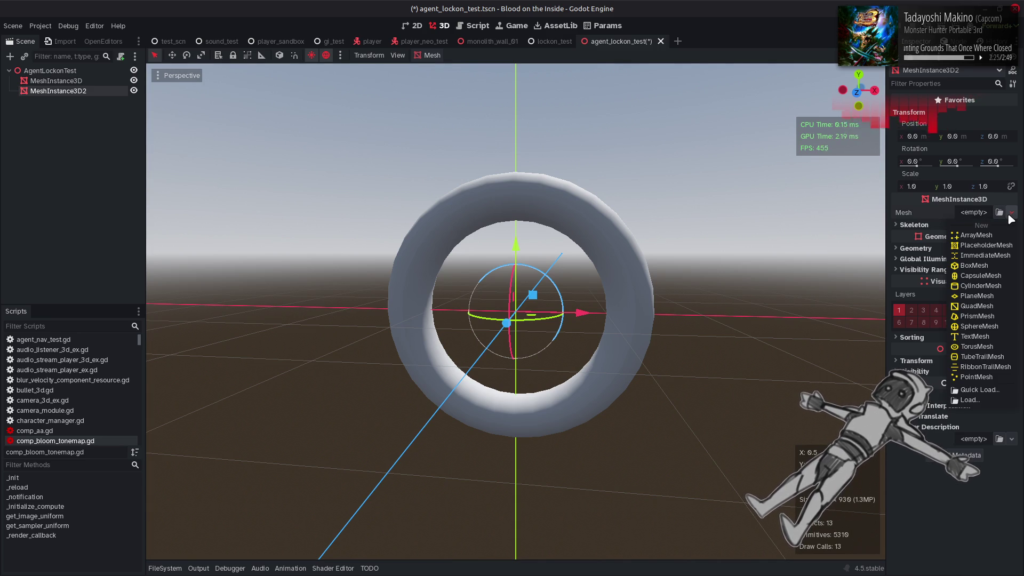
pyautogui.click(990, 326)
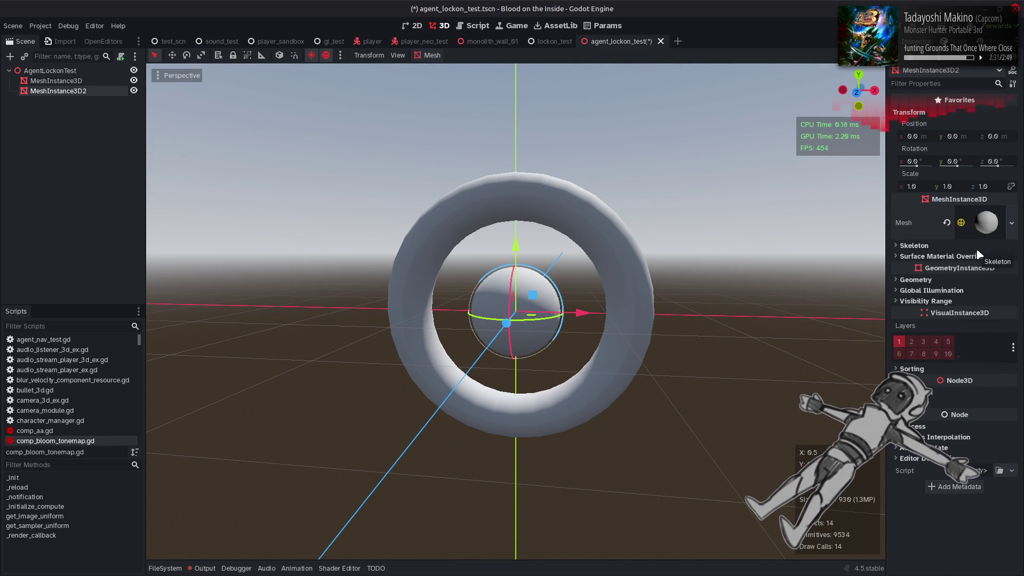
# Check the Output log and highlight the cyclic resource error.
pyautogui.click(203, 568)
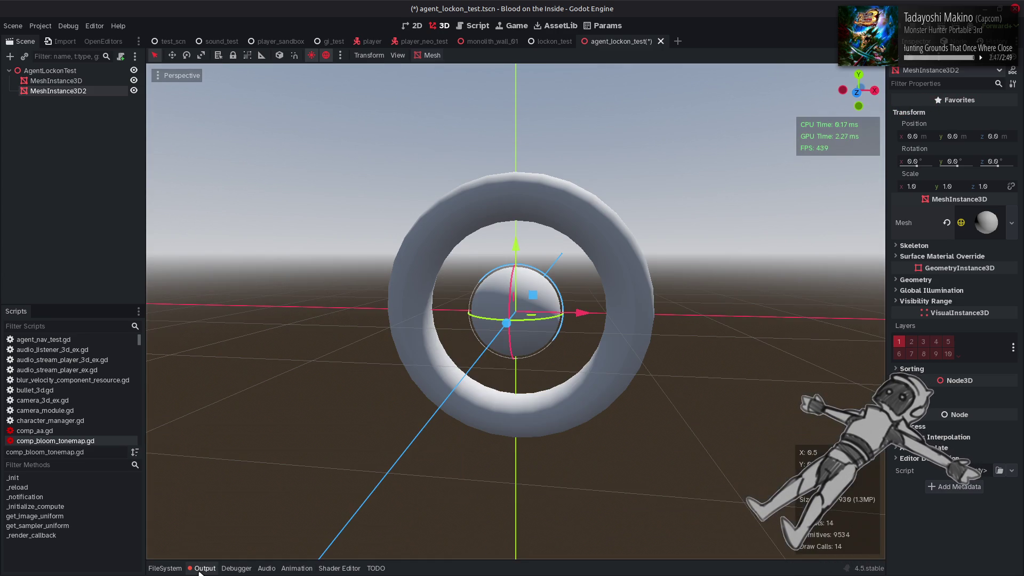
pyautogui.click(203, 568)
pyautogui.click(203, 568)
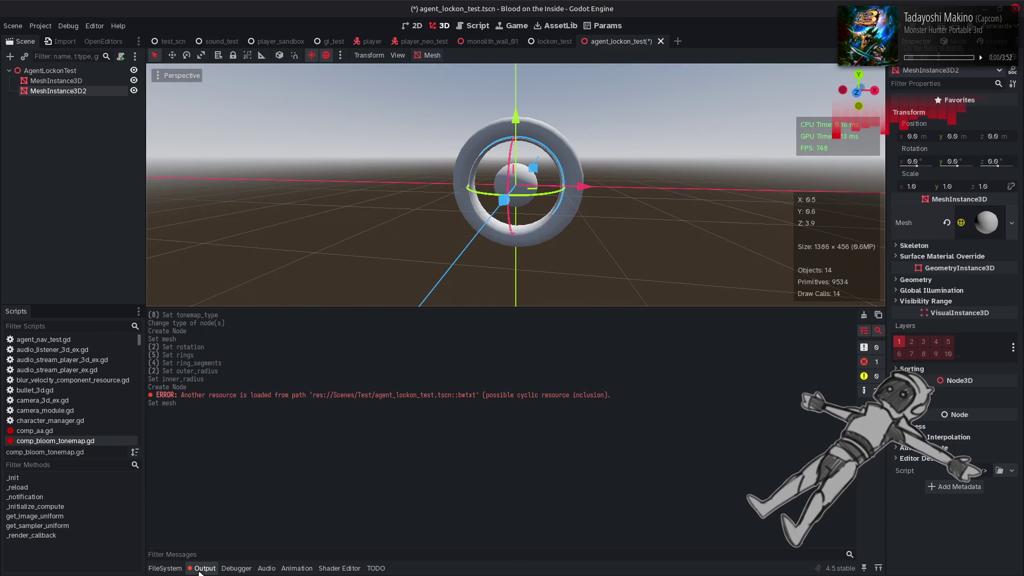
pyautogui.moveTo(171, 397); pyautogui.dragTo(611, 395)
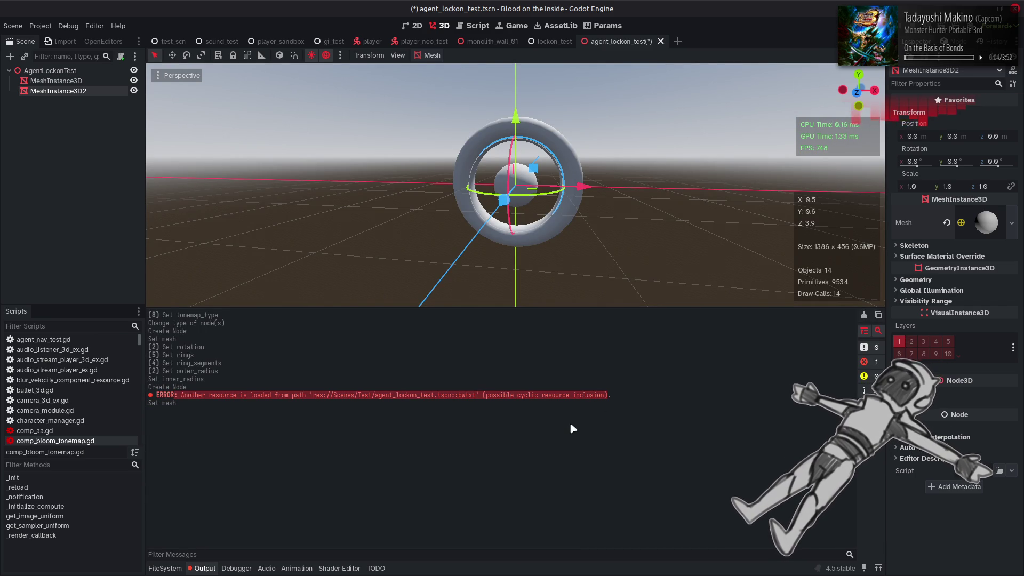
# Clear the core's mesh and assign it a fresh SphereMesh.
pyautogui.click(1011, 227)
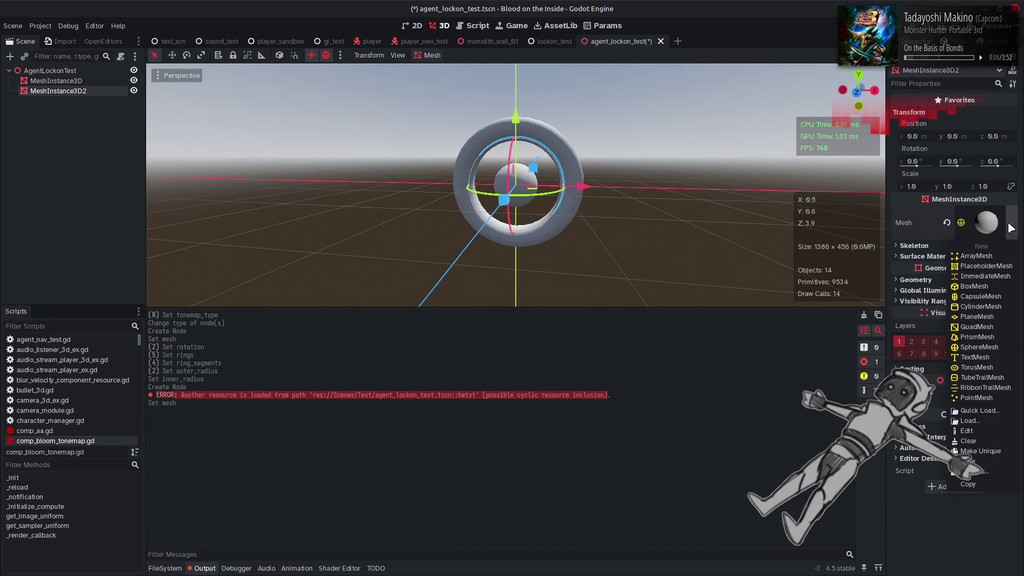
pyautogui.click(978, 443)
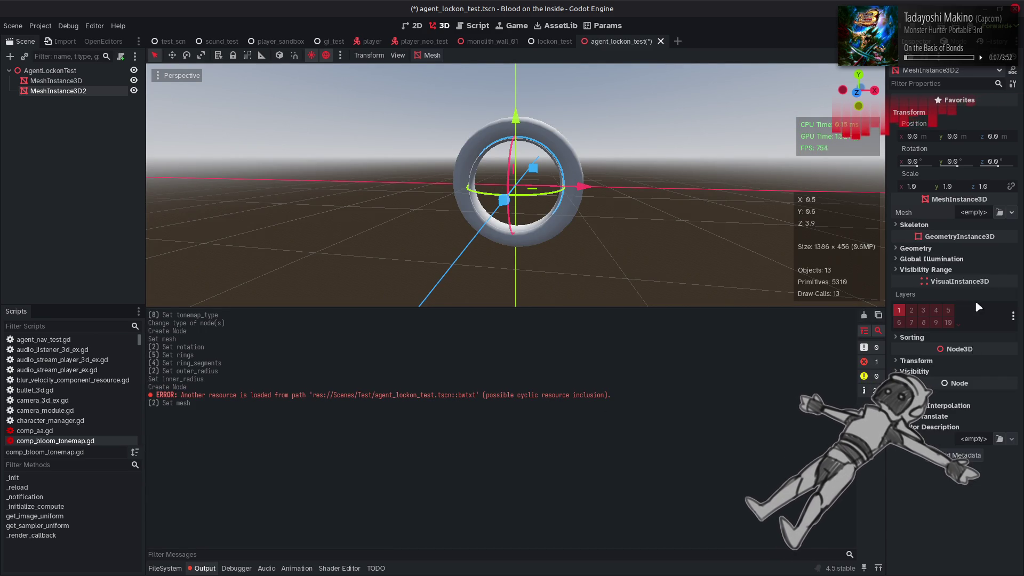
pyautogui.click(1011, 214)
pyautogui.click(985, 327)
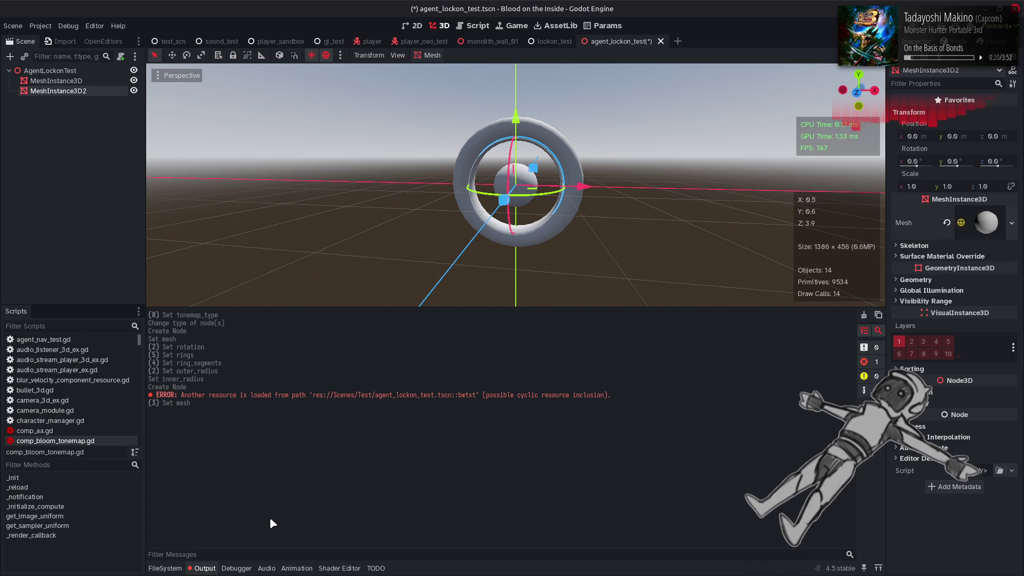
pyautogui.click(205, 567)
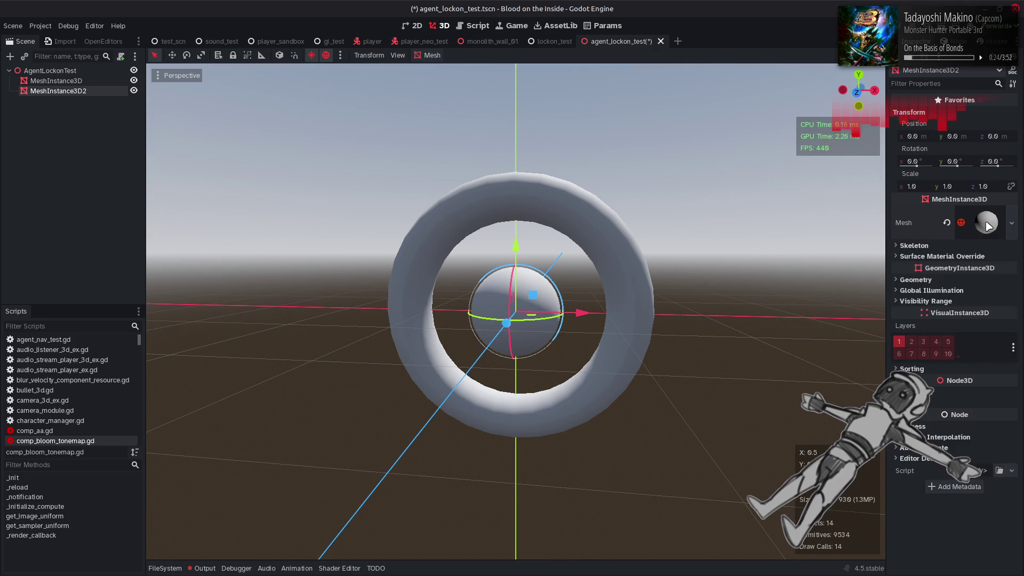
# Lower the sphere to 16 radial segments and 8 rings.
pyautogui.click(947, 226)
pyautogui.moveTo(975, 354); pyautogui.dragTo(939, 354)
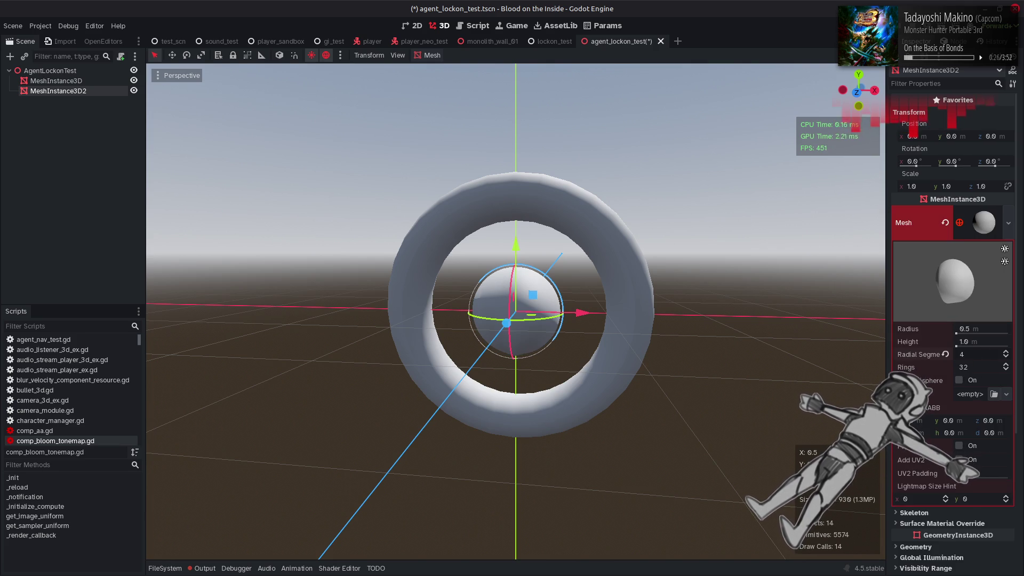
pyautogui.moveTo(732, 335)
pyautogui.mouseDown()
pyautogui.moveTo(726, 411)
pyautogui.moveTo(752, 408)
pyautogui.mouseUp()
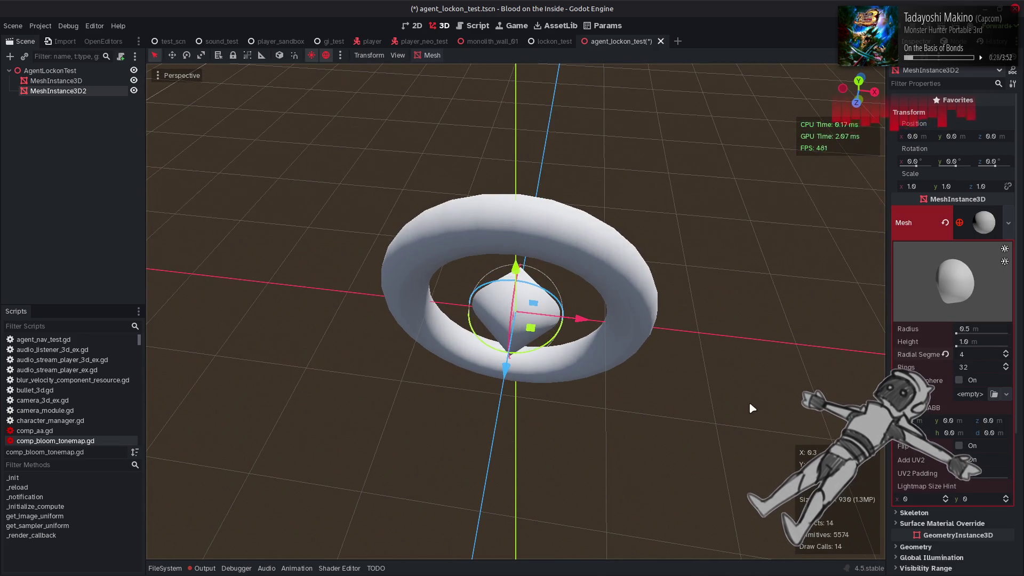
pyautogui.click(1005, 352)
pyautogui.click(1006, 352)
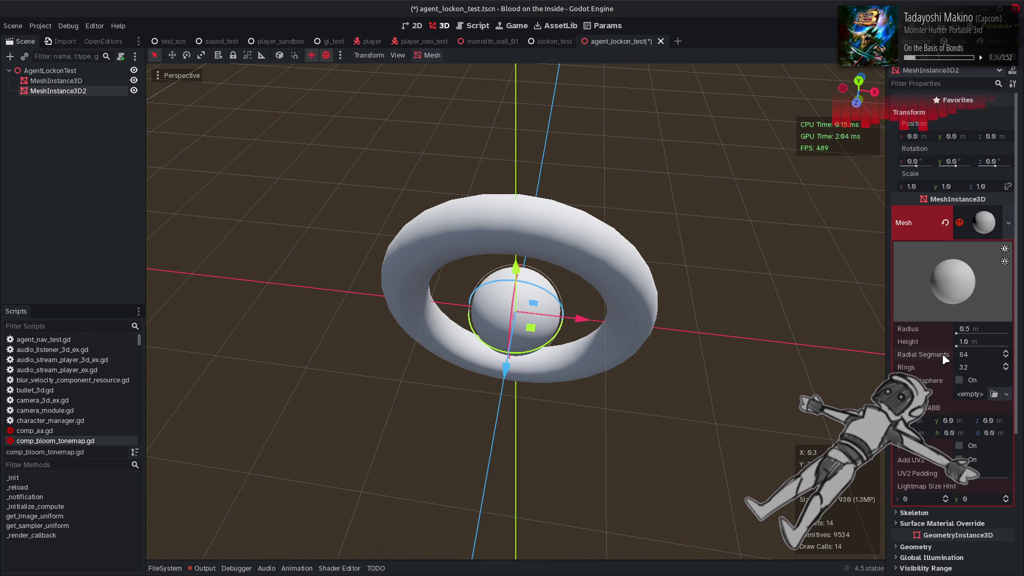
pyautogui.write('6')
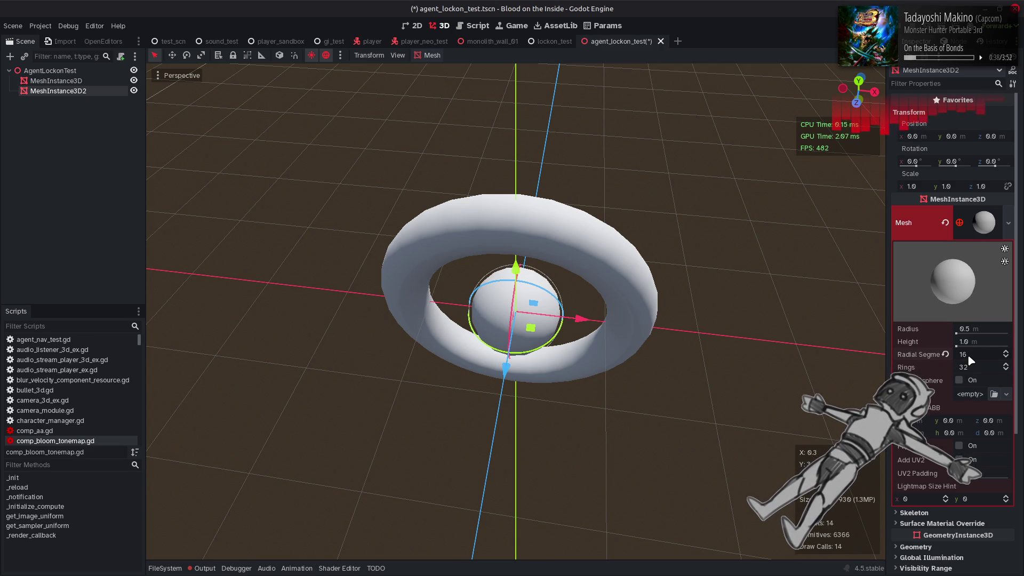
pyautogui.click(973, 363)
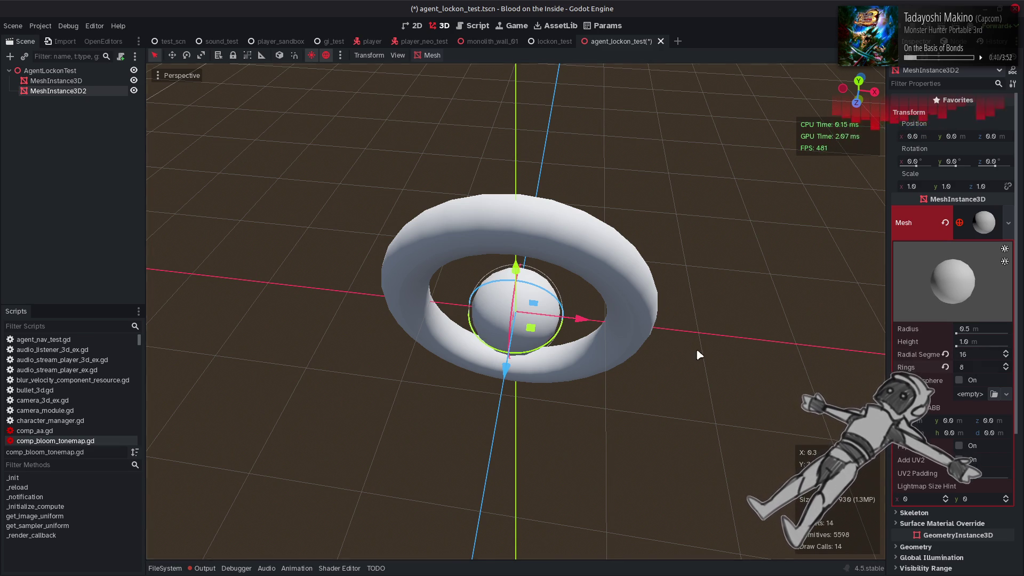
pyautogui.moveTo(800, 346); pyautogui.dragTo(697, 246)
pyautogui.click(723, 273)
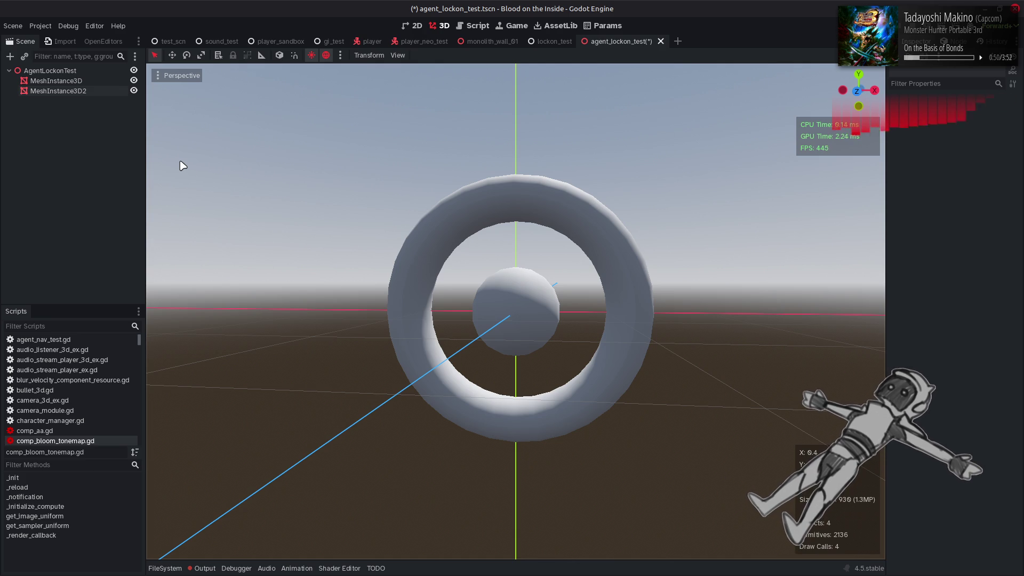
pyautogui.click(91, 74)
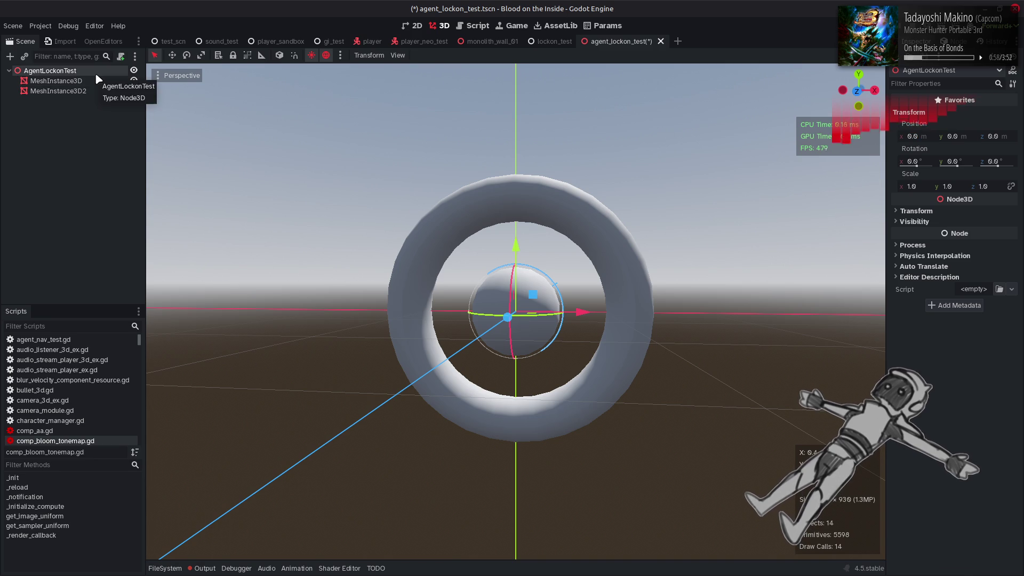
# Add a third MeshInstance3D under the root with a CylinderMesh.
pyautogui.rightClick(97, 74)
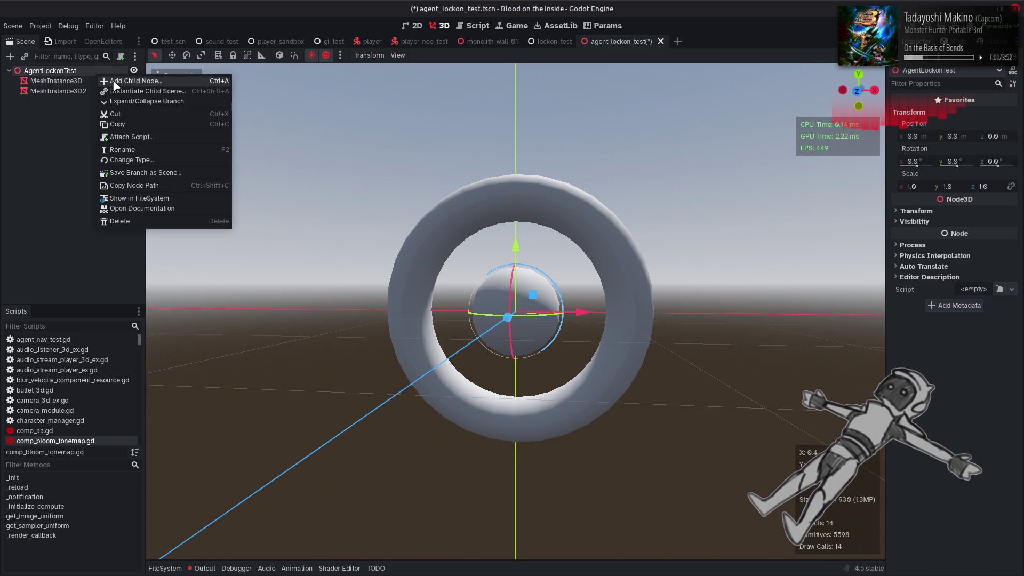
pyautogui.click(115, 81)
pyautogui.doubleClick(426, 221)
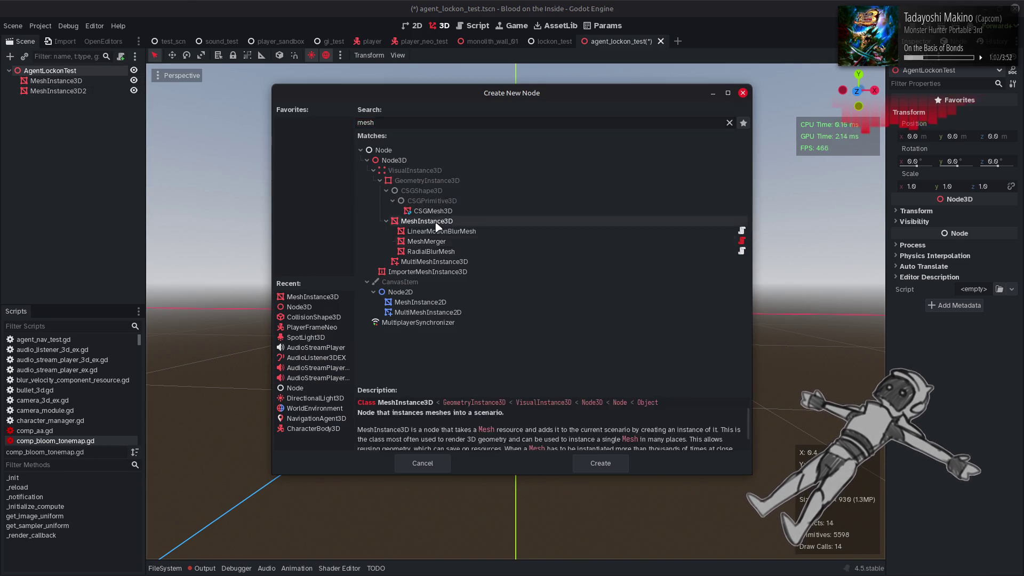
pyautogui.click(1012, 212)
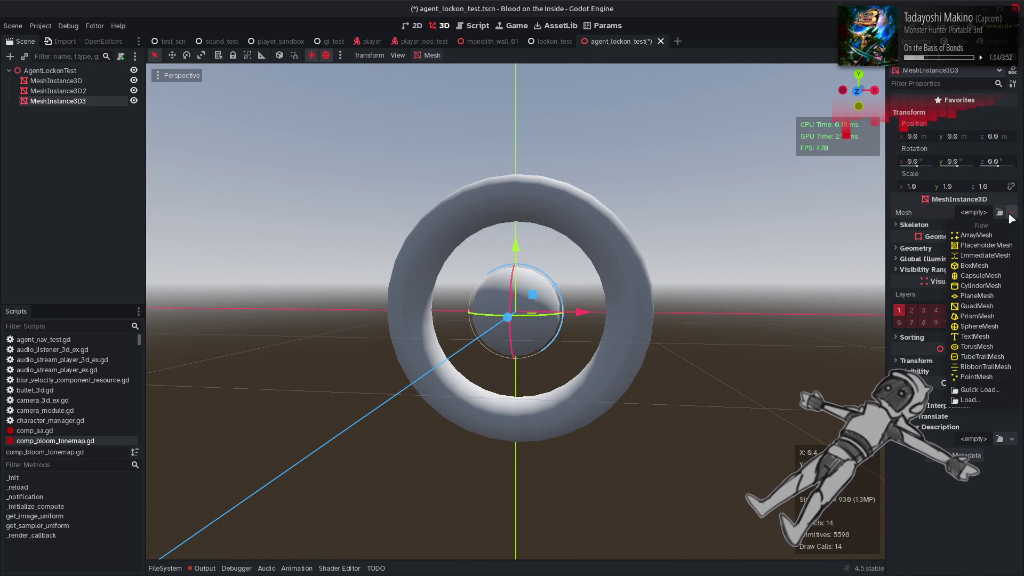
pyautogui.click(980, 286)
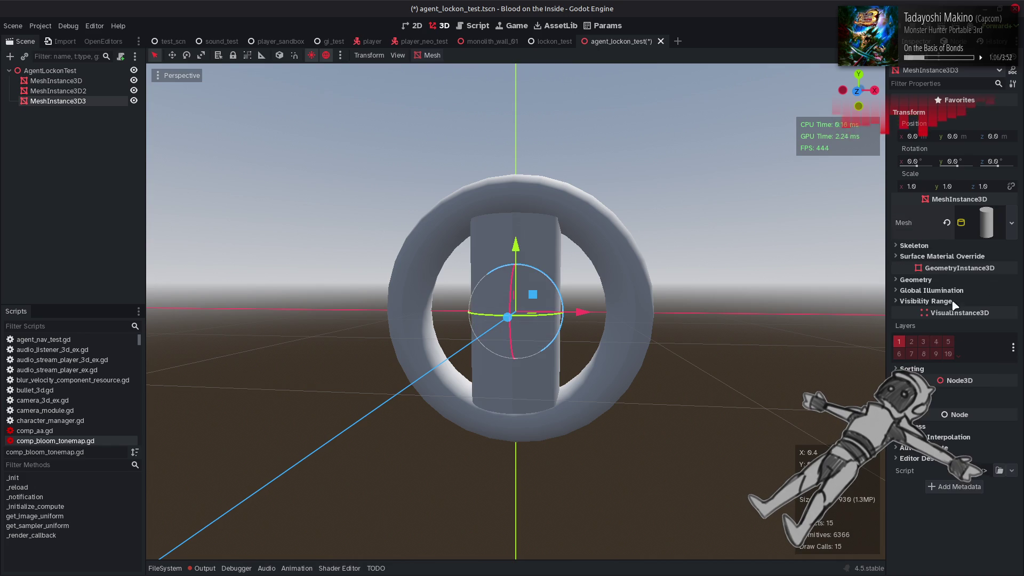
# Reduce the cylinder's radial segments and set top and bottom radii to 0.25.
pyautogui.click(983, 222)
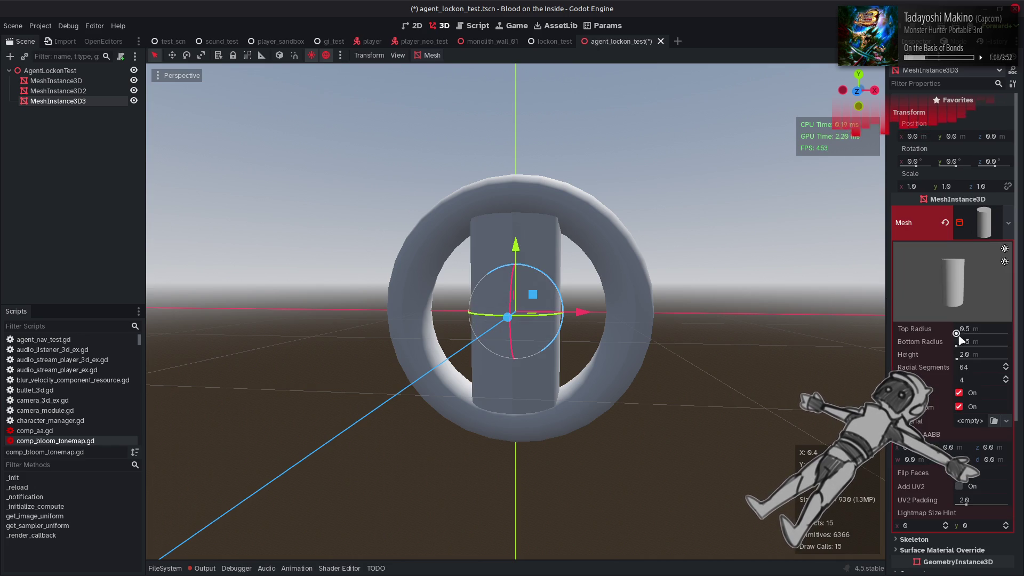
pyautogui.moveTo(987, 379); pyautogui.dragTo(939, 367)
pyautogui.moveTo(741, 325); pyautogui.dragTo(731, 416)
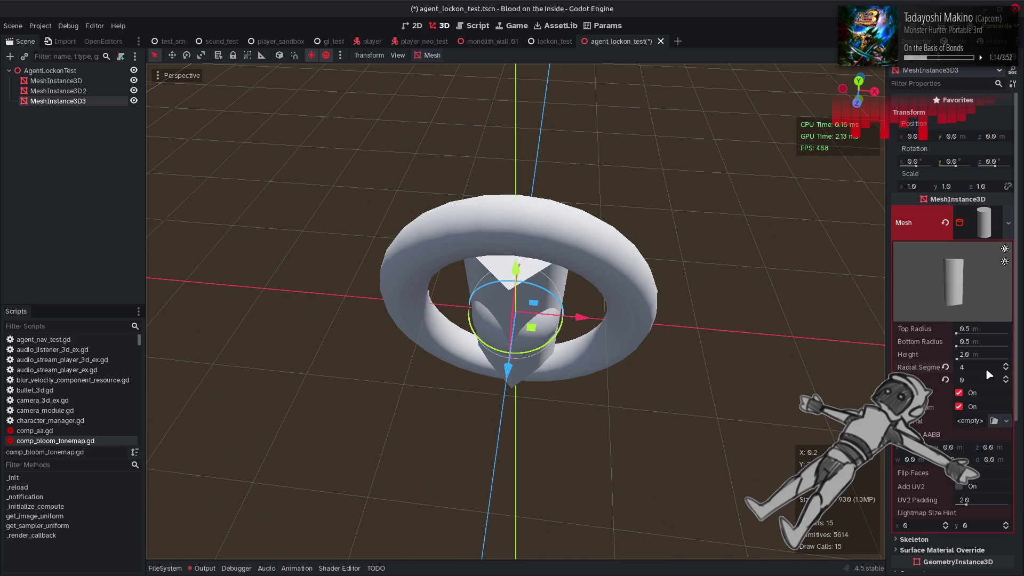
pyautogui.click(975, 328)
pyautogui.write('0.25')
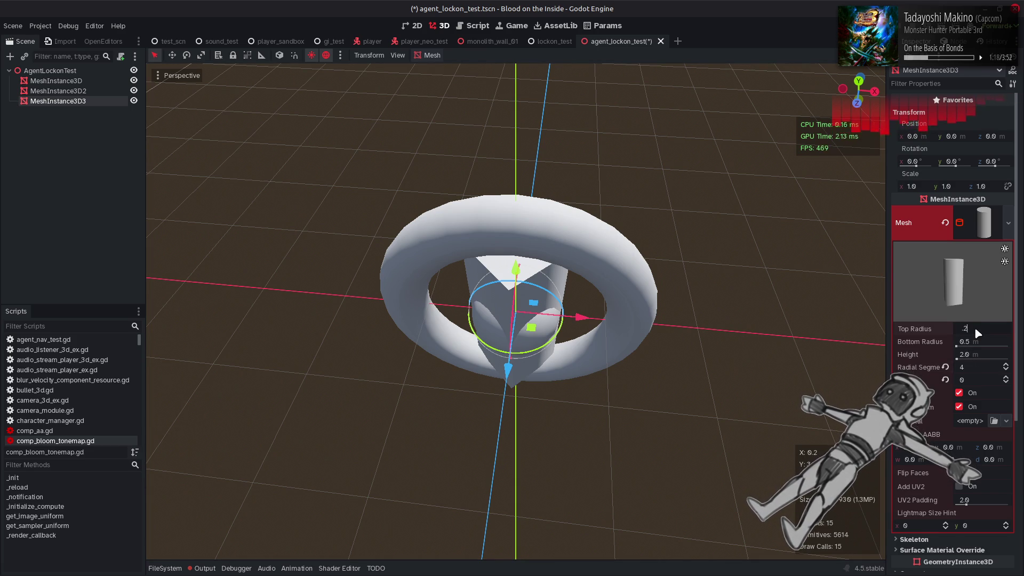
pyautogui.press('Return')
pyautogui.click(977, 340)
pyautogui.write('0.25')
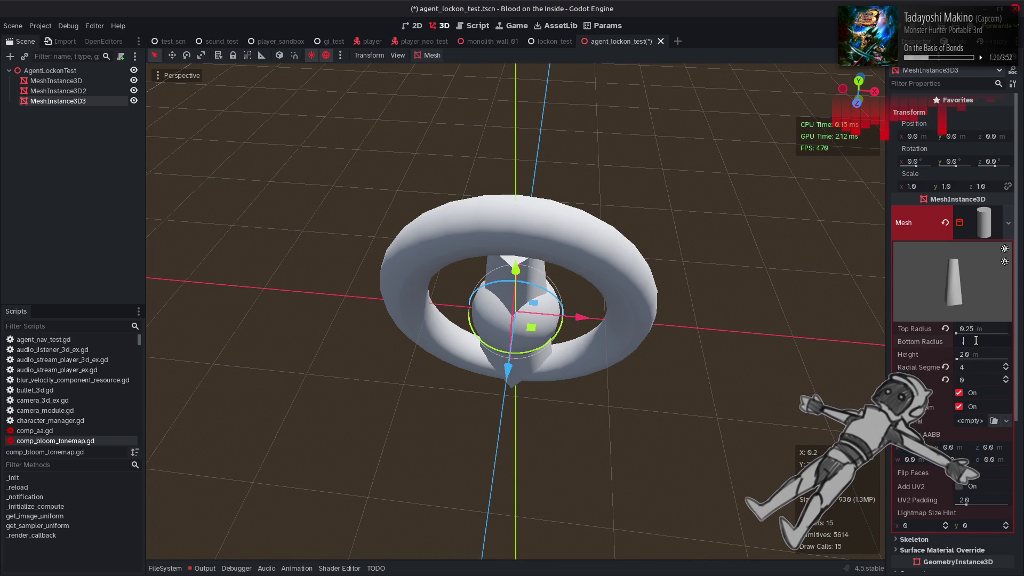
pyautogui.press('Return')
# Make the cylinder 2.5 m tall.
pyautogui.moveTo(693, 298)
pyautogui.mouseDown()
pyautogui.moveTo(695, 237)
pyautogui.moveTo(697, 258)
pyautogui.mouseUp()
pyautogui.click(974, 353)
pyautogui.write('2.5')
pyautogui.press('Return')
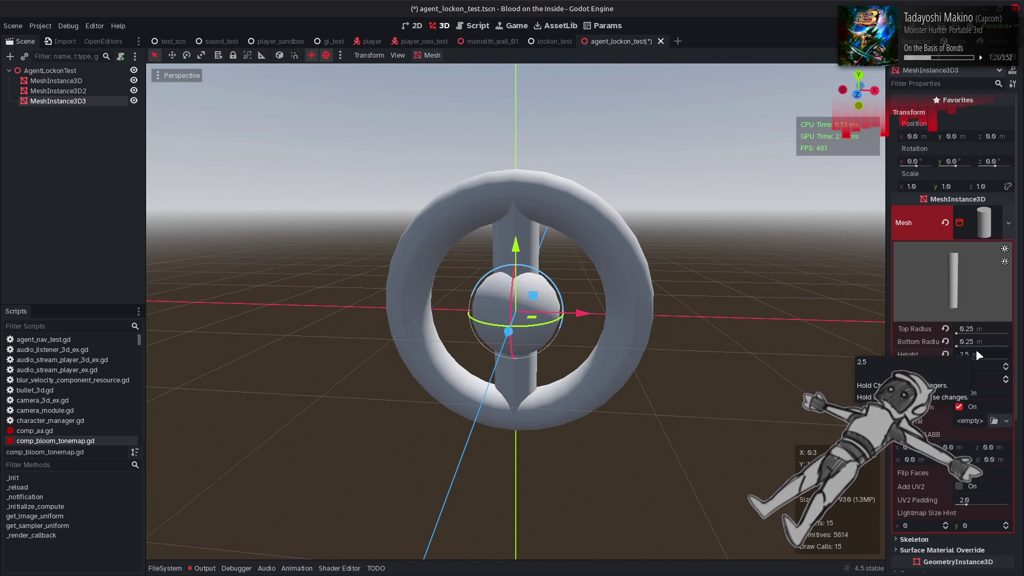
# Thin the pole to 0.125 top and bottom radius, keeping the 2.5 m height.
pyautogui.scroll(4, 1008, 366)
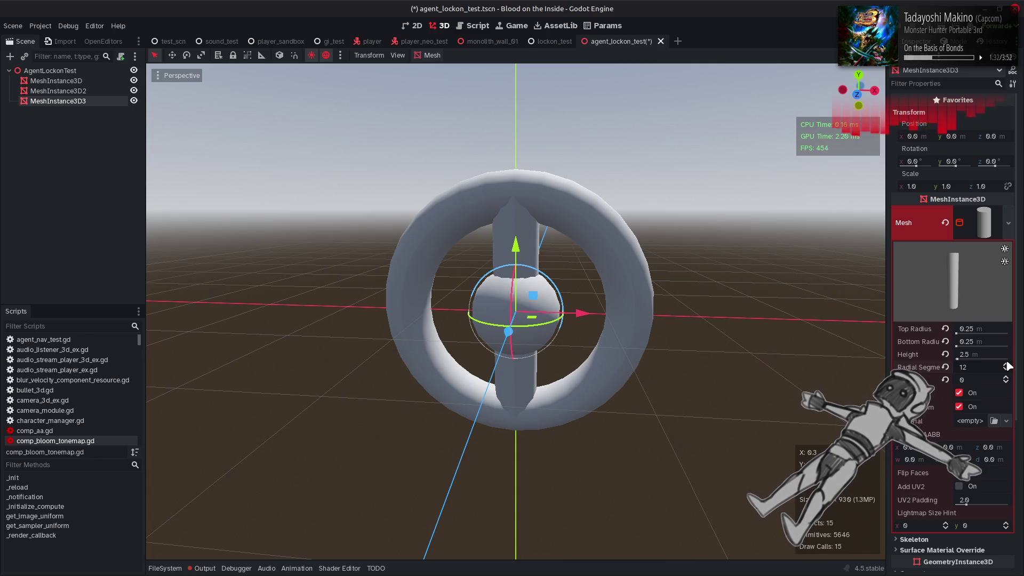
pyautogui.moveTo(684, 322); pyautogui.dragTo(592, 306)
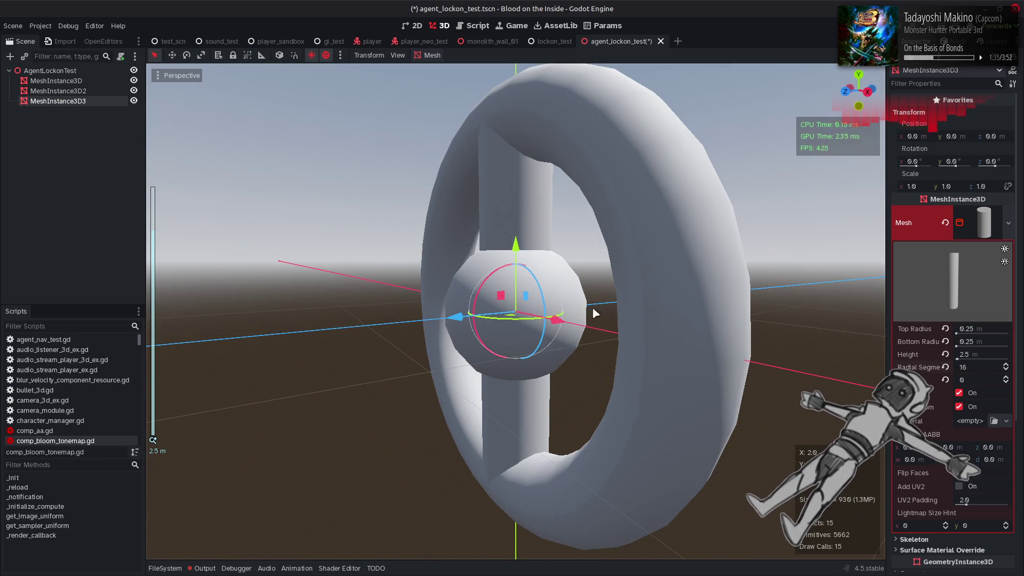
pyautogui.click(973, 330)
pyautogui.write('5')
pyautogui.press('Return')
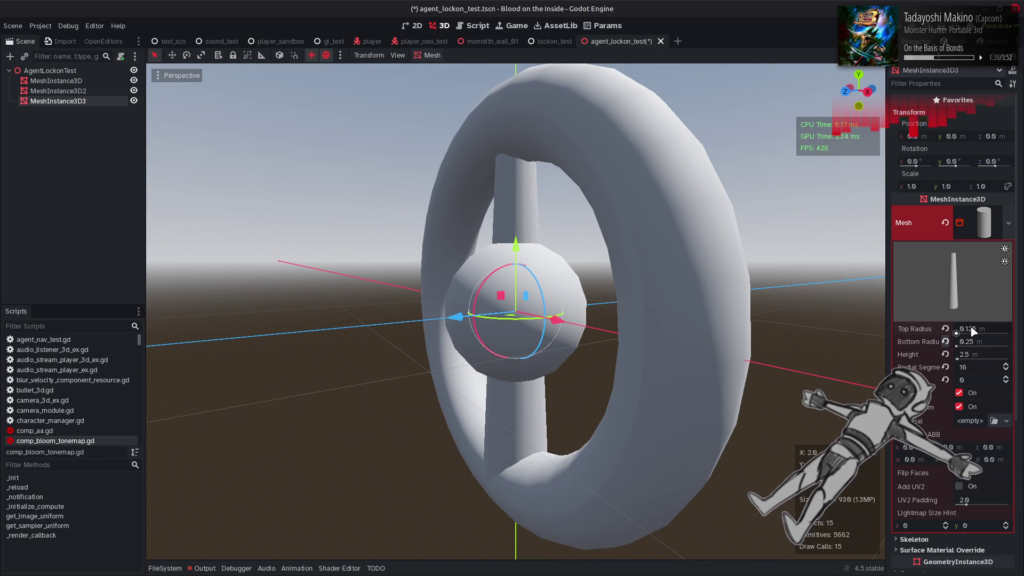
pyautogui.write('25')
pyautogui.press('Return')
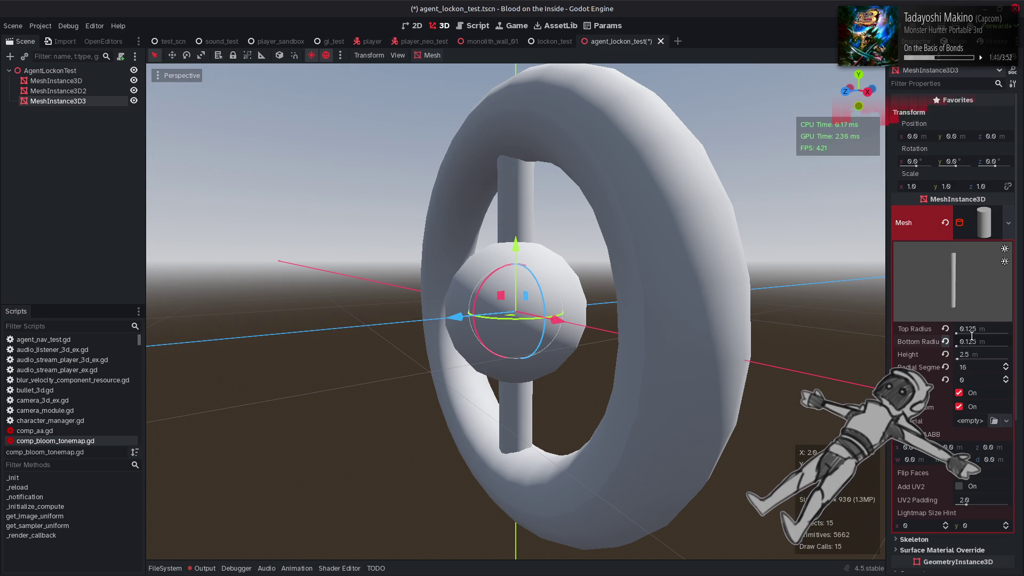
pyautogui.click(975, 354)
pyautogui.write('2.0')
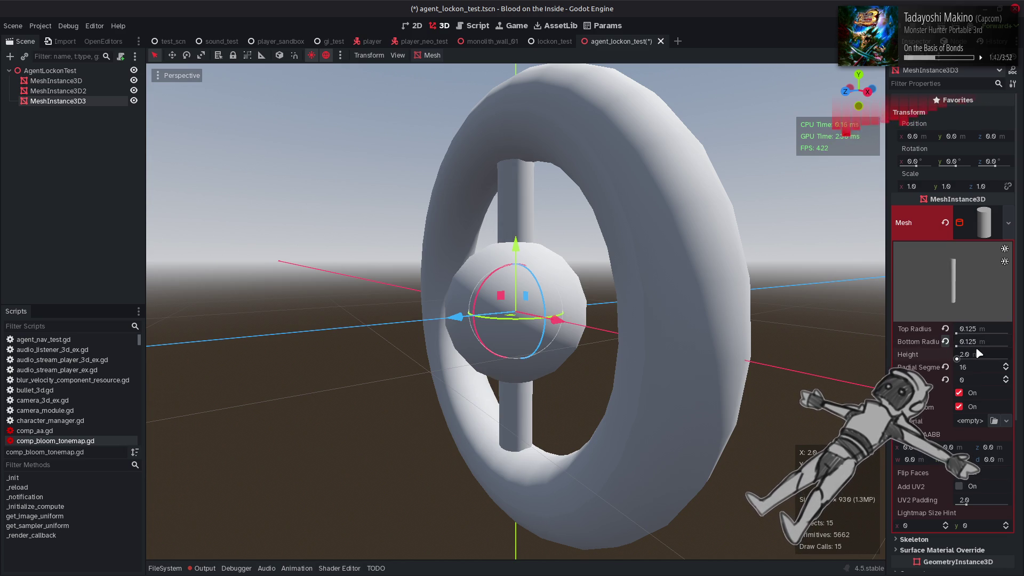
pyautogui.press('Escape')
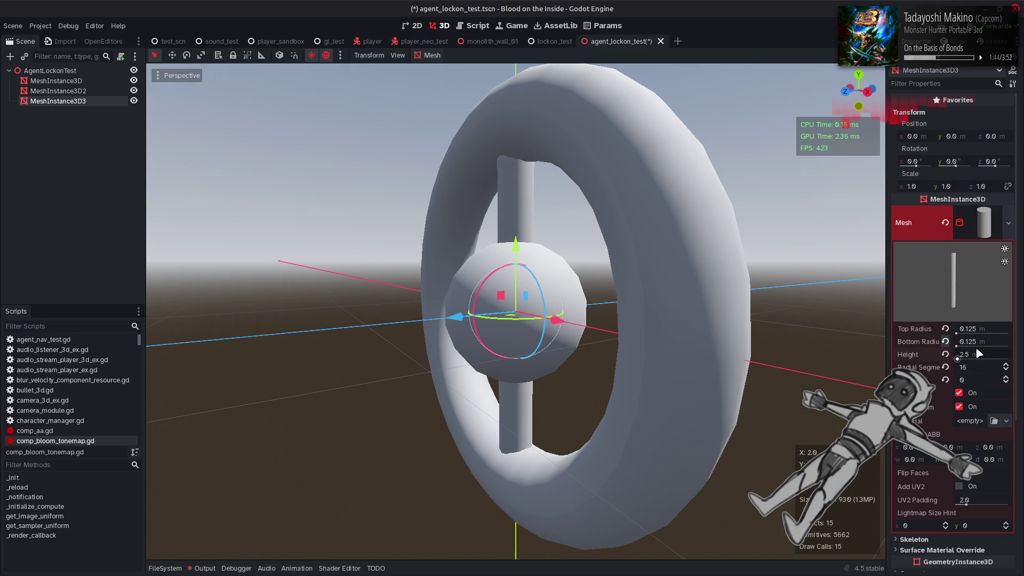
pyautogui.scroll(-2, 527, 316)
# Tilt the rod 45° on Z, duplicate it, and tilt the copy to -45°.
pyautogui.moveTo(527, 316); pyautogui.dragTo(617, 318)
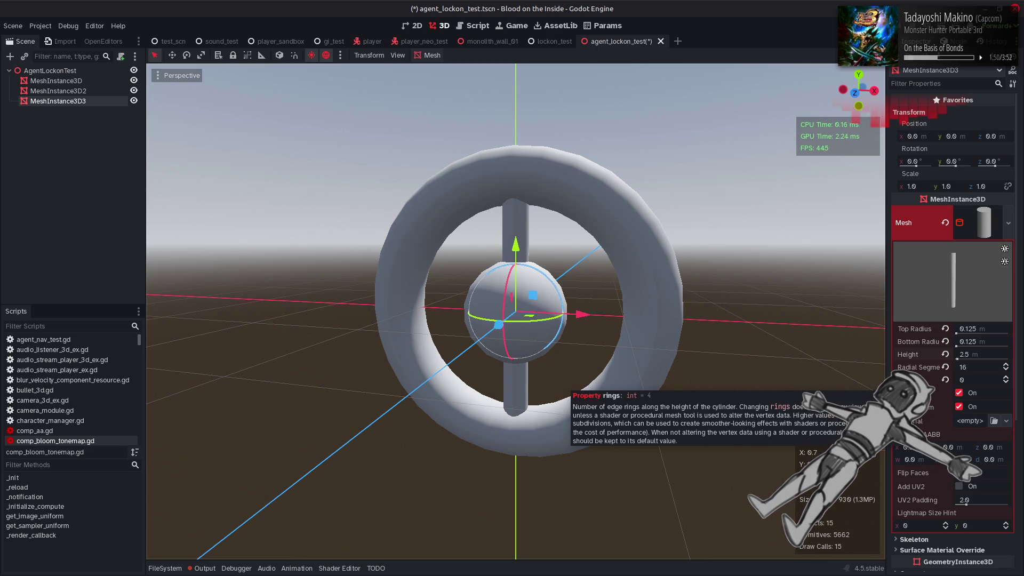
pyautogui.click(988, 162)
pyautogui.write('45')
pyautogui.press('Return')
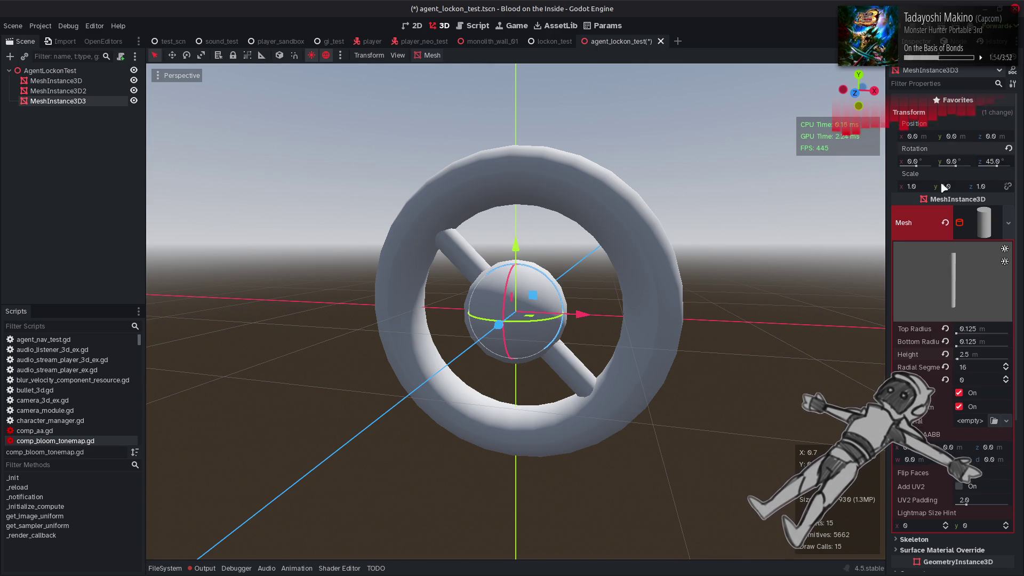
pyautogui.hotkey('ctrl', 'd')
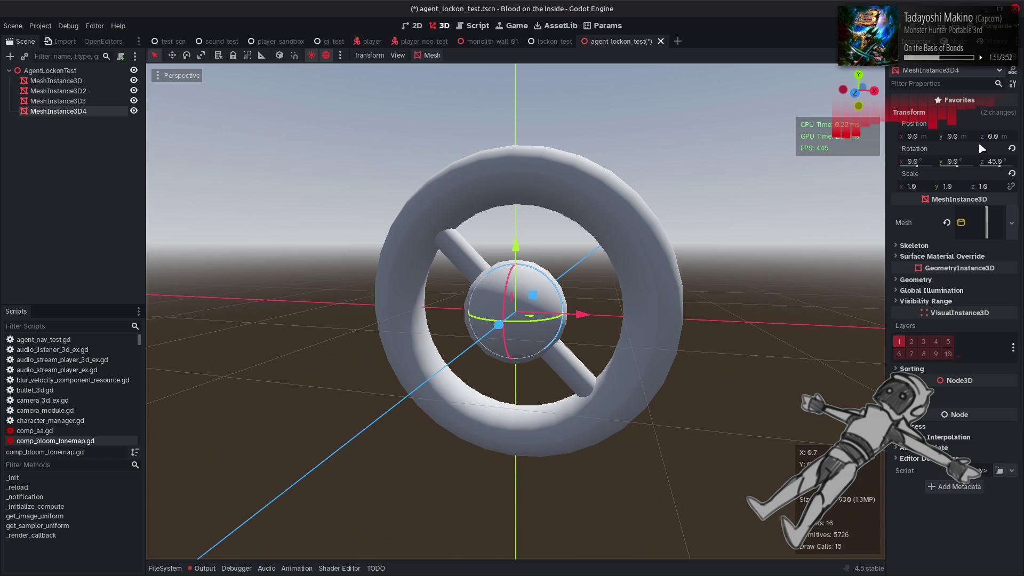
pyautogui.click(996, 160)
pyautogui.write('-45')
pyautogui.press('Return')
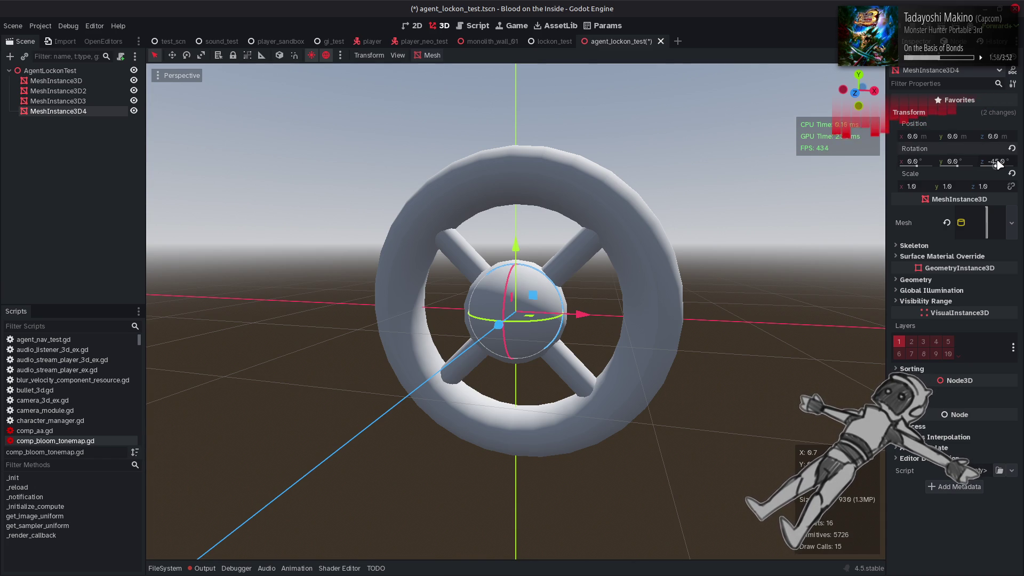
# Select the central sphere and the 45° rod to inspect the X-shaped spokes.
pyautogui.click(720, 213)
pyautogui.click(520, 300)
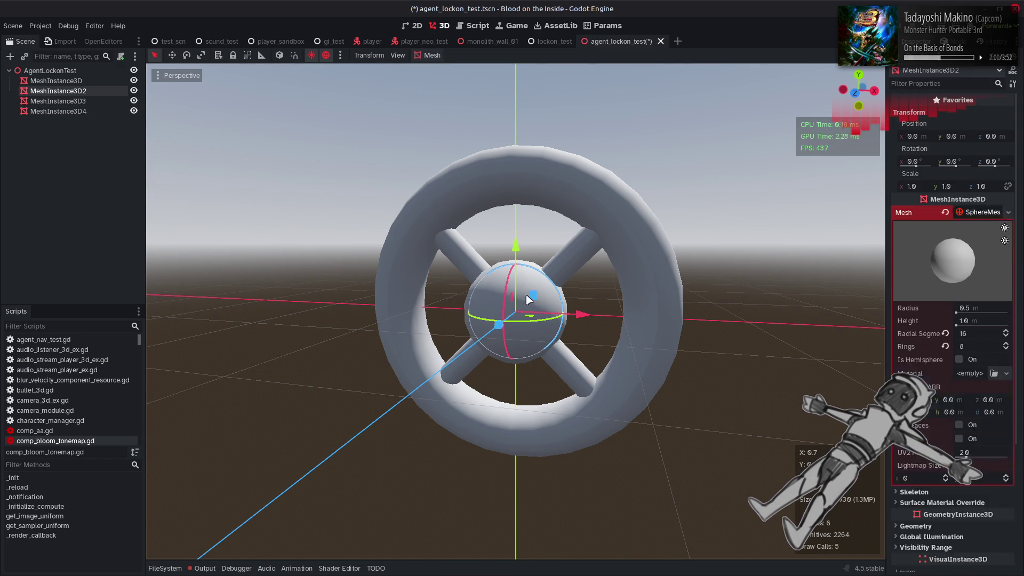
pyautogui.click(455, 253)
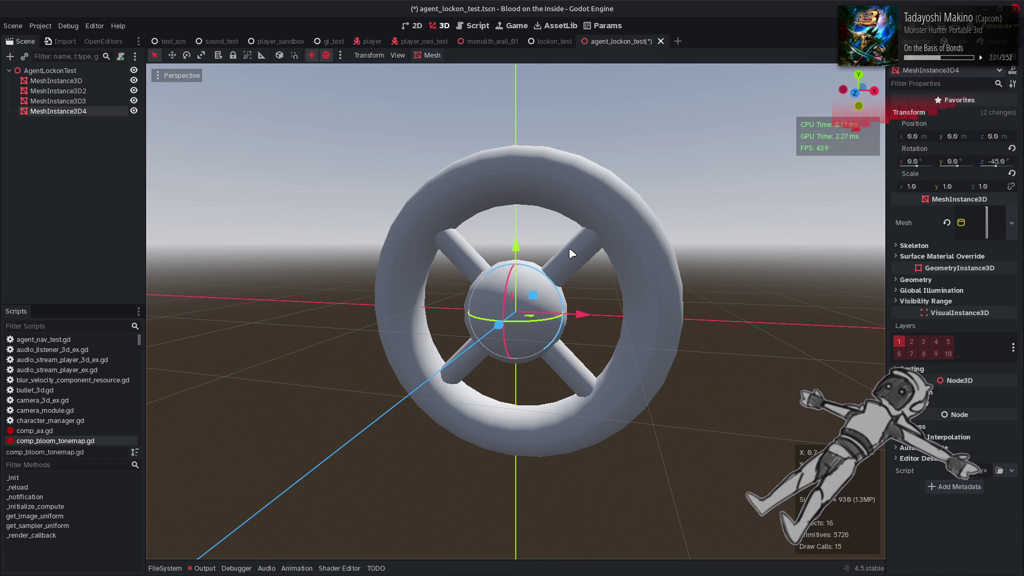
pyautogui.click(454, 254)
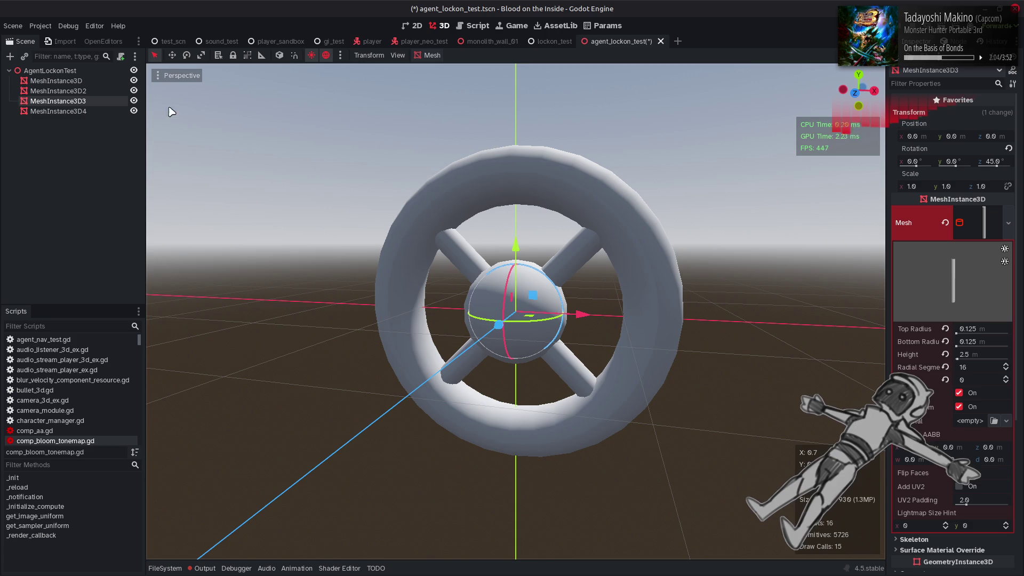
pyautogui.click(178, 76)
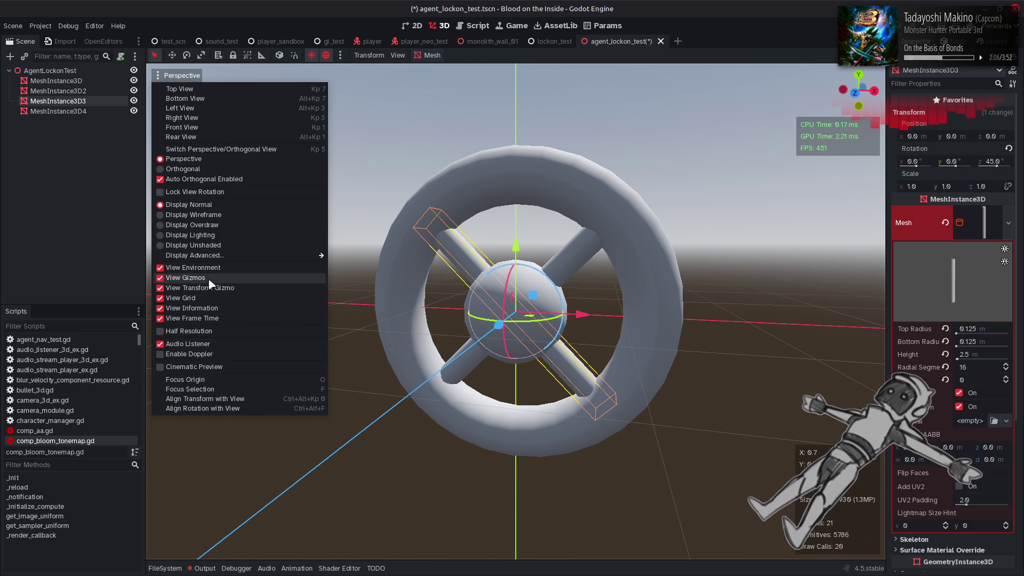
# Remove the 45° rod's top and bottom caps, then undo a radial segment change.
pyautogui.click(571, 279)
pyautogui.click(569, 254)
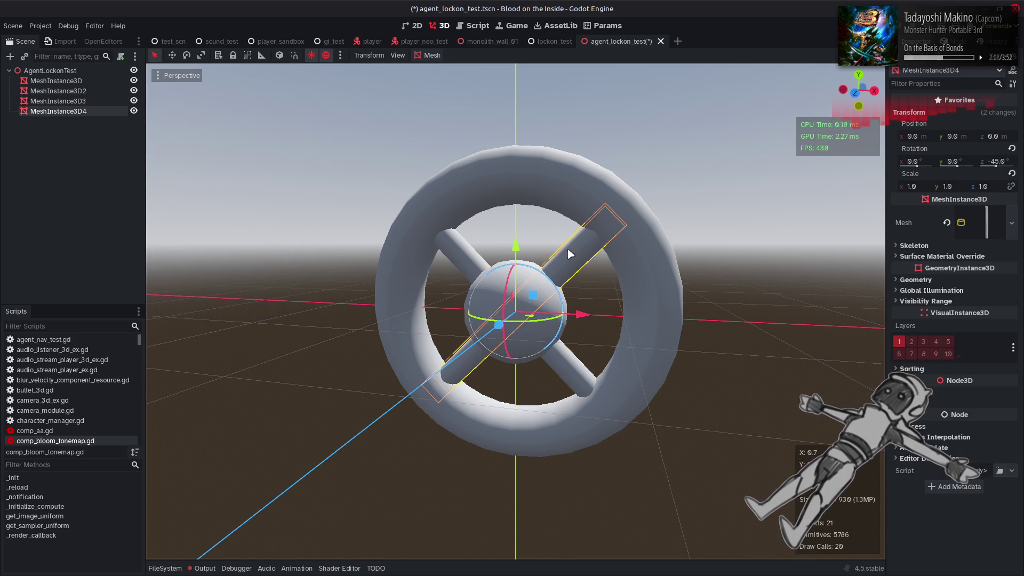
pyautogui.click(452, 250)
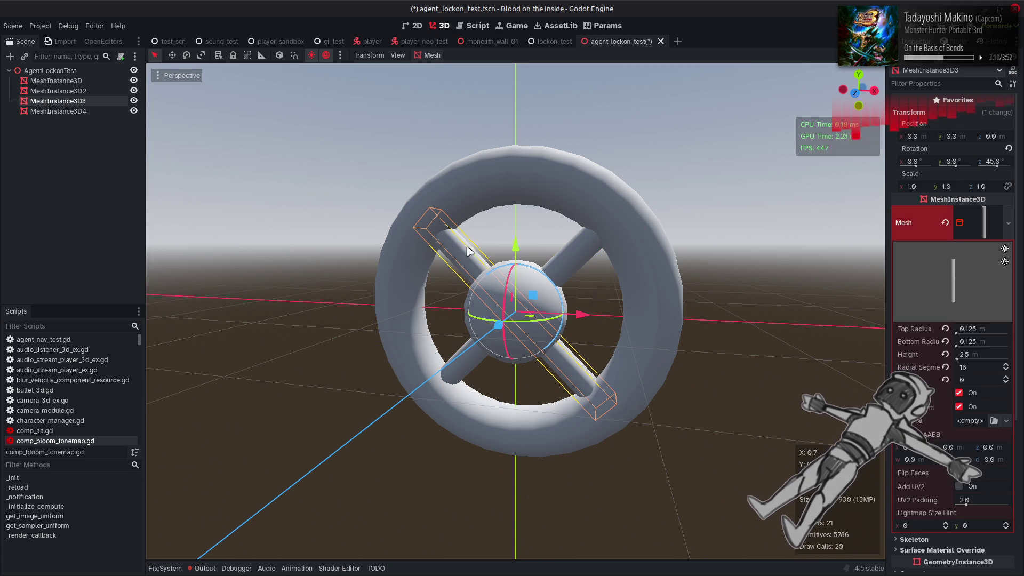
pyautogui.click(958, 392)
pyautogui.click(958, 407)
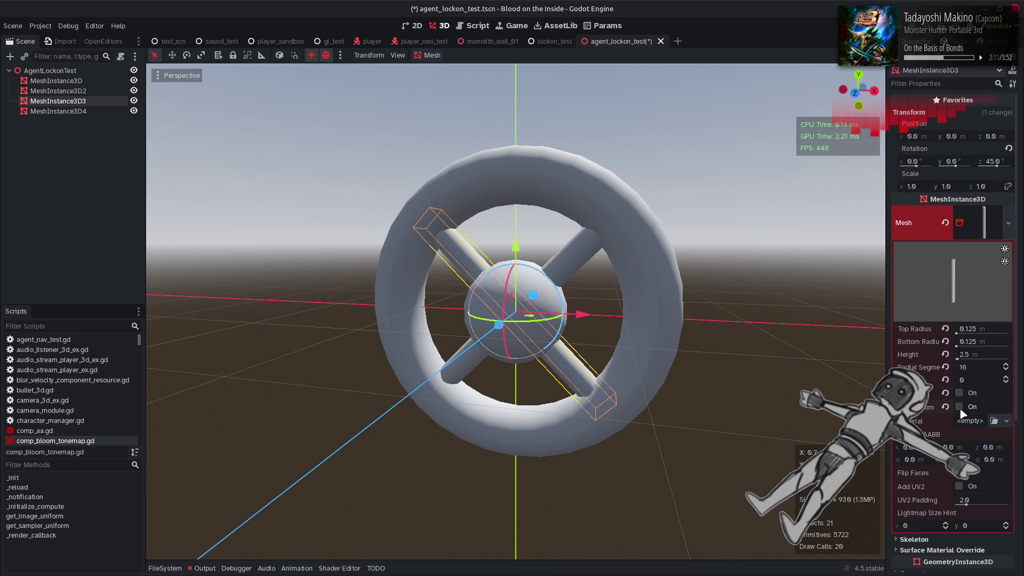
pyautogui.click(587, 260)
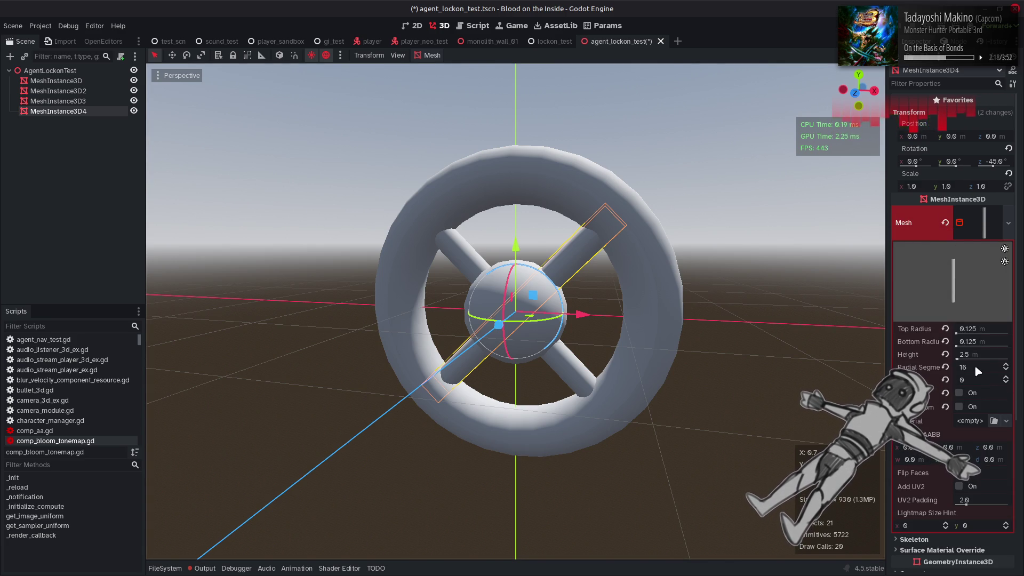
pyautogui.scroll(-8, 977, 367)
pyautogui.scroll(3, 735, 357)
pyautogui.hotkey('ctrl', 'z')
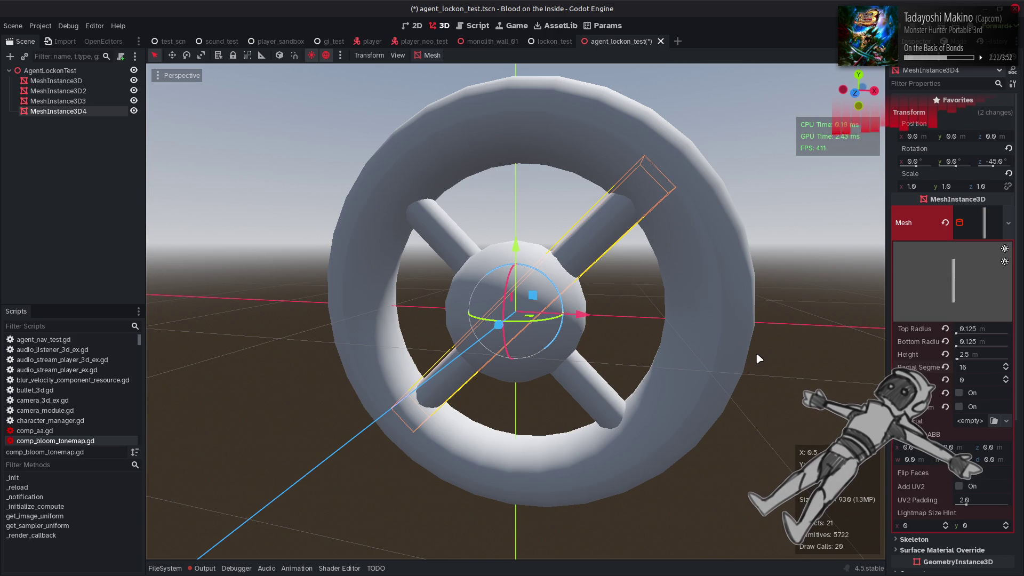
pyautogui.click(797, 344)
# Set the diagonal rod's height to 3.5 m and save agent_lockon_test.tscn.
pyautogui.scroll(-8, 736, 336)
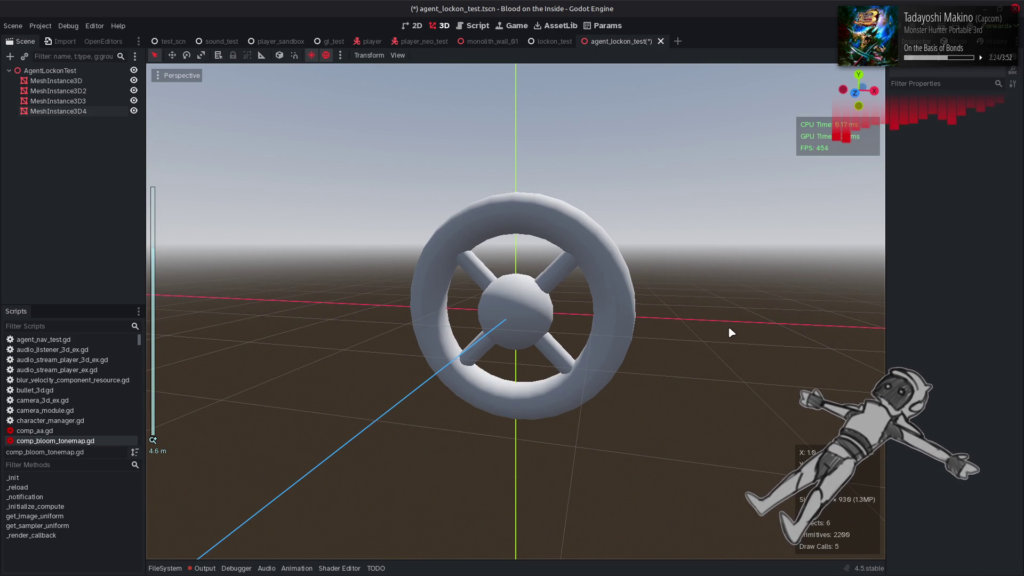
pyautogui.click(576, 283)
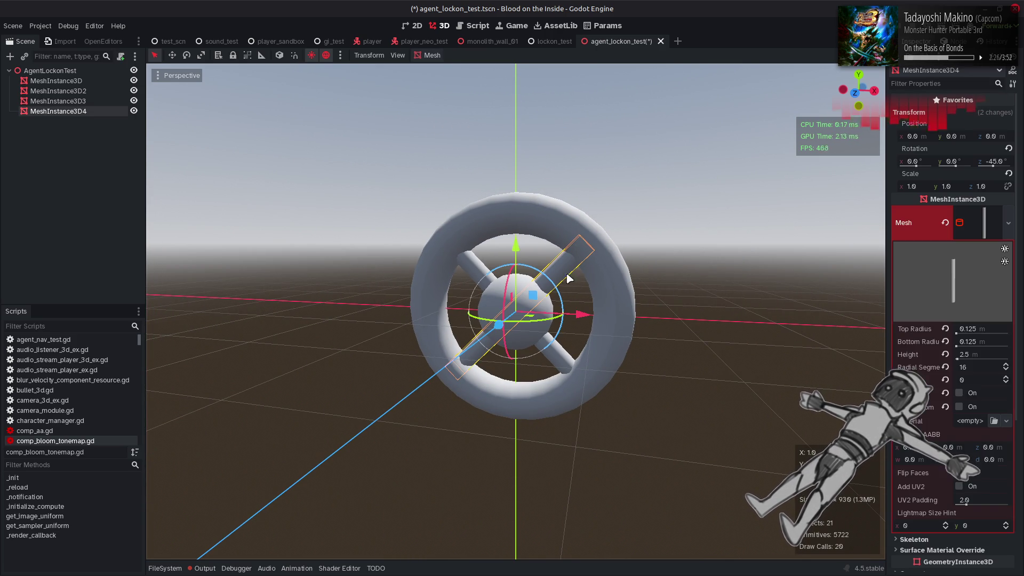
pyautogui.click(971, 354)
pyautogui.write('3')
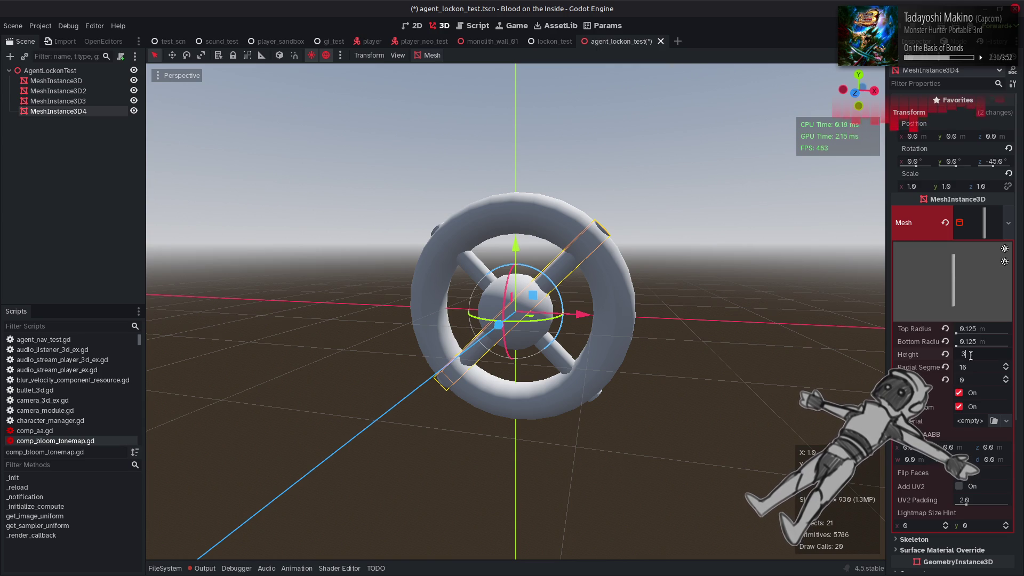
pyautogui.write('.5')
pyautogui.press('Return')
pyautogui.click(725, 340)
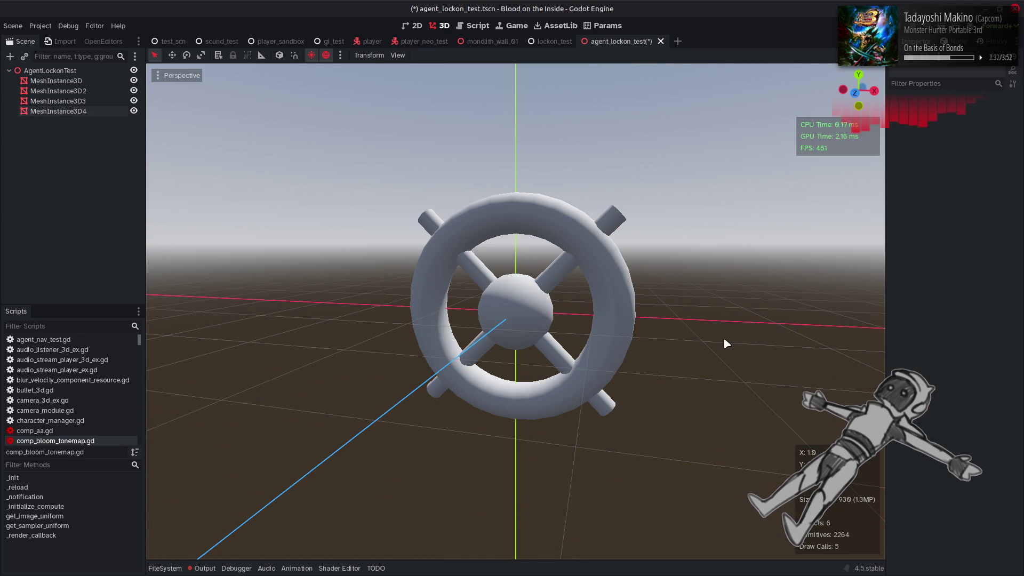
pyautogui.scroll(-2, 465, 267)
pyautogui.hotkey('ctrl', 's')
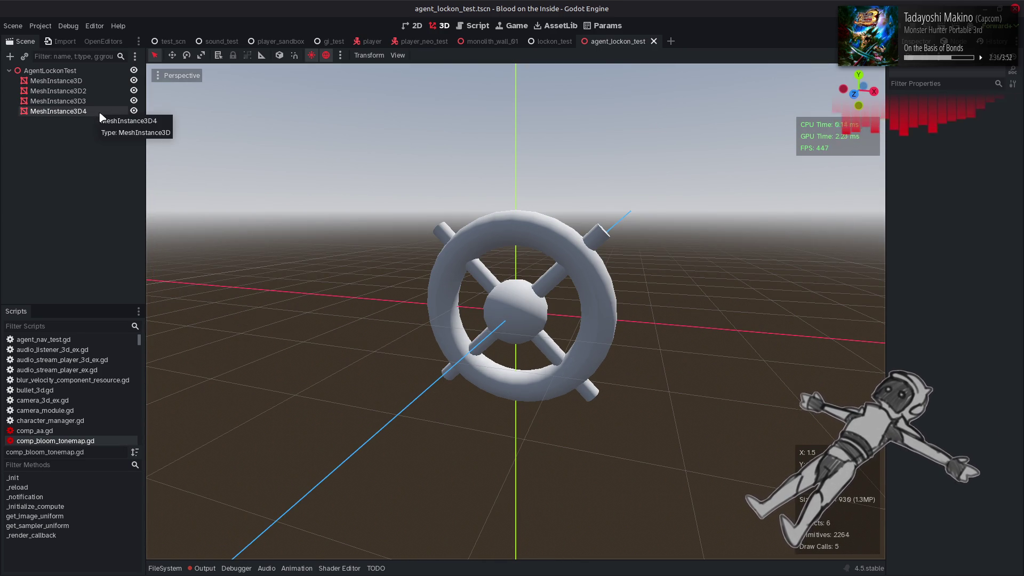
# Give the ring a new ShaderMaterial that uses legacy_forward.gdshader.
pyautogui.click(437, 276)
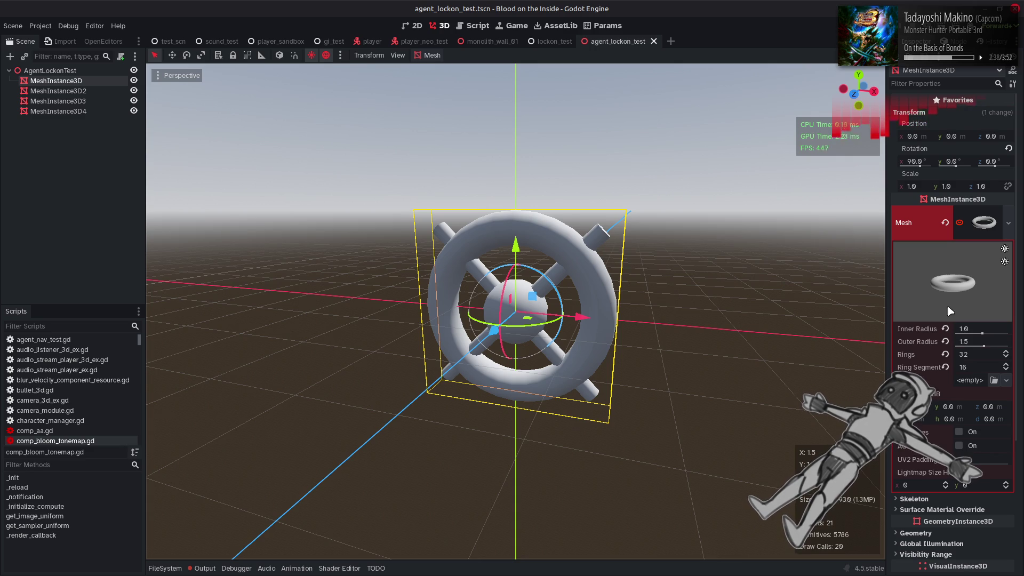
pyautogui.click(1005, 381)
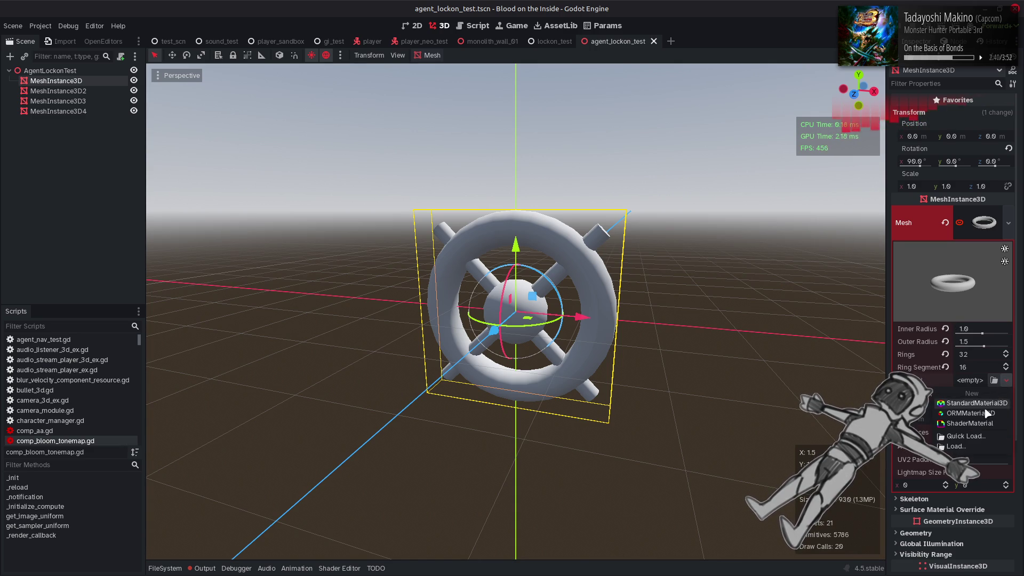
pyautogui.click(983, 413)
pyautogui.click(982, 391)
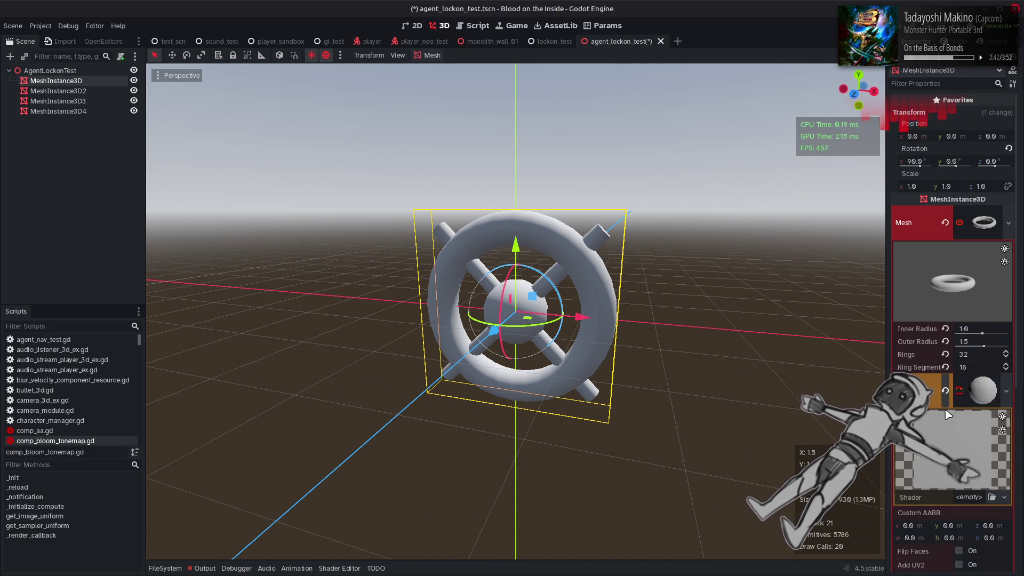
pyautogui.click(983, 344)
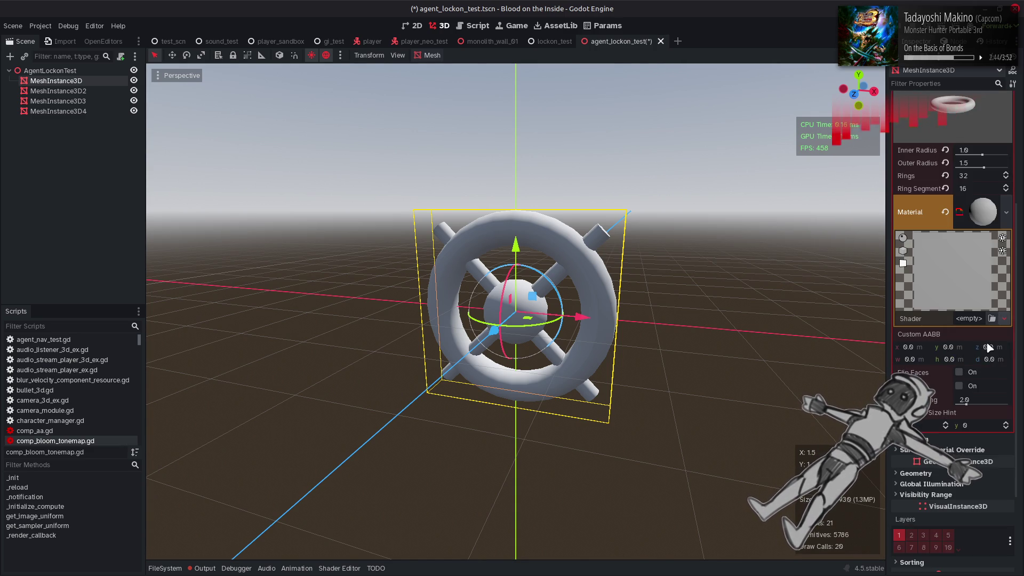
pyautogui.write('f')
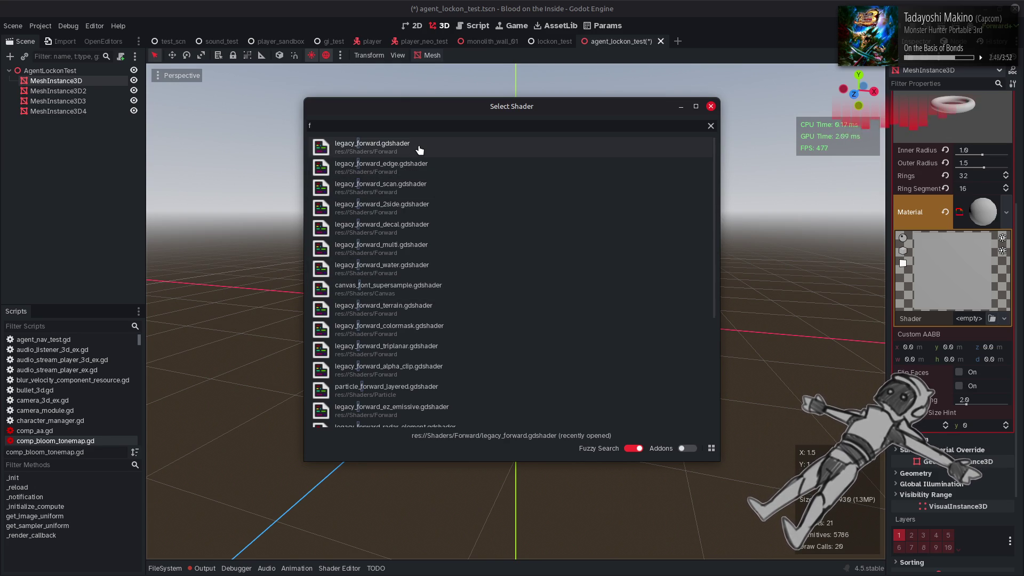
pyautogui.click(420, 150)
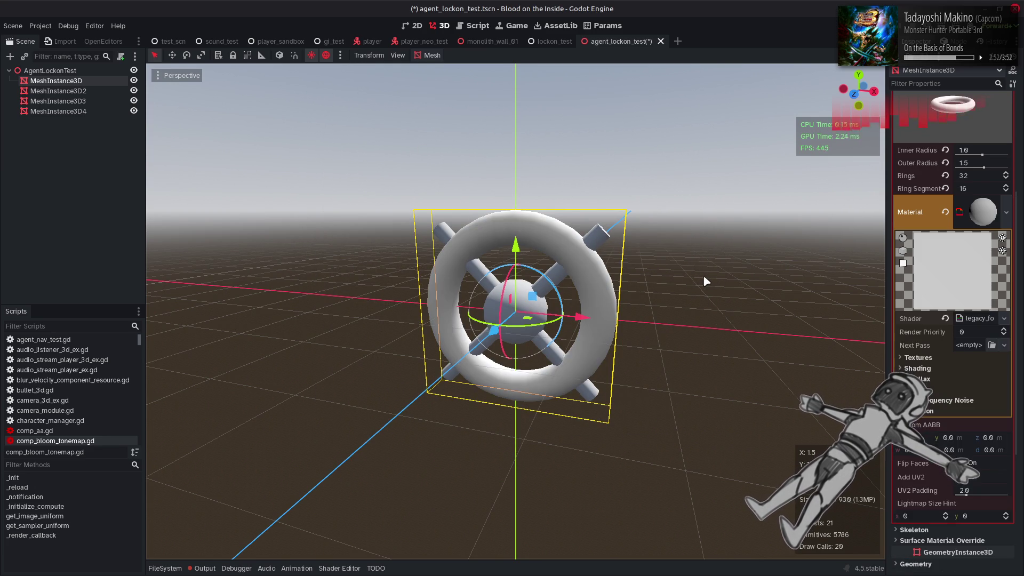
# Inspect the ring material's texture and emission sections, then select the 45° rod.
pyautogui.click(928, 358)
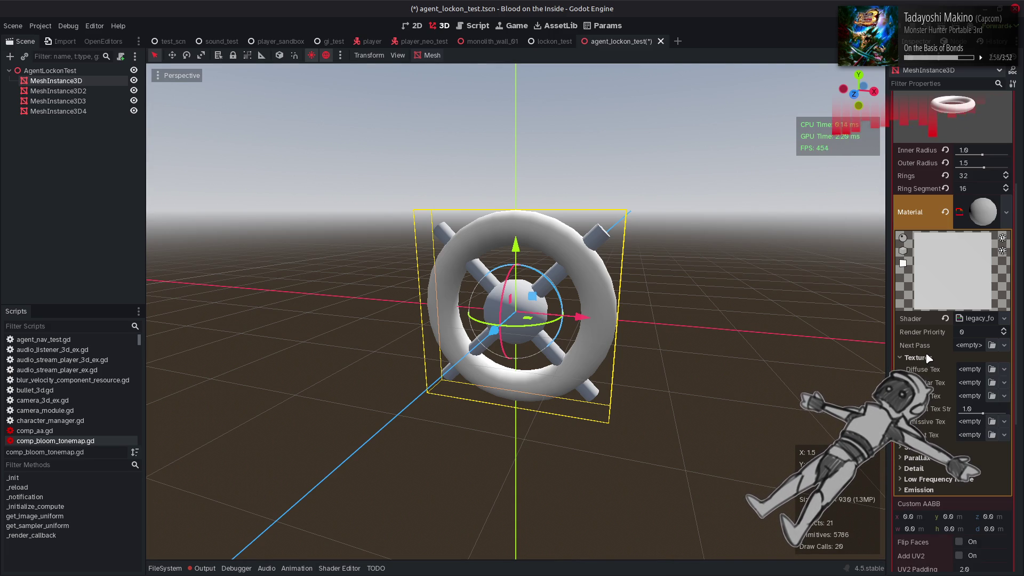
pyautogui.click(929, 359)
pyautogui.click(927, 411)
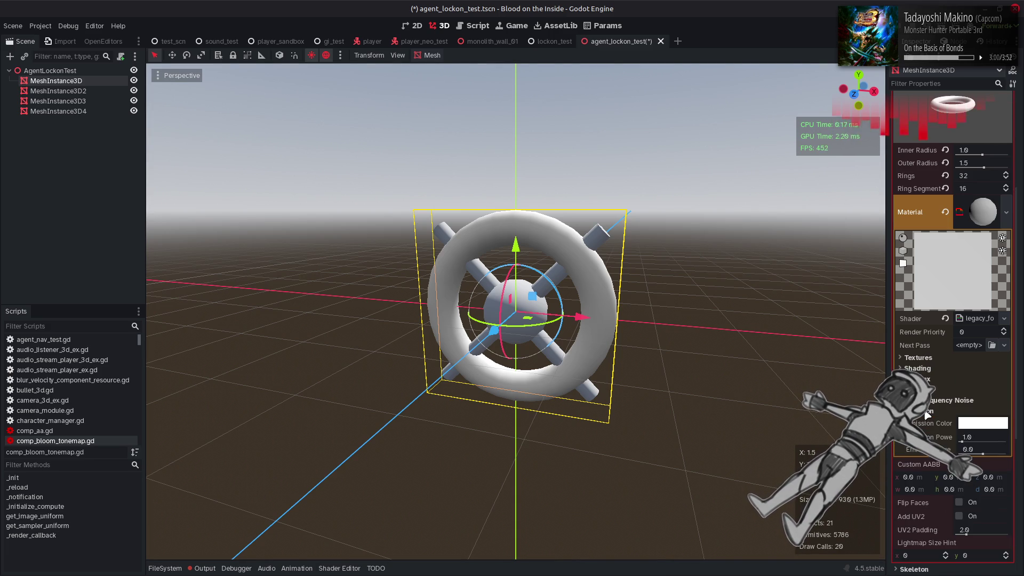
pyautogui.click(928, 413)
pyautogui.click(926, 359)
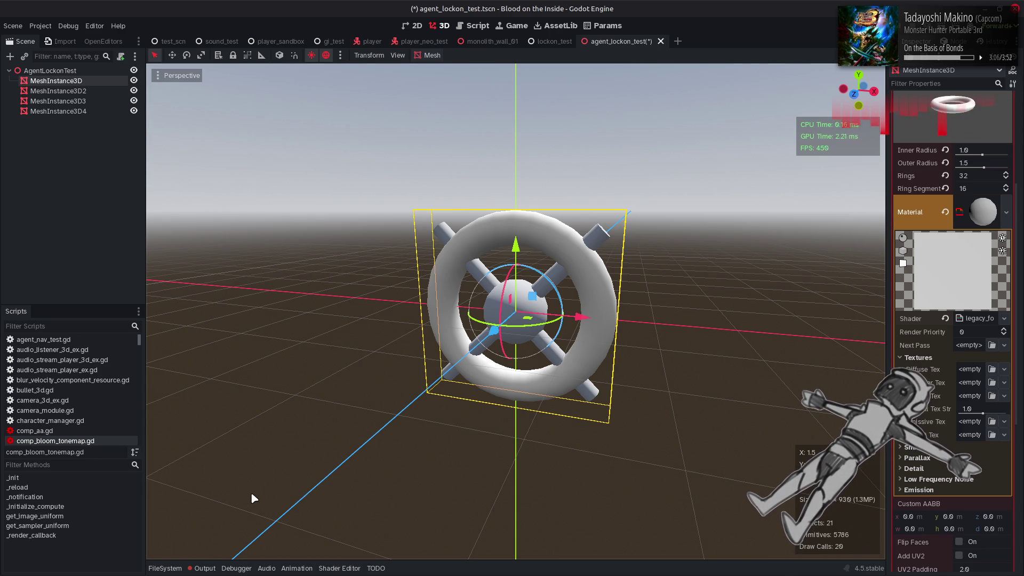
pyautogui.click(588, 393)
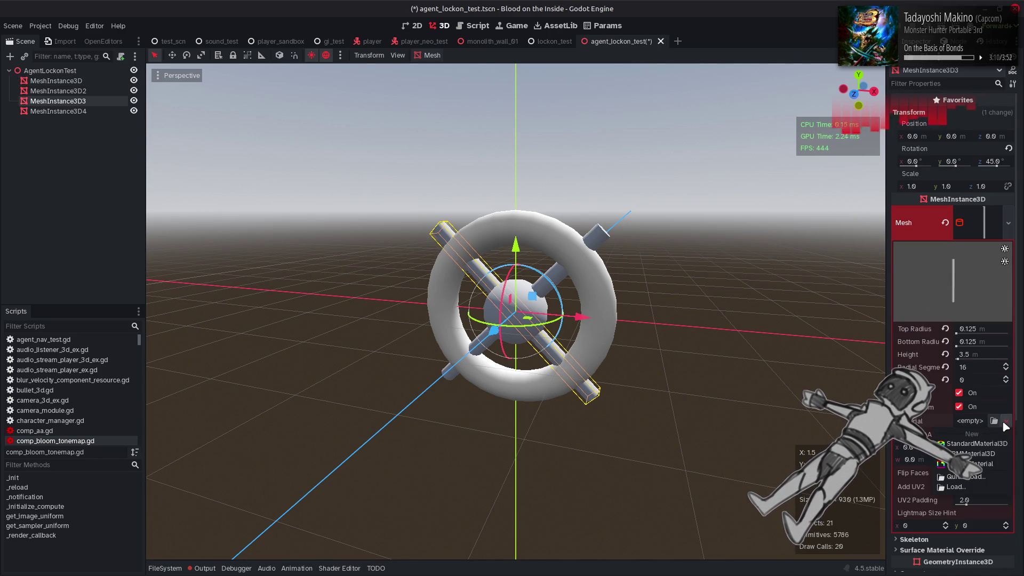
# Give the rod a new ShaderMaterial using the same legacy_forward shader.
pyautogui.click(979, 467)
pyautogui.click(990, 443)
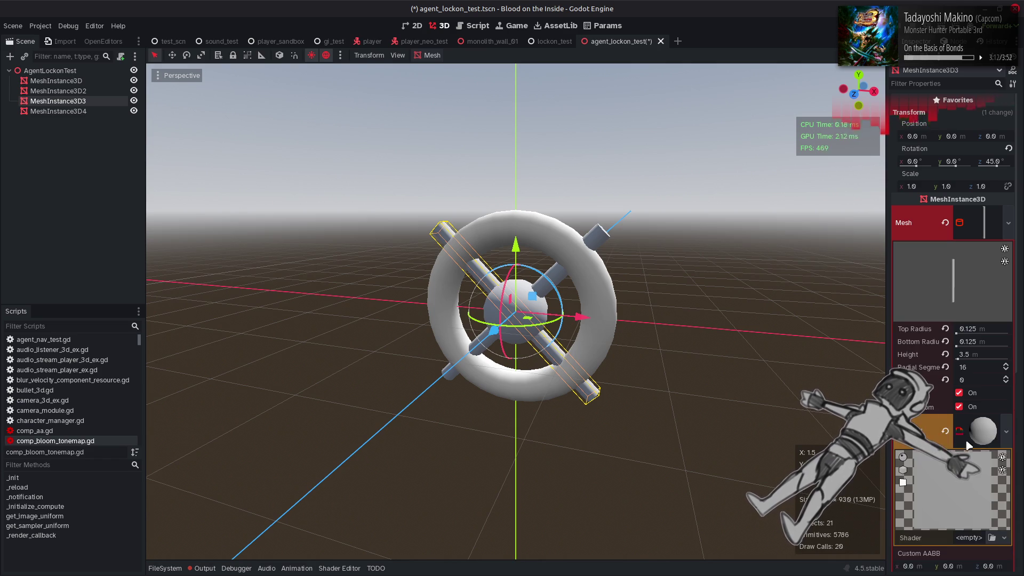
pyautogui.scroll(-2, 991, 444)
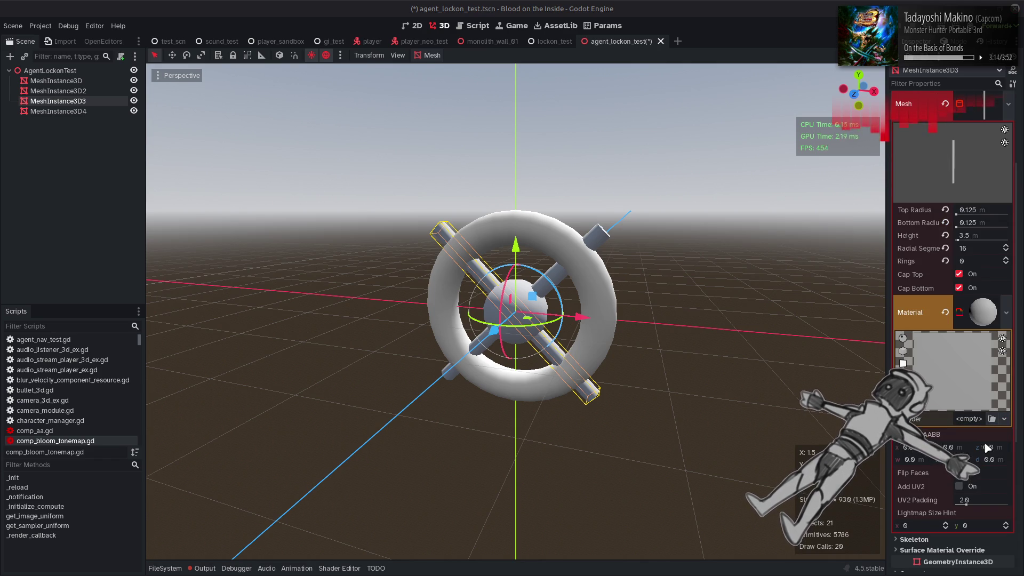
pyautogui.click(992, 418)
pyautogui.doubleClick(485, 151)
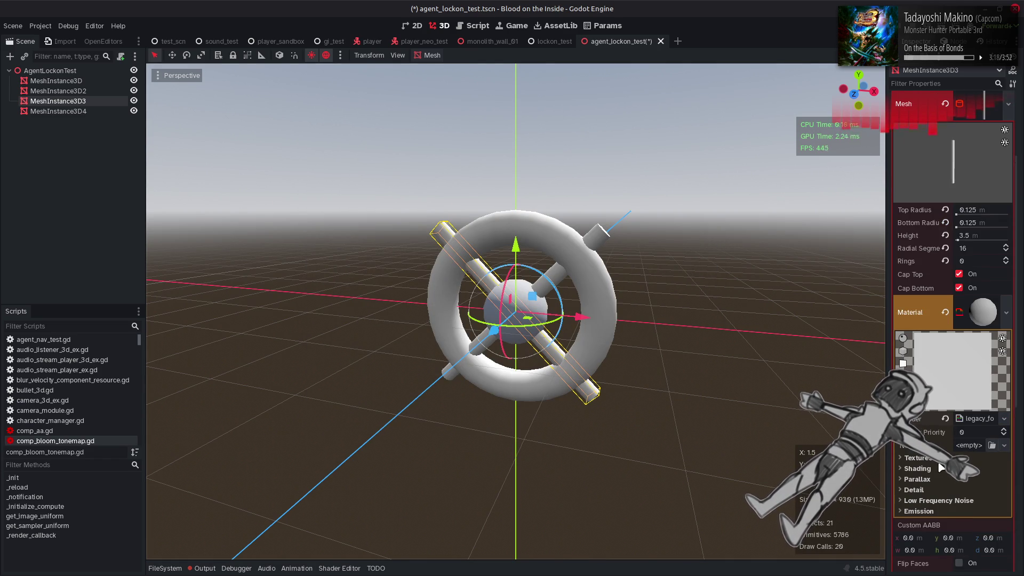
# Assign base_dark.png as the rod material's diffuse texture.
pyautogui.click(918, 458)
pyautogui.scroll(-2, 939, 464)
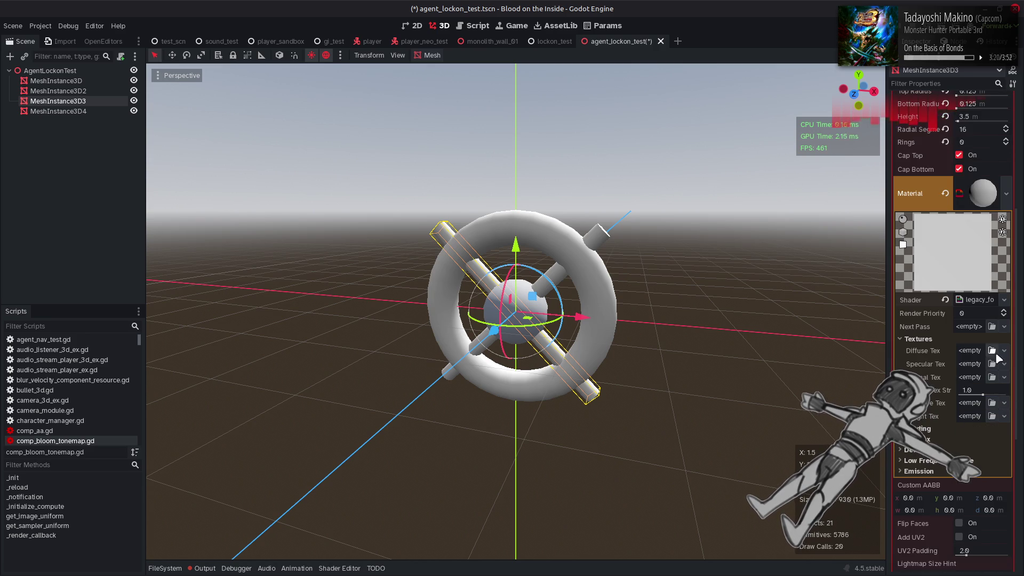
pyautogui.click(1004, 351)
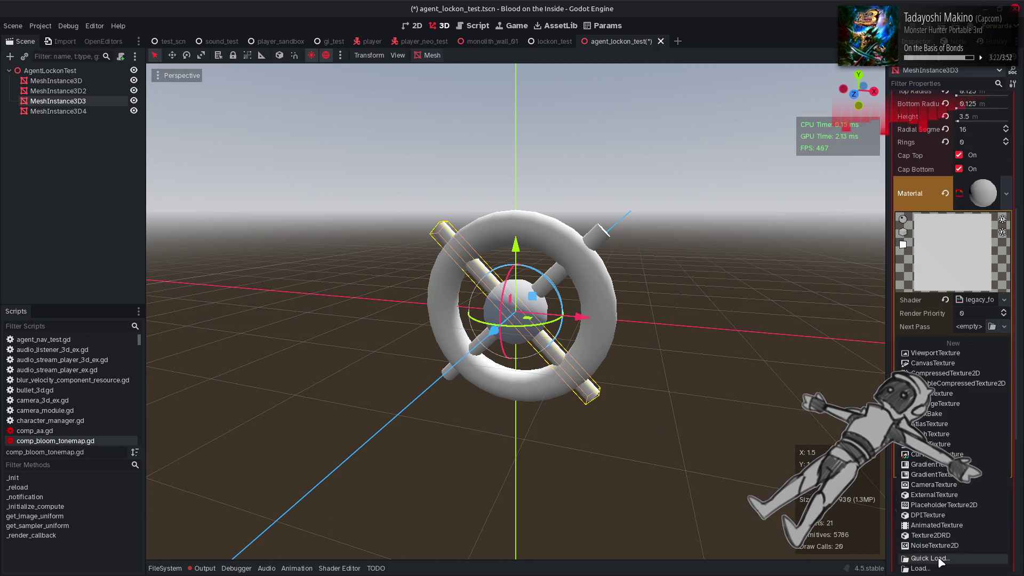
pyautogui.click(931, 558)
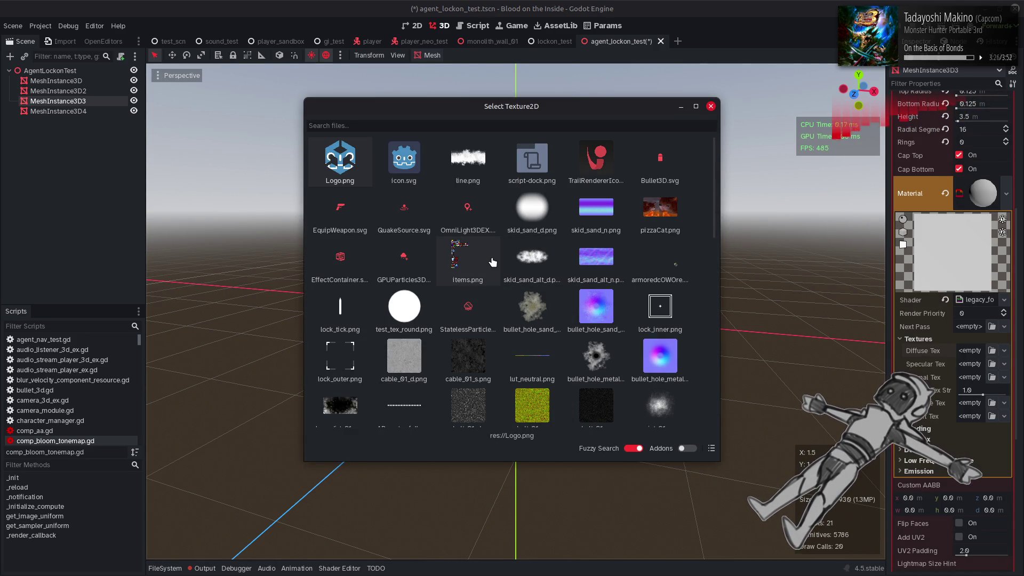
pyautogui.write('dev')
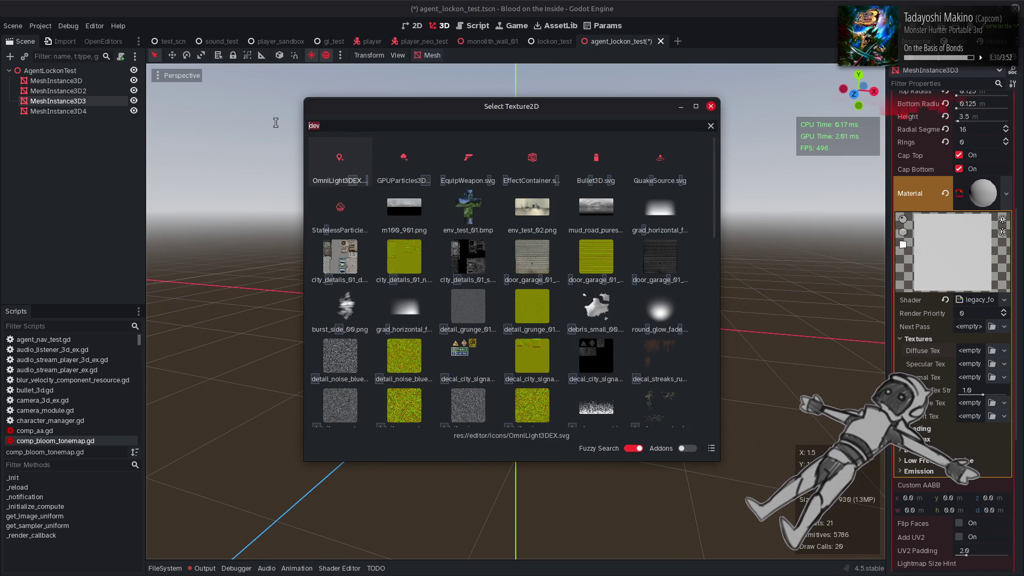
pyautogui.write('test')
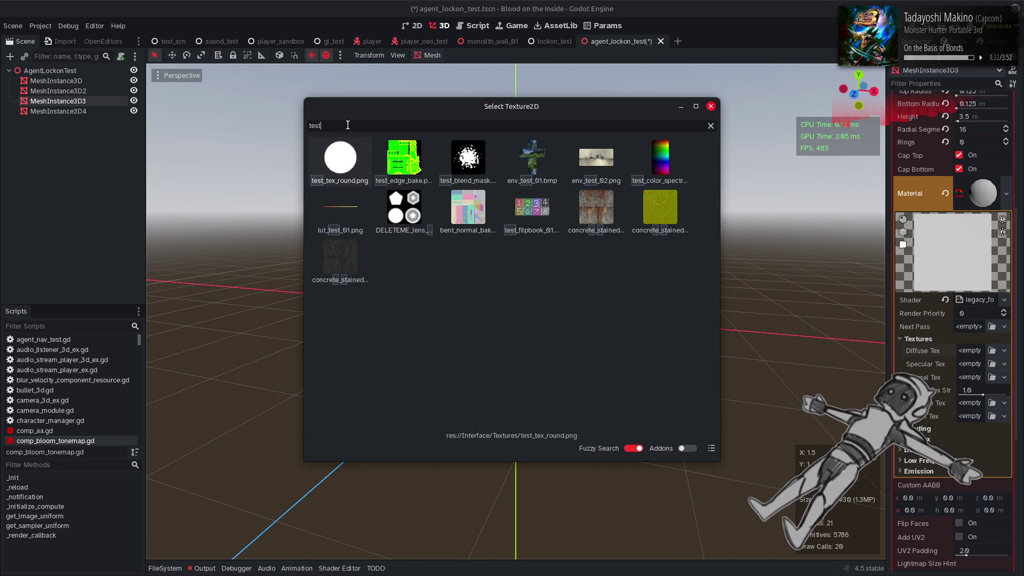
pyautogui.press('BackSpace')
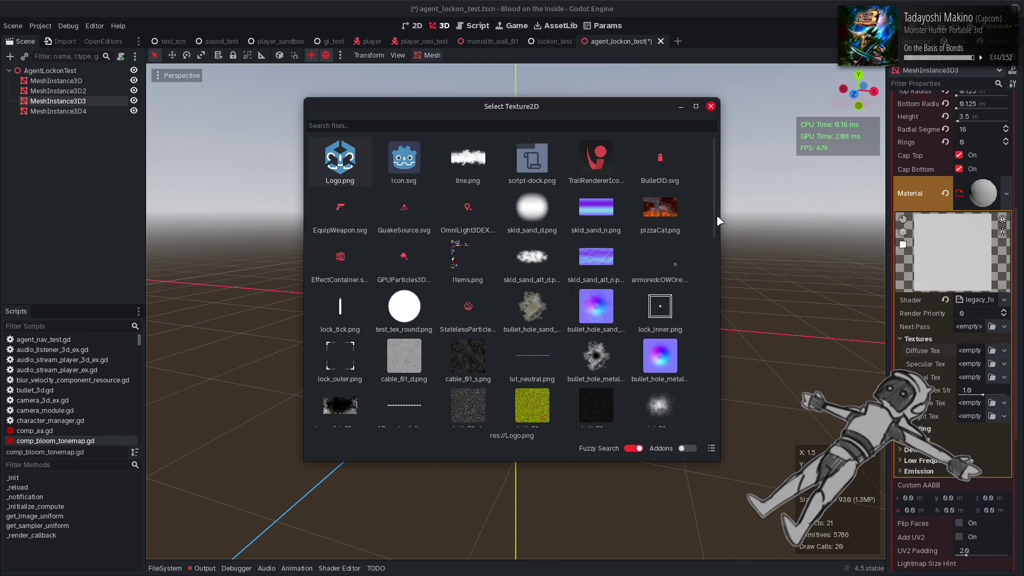
pyautogui.moveTo(719, 217); pyautogui.dragTo(699, 441)
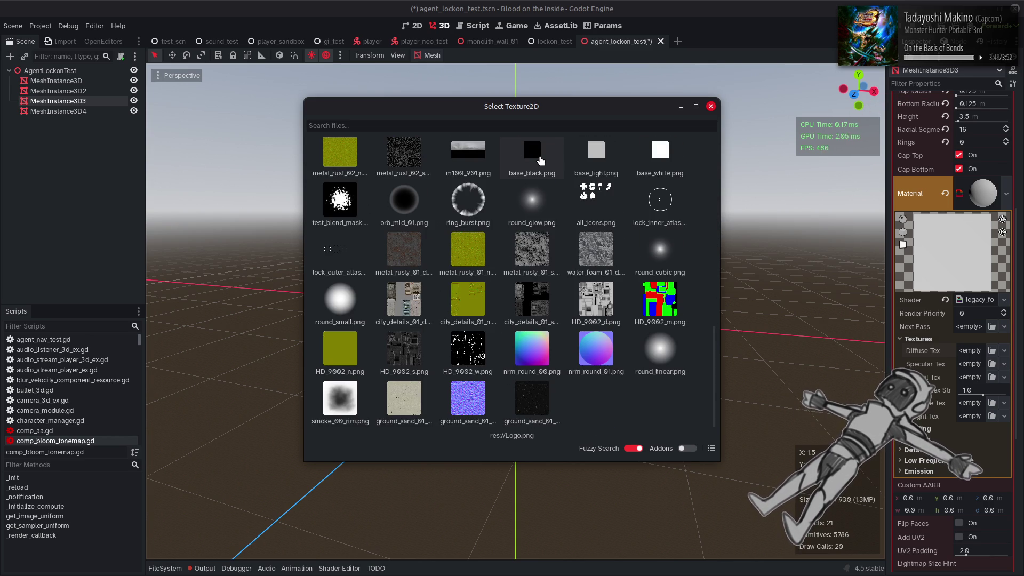
pyautogui.write('base')
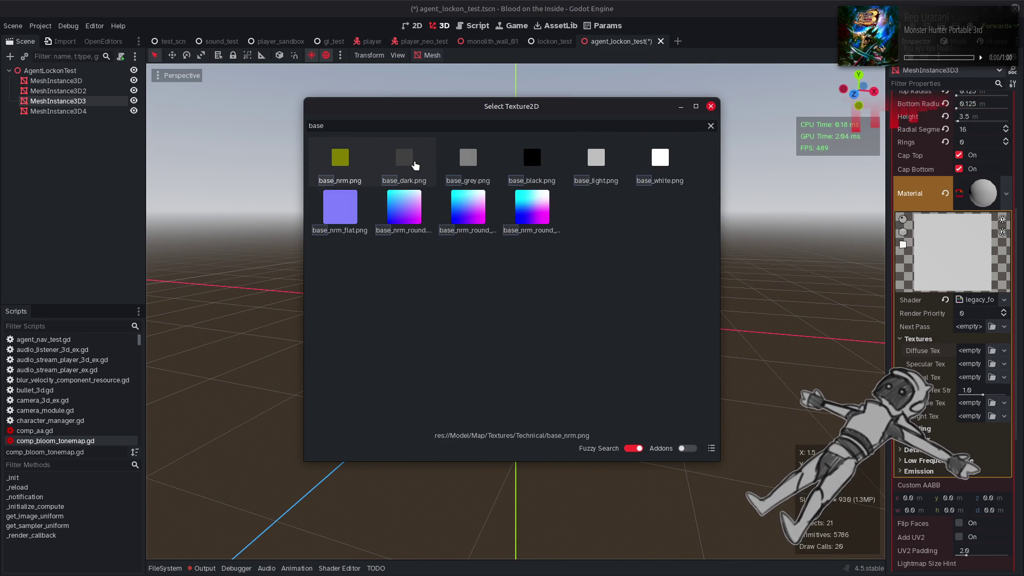
pyautogui.doubleClick(430, 163)
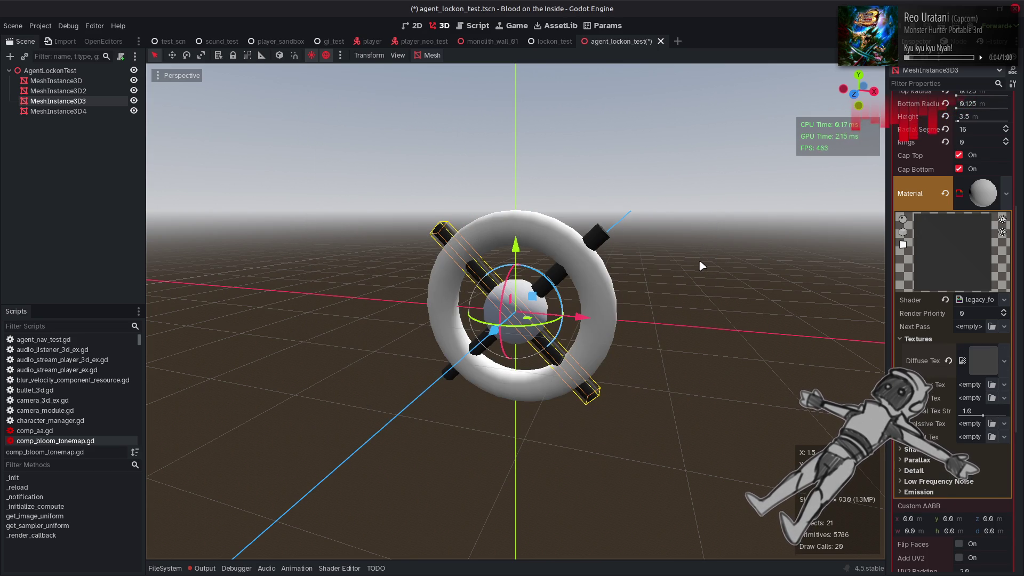
# Assign the light base texture as the ring's diffuse texture.
pyautogui.click(585, 263)
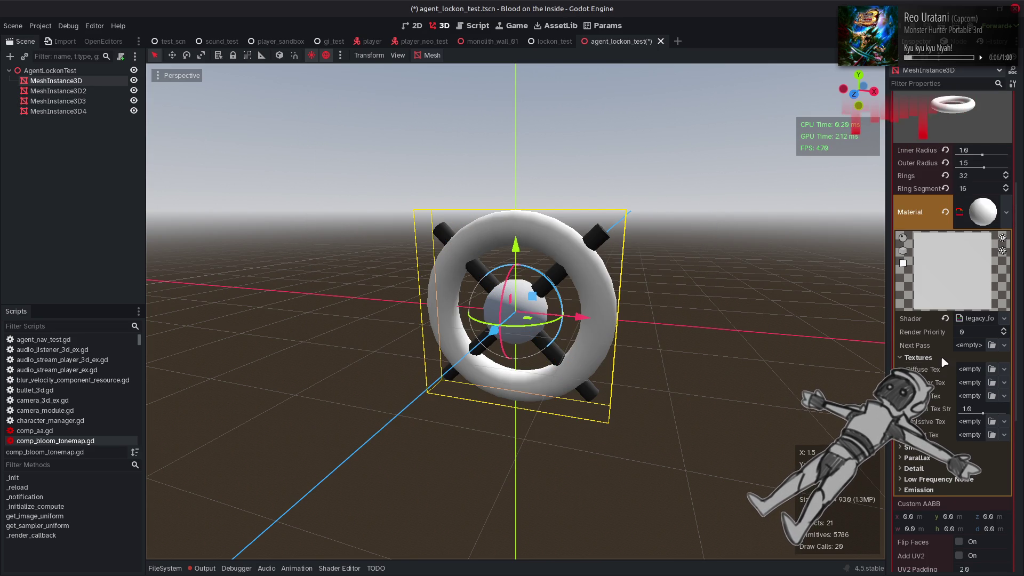
pyautogui.click(1003, 370)
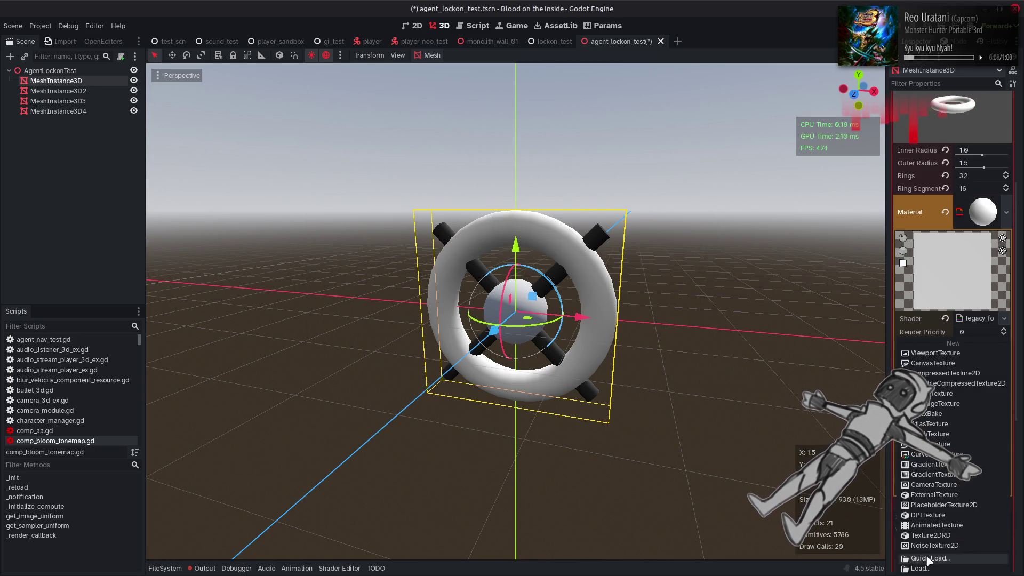
pyautogui.click(922, 480)
pyautogui.write('base')
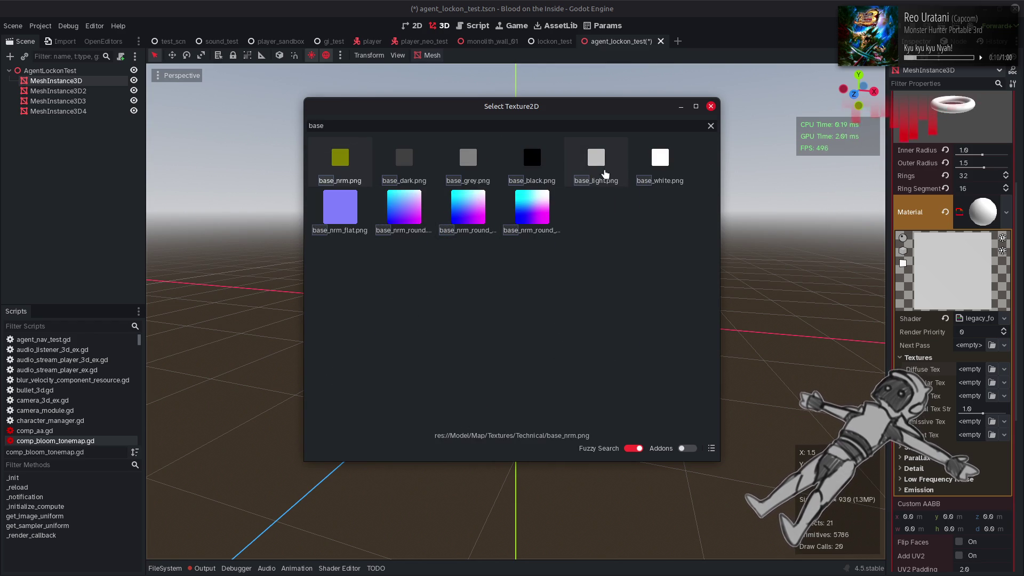
pyautogui.doubleClick(645, 160)
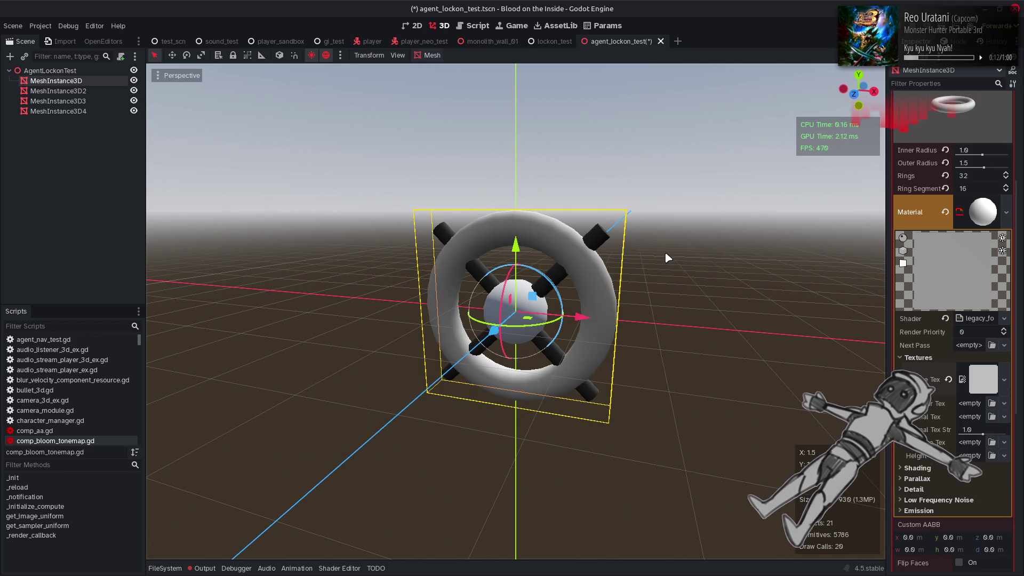
# Select the central sphere and create a new StandardMaterial3D for it.
pyautogui.click(537, 313)
pyautogui.click(537, 313)
pyautogui.click(1006, 394)
pyautogui.click(970, 417)
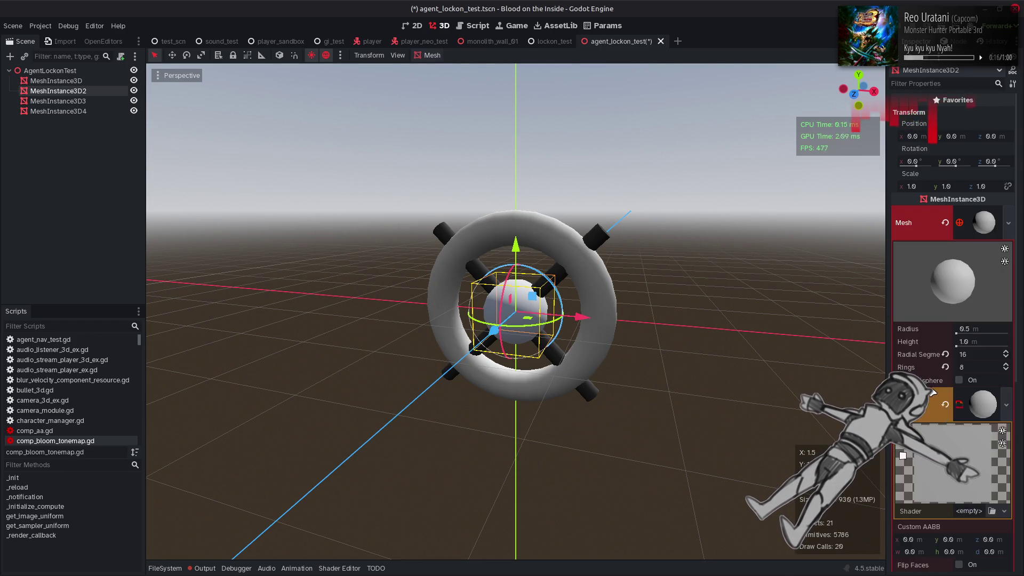
# Set the sphere's shader to legacy_forward with base_black.png as diffuse texture.
pyautogui.click(992, 392)
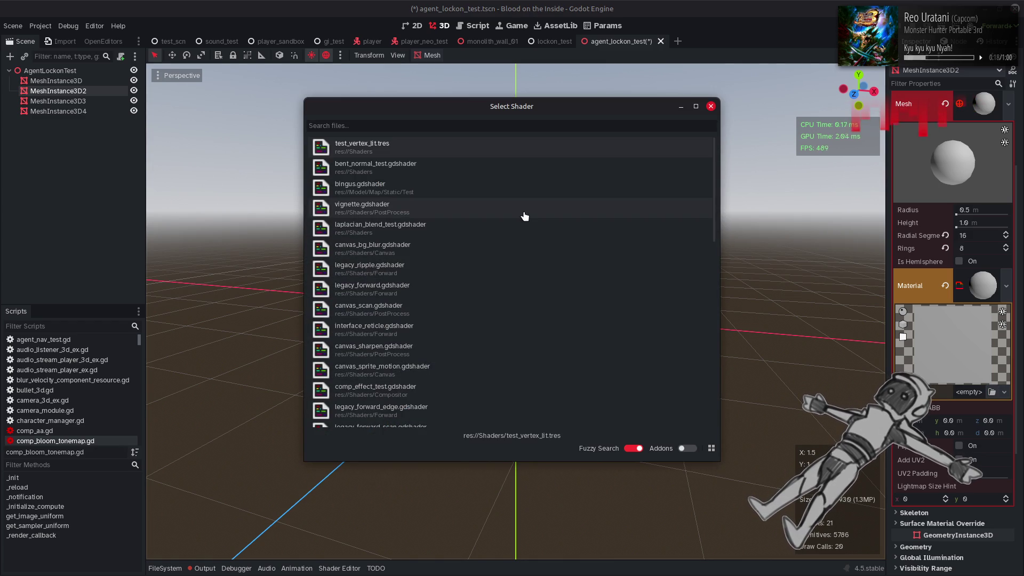
pyautogui.write('legacy_forward')
pyautogui.press('Return')
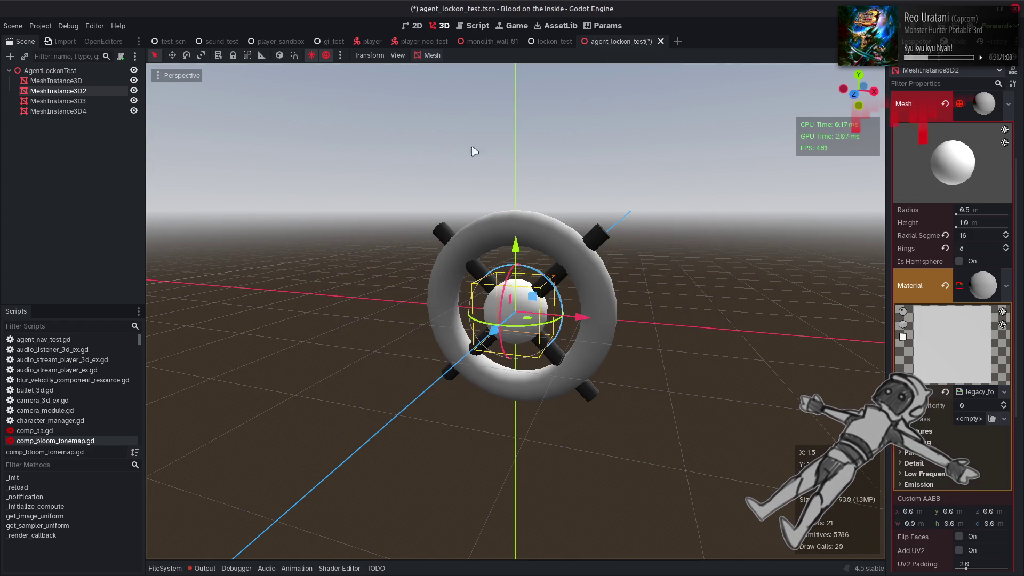
pyautogui.click(937, 431)
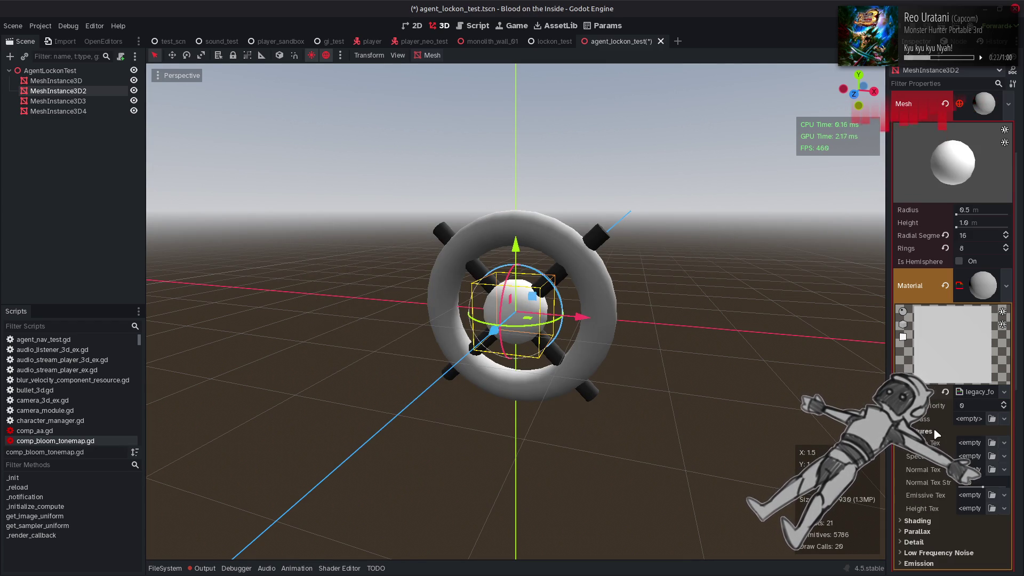
pyautogui.scroll(-3, 936, 432)
pyautogui.click(1004, 323)
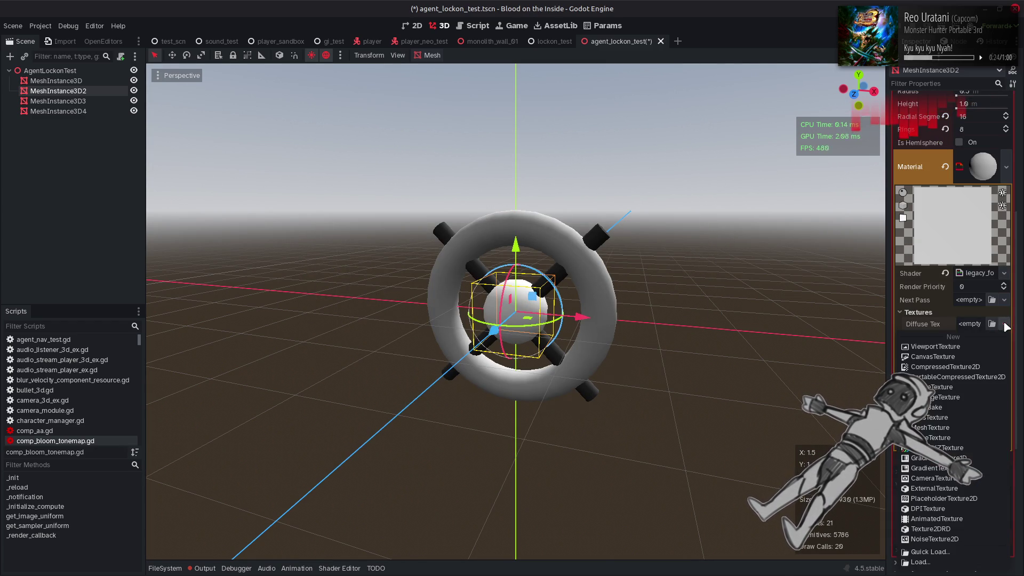
pyautogui.click(929, 551)
pyautogui.write('b')
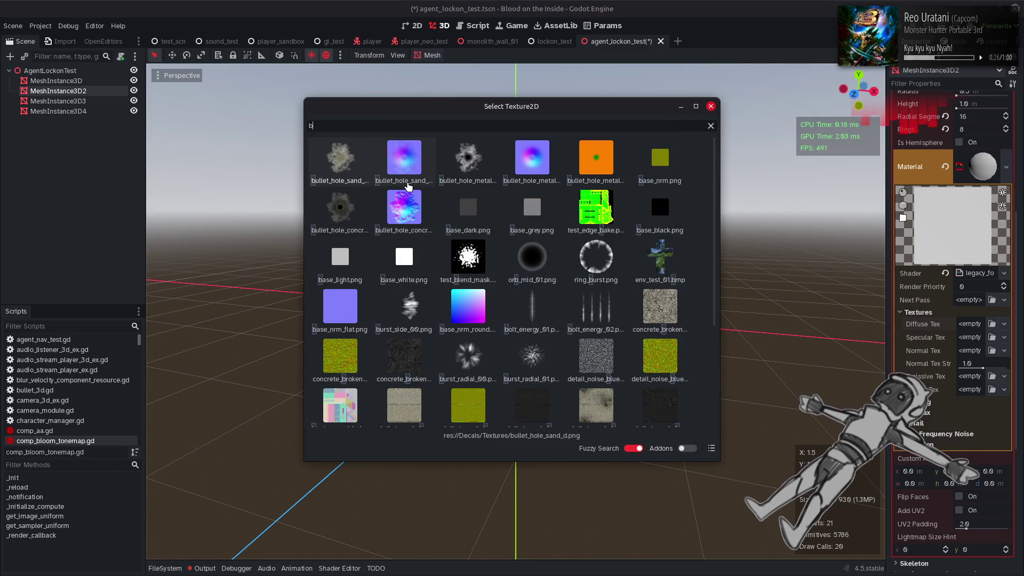
pyautogui.write('ase')
pyautogui.doubleClick(532, 157)
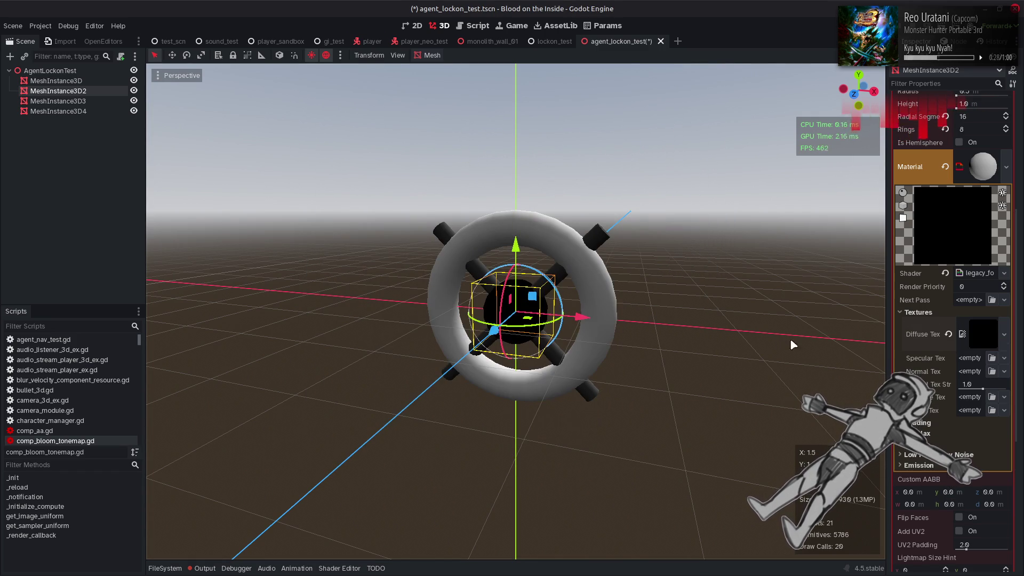
# Use base_white.png as emissive texture, pure red emission colour and emission power 16.
pyautogui.click(918, 465)
pyautogui.scroll(-3, 939, 391)
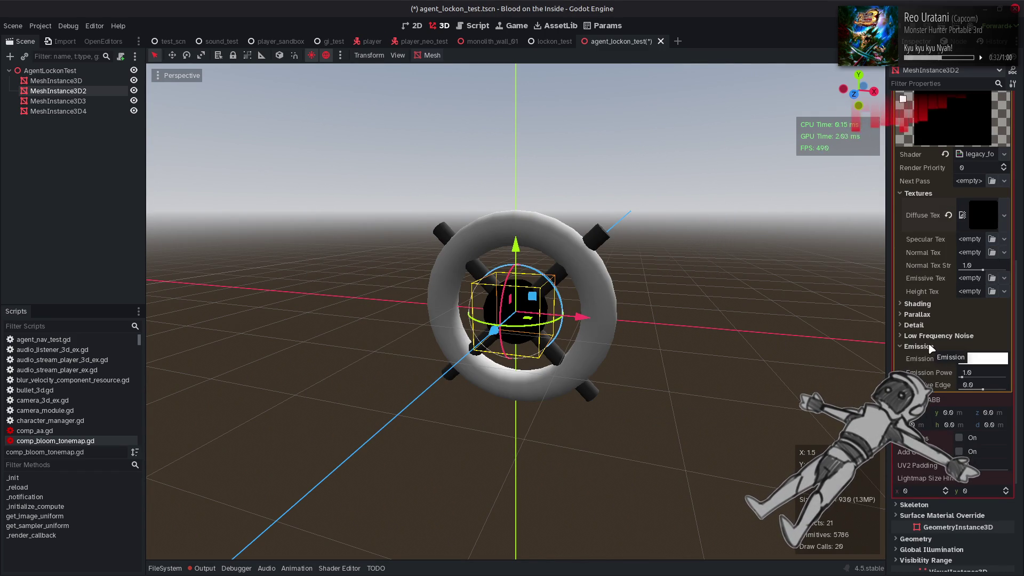
pyautogui.click(1004, 282)
pyautogui.click(930, 505)
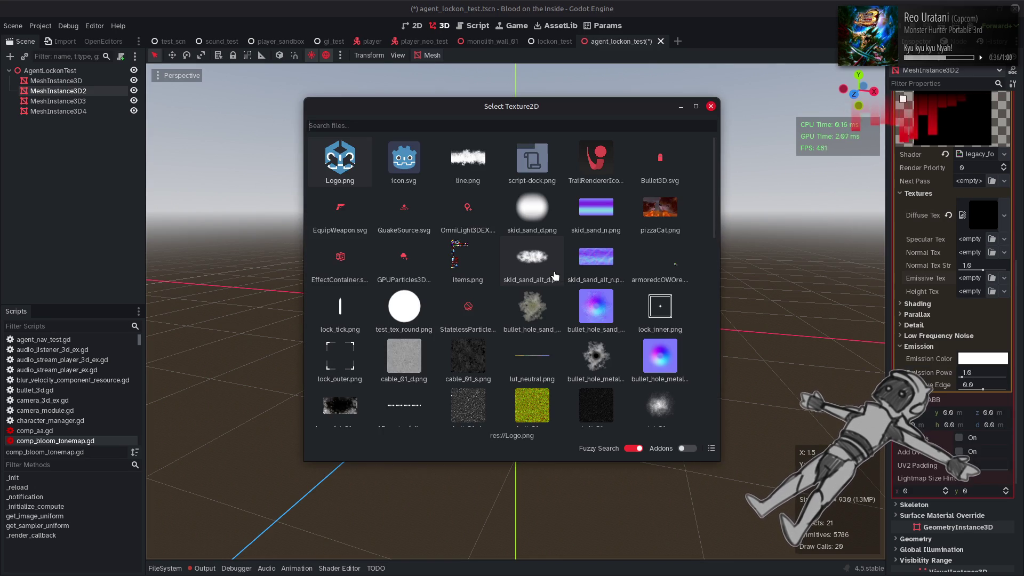
pyautogui.write('base')
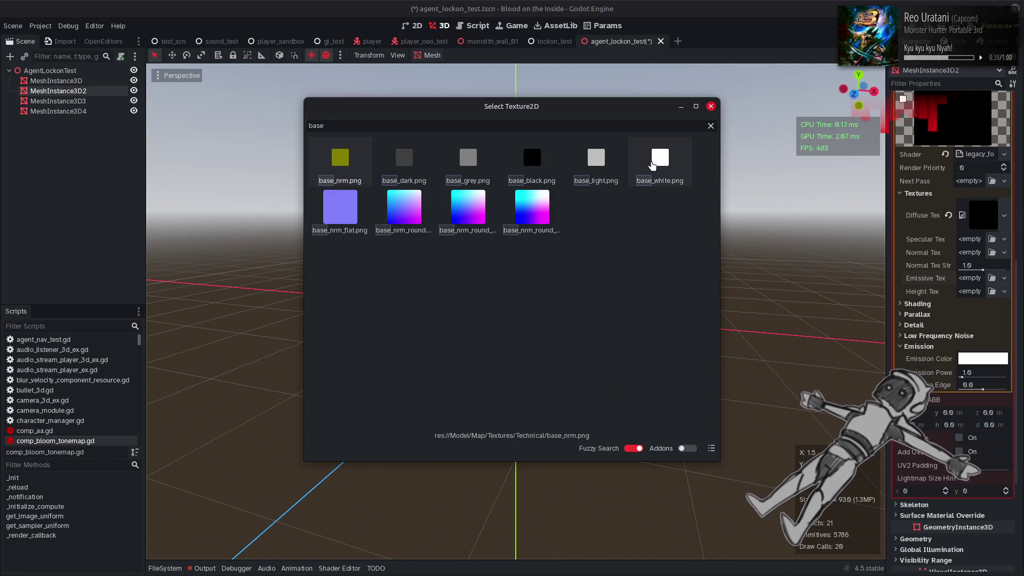
pyautogui.click(650, 163)
pyautogui.click(973, 384)
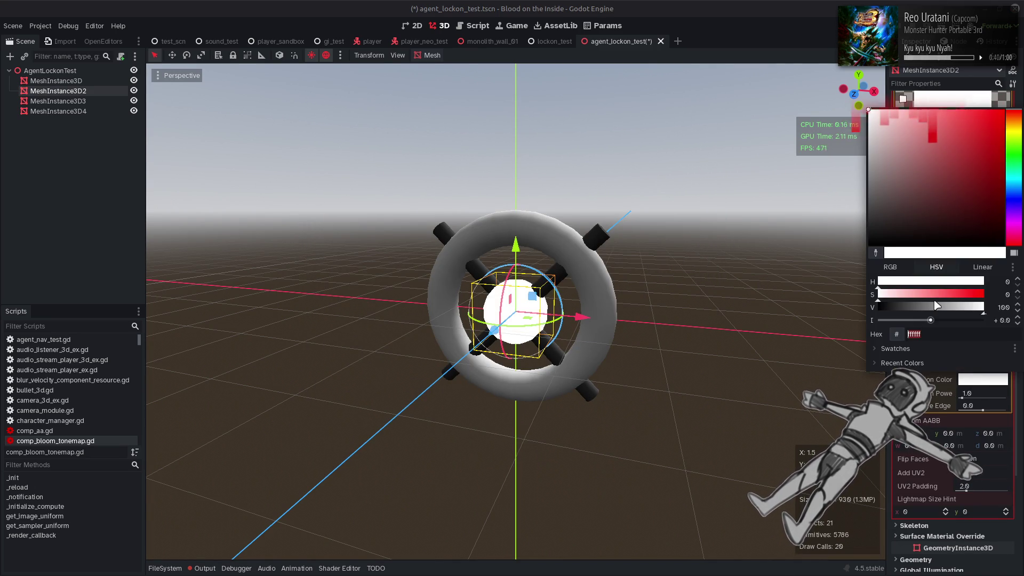
pyautogui.moveTo(936, 294); pyautogui.dragTo(984, 295)
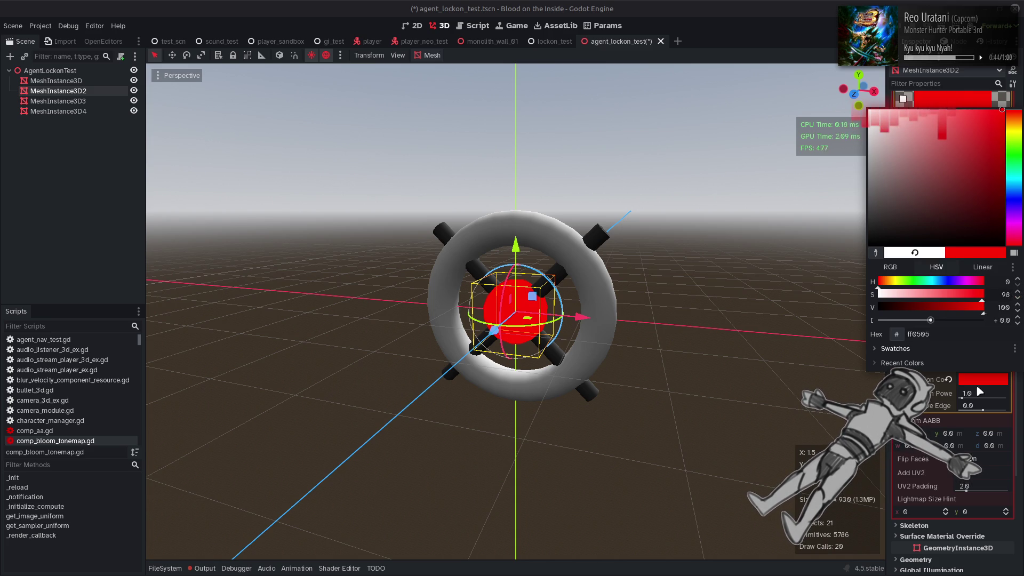
pyautogui.click(736, 347)
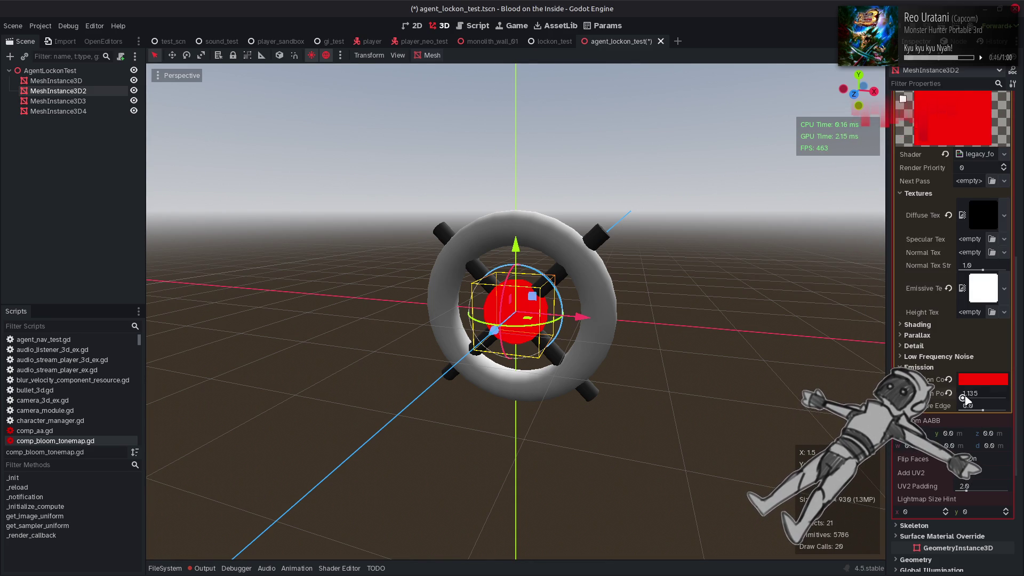
pyautogui.moveTo(963, 397); pyautogui.dragTo(1005, 398)
# Set the sphere's emission edge to 16 and orbit to preview the red glow.
pyautogui.click(761, 341)
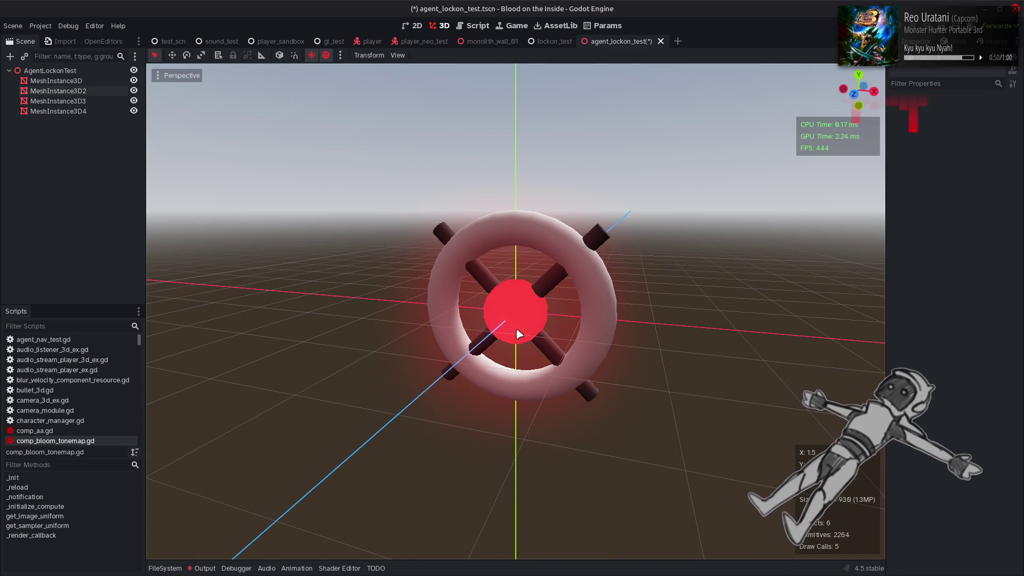
pyautogui.click(490, 325)
pyautogui.moveTo(983, 412)
pyautogui.mouseDown()
pyautogui.moveTo(939, 408)
pyautogui.moveTo(1007, 409)
pyautogui.moveTo(939, 408)
pyautogui.mouseUp()
pyautogui.click(712, 374)
pyautogui.scroll(3, 713, 375)
pyautogui.moveTo(713, 375)
pyautogui.mouseDown()
pyautogui.moveTo(743, 293)
pyautogui.moveTo(867, 332)
pyautogui.moveTo(670, 344)
pyautogui.moveTo(640, 358)
pyautogui.mouseUp()
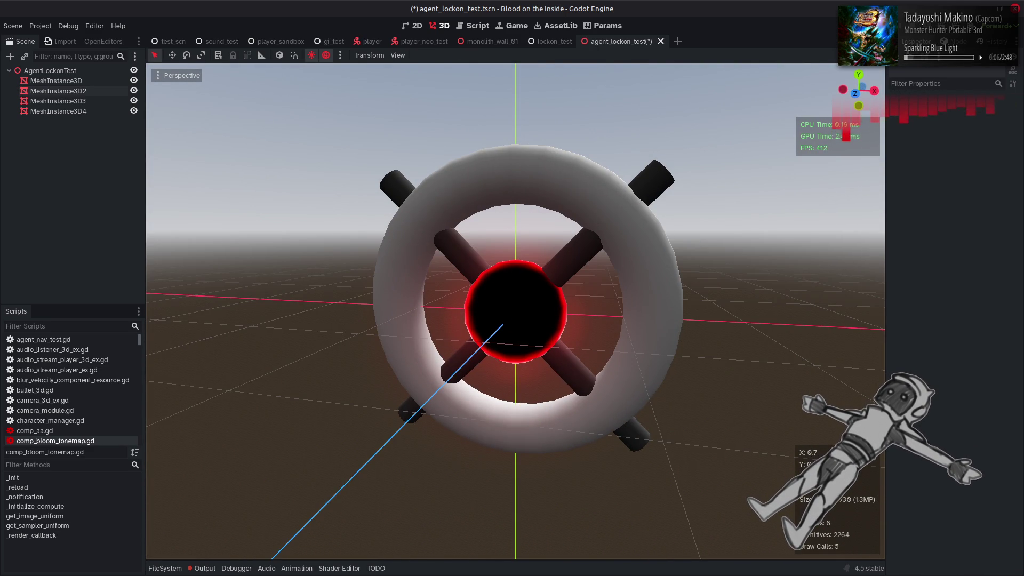
pyautogui.click(520, 336)
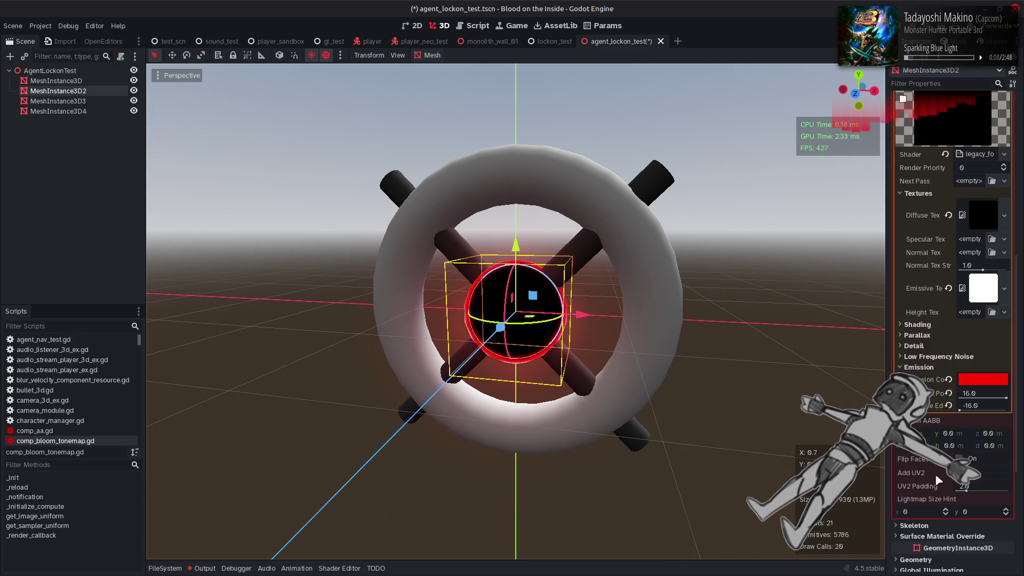
pyautogui.moveTo(954, 401); pyautogui.dragTo(1007, 408)
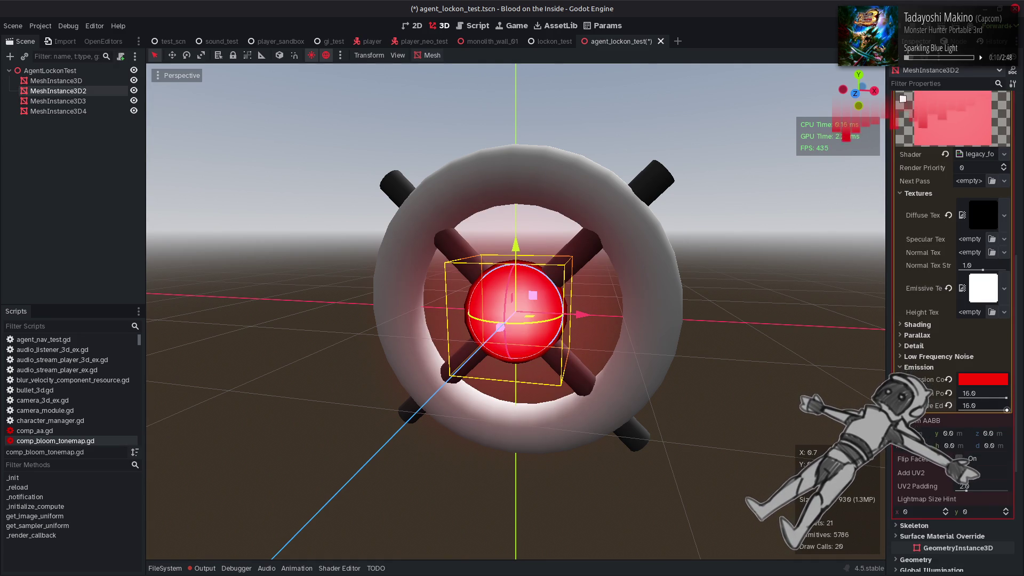
pyautogui.click(655, 362)
pyautogui.scroll(-3, 756, 350)
pyautogui.click(726, 345)
pyautogui.moveTo(726, 345)
pyautogui.mouseDown()
pyautogui.moveTo(569, 368)
pyautogui.moveTo(388, 368)
pyautogui.moveTo(578, 219)
pyautogui.moveTo(761, 341)
pyautogui.moveTo(613, 252)
pyautogui.moveTo(676, 262)
pyautogui.moveTo(702, 281)
pyautogui.moveTo(729, 309)
pyautogui.moveTo(745, 349)
pyautogui.mouseUp()
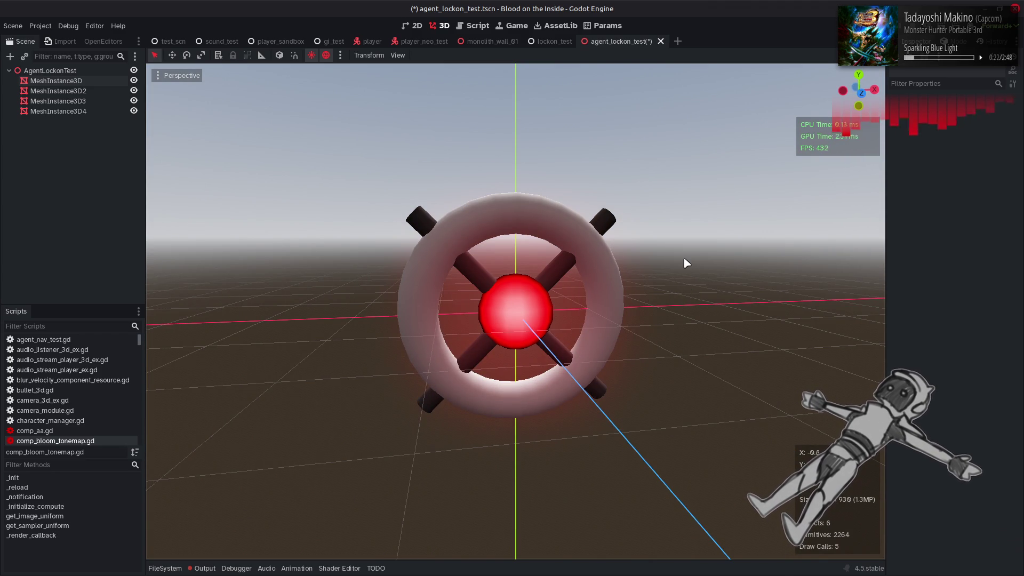
# Rename the first two mesh nodes to Mesh_Ring and Mesh_Core.
pyautogui.click(619, 288)
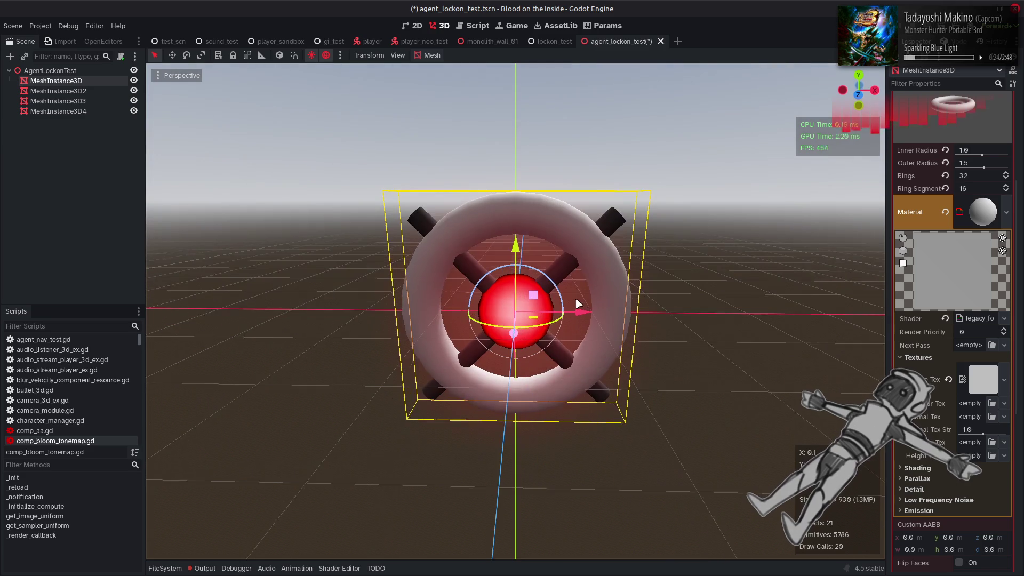
pyautogui.doubleClick(85, 82)
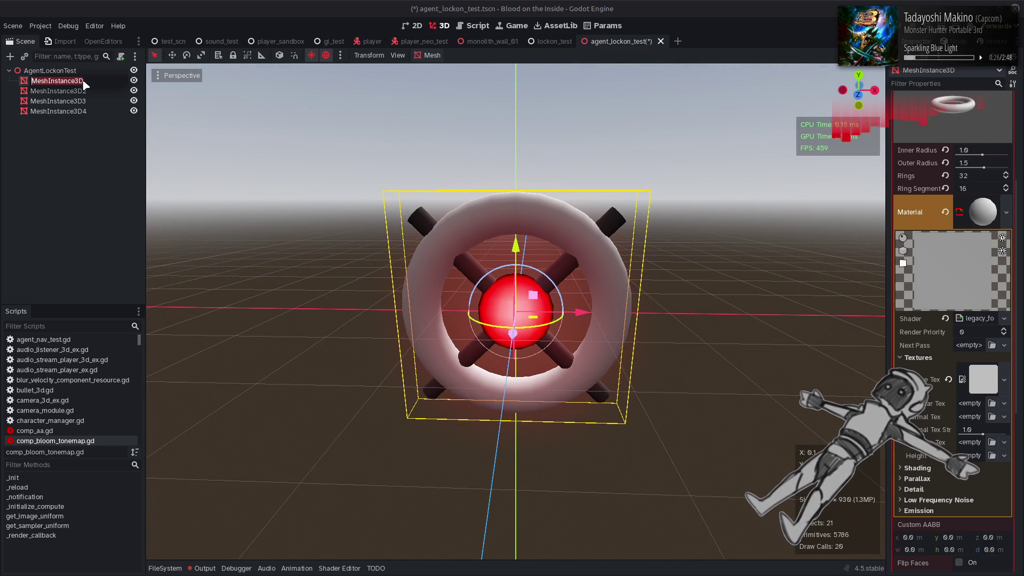
pyautogui.write('Mesh_R')
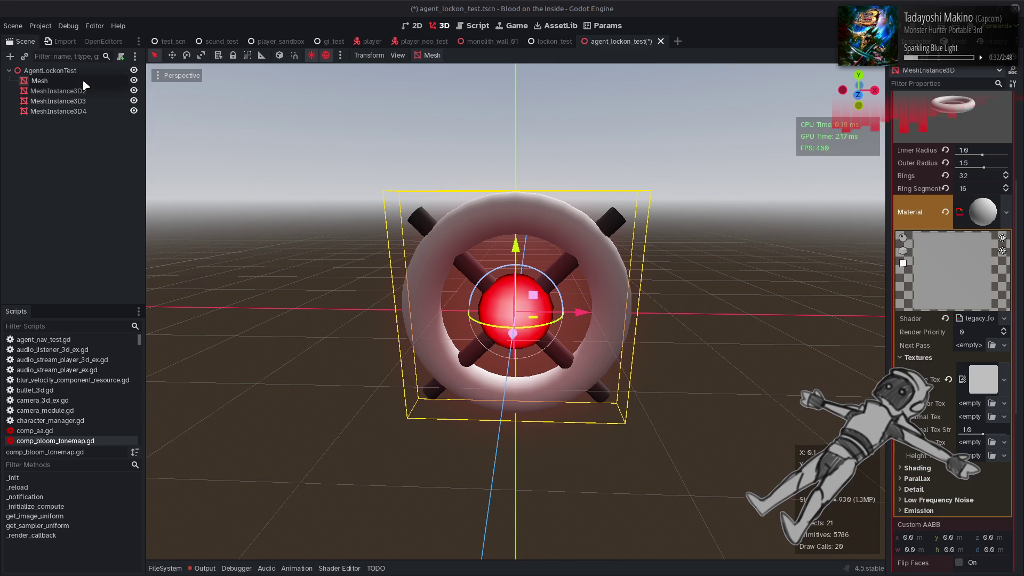
pyautogui.write('ing')
pyautogui.press('Return')
pyautogui.doubleClick(81, 91)
pyautogui.write('Mesh_Cor')
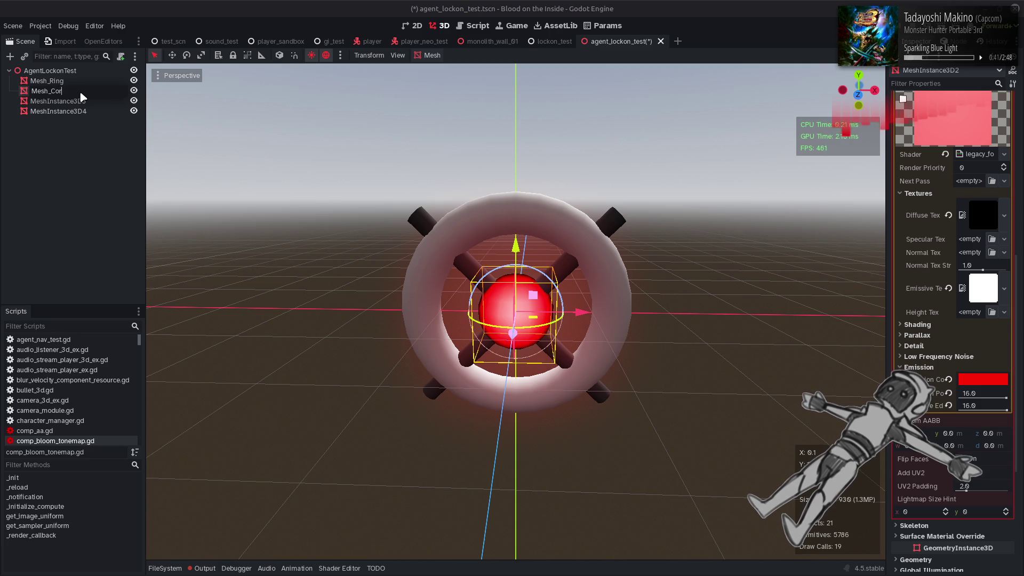
pyautogui.write('e')
pyautogui.press('Return')
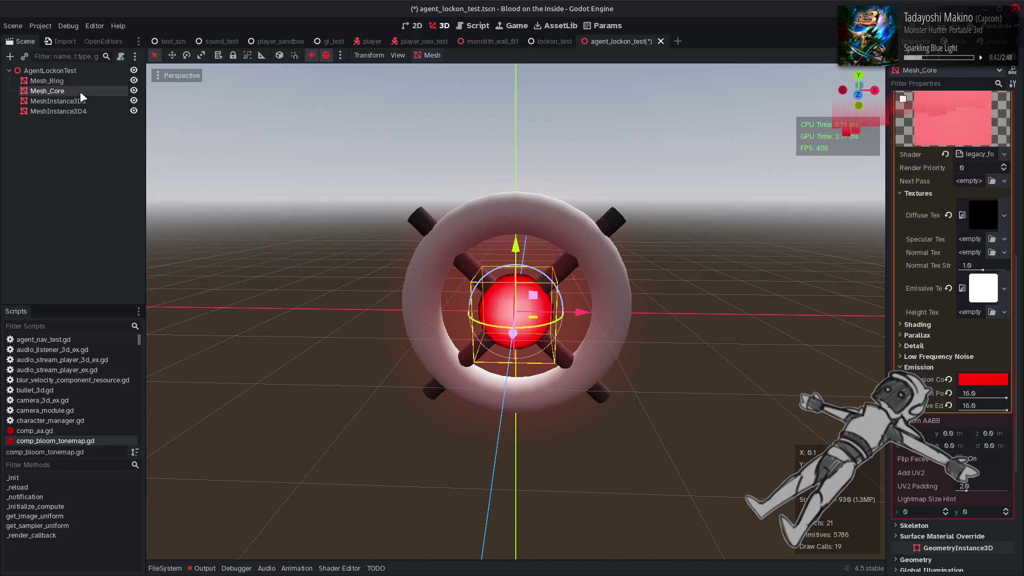
# Rename the poles to Mesh_Pole1 and Mesh_Pole2, then save agent_lockon_test.
pyautogui.doubleClick(83, 101)
pyautogui.write('Mesh_Pol')
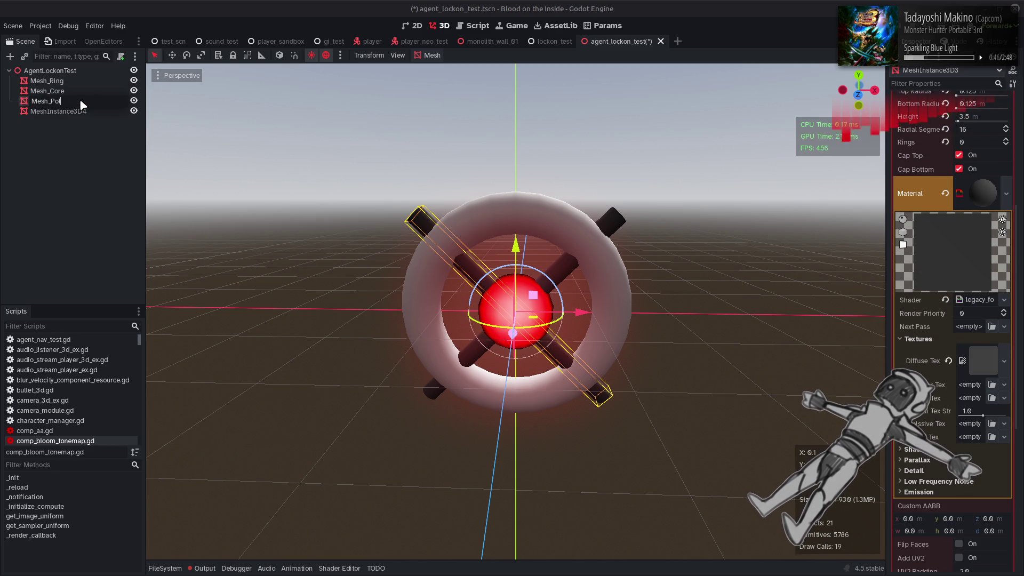
pyautogui.write('1')
pyautogui.press('Return')
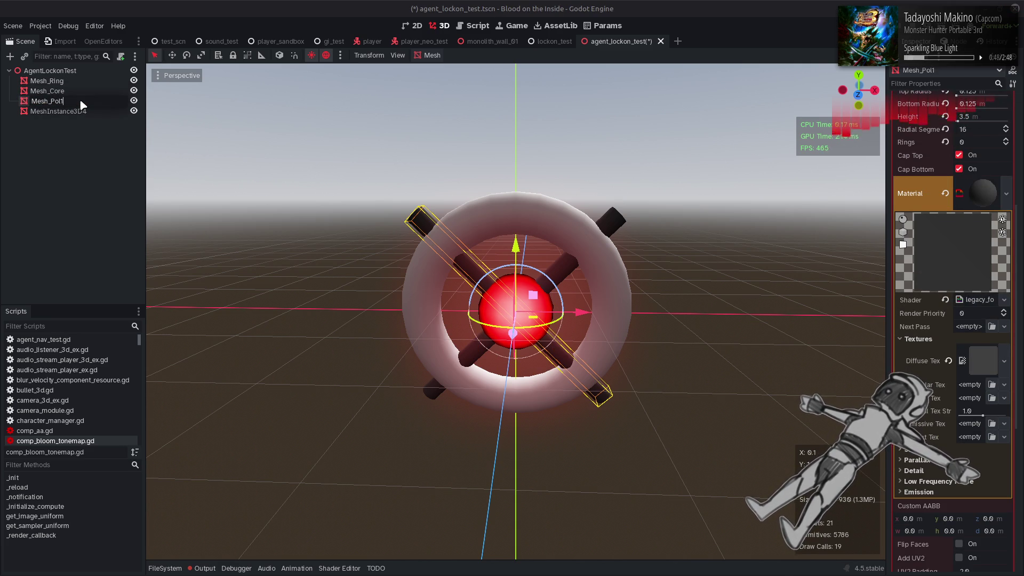
pyautogui.write('e')
pyautogui.press('Return')
pyautogui.click(79, 100)
pyautogui.doubleClick(78, 111)
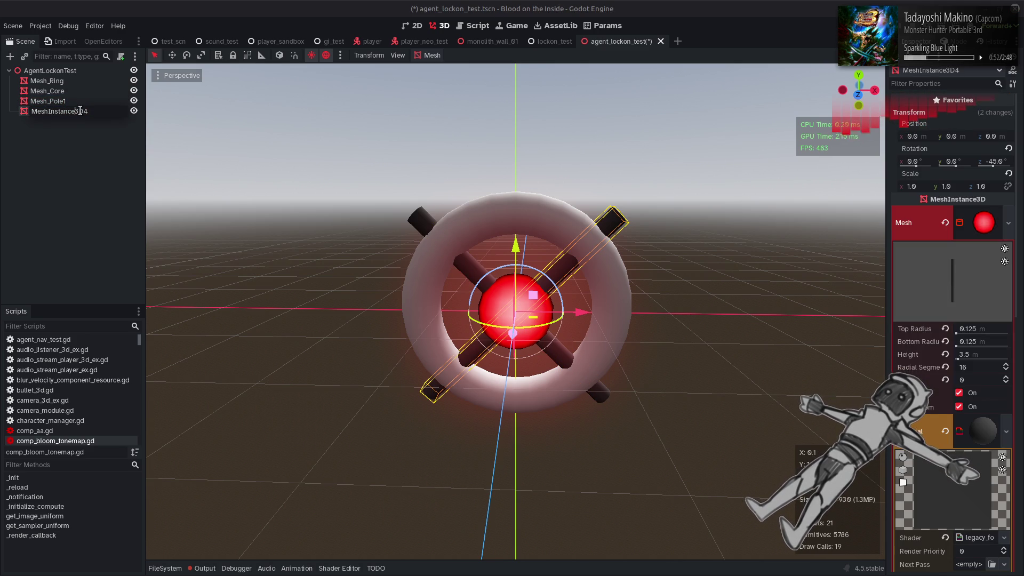
pyautogui.write('Mesh_Pole1')
pyautogui.press('Return')
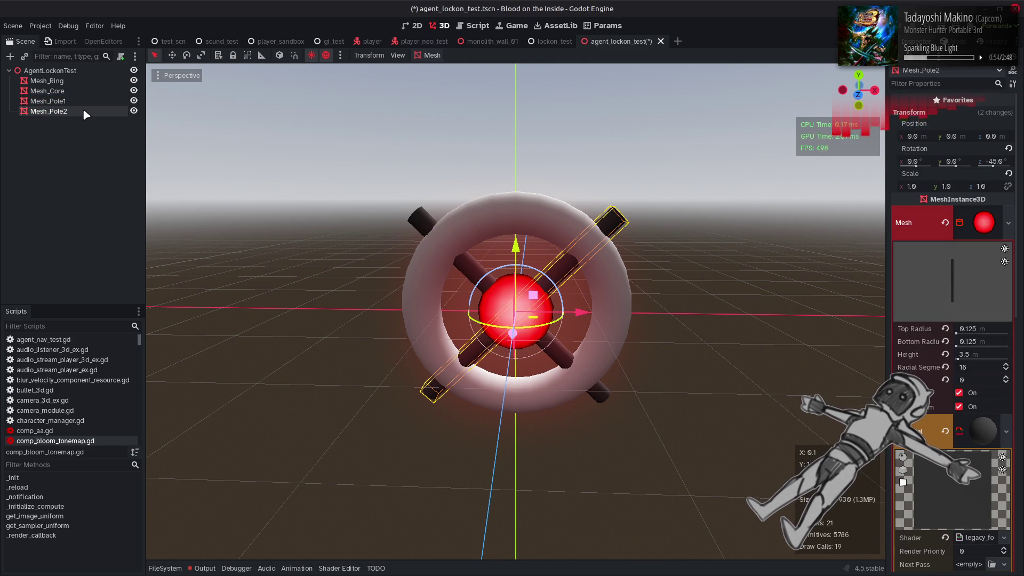
pyautogui.click(313, 193)
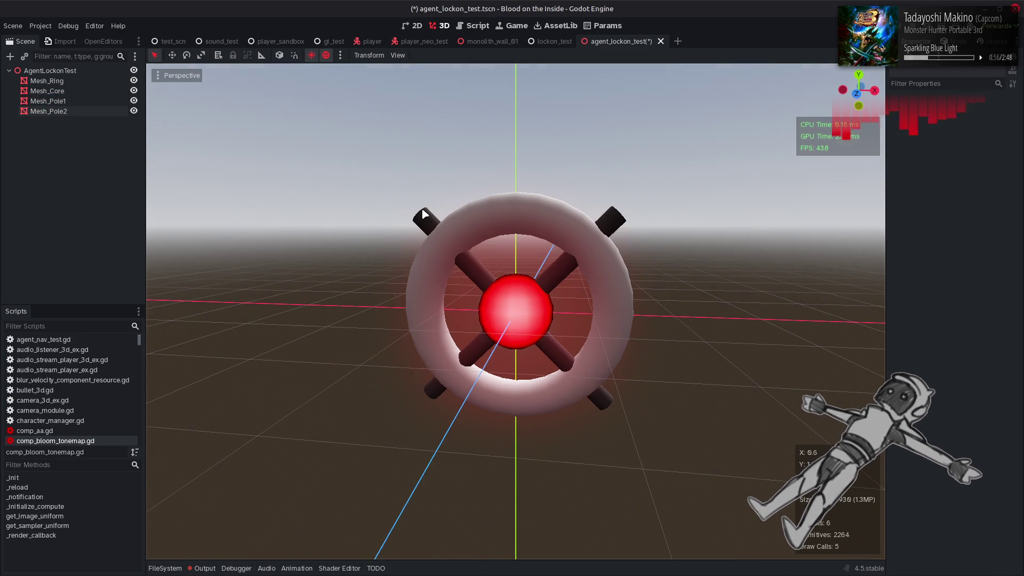
pyautogui.hotkey('ctrl', 's')
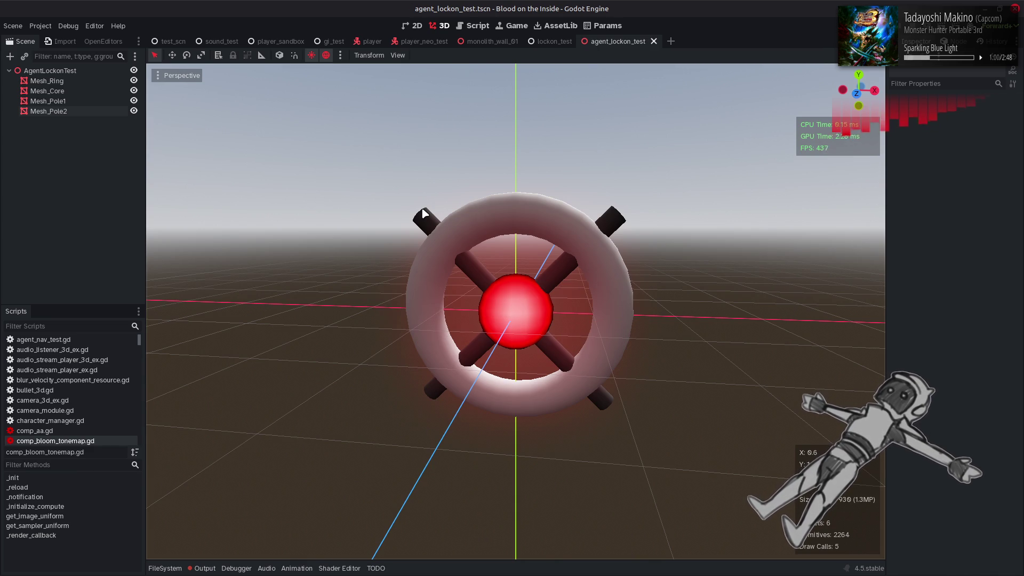
# Instance agent_lockon_test.tscn into the lockon_test scene.
pyautogui.click(554, 45)
pyautogui.click(205, 569)
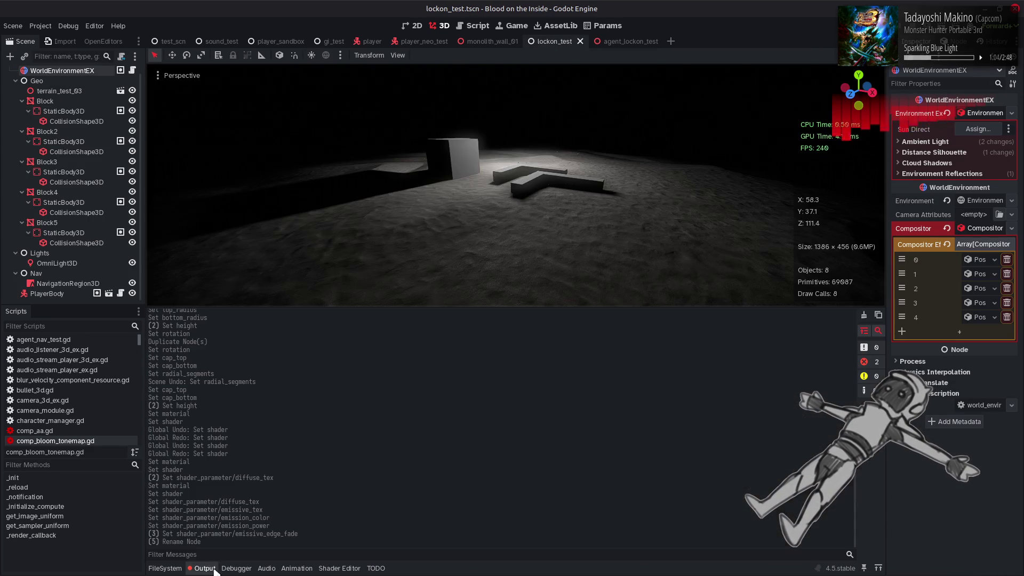
pyautogui.click(862, 315)
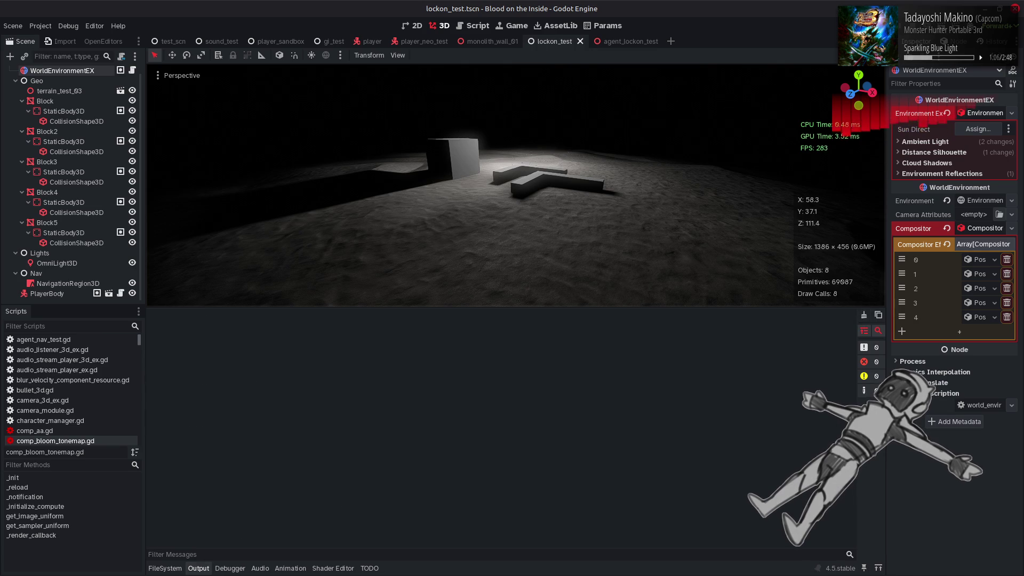
pyautogui.click(166, 568)
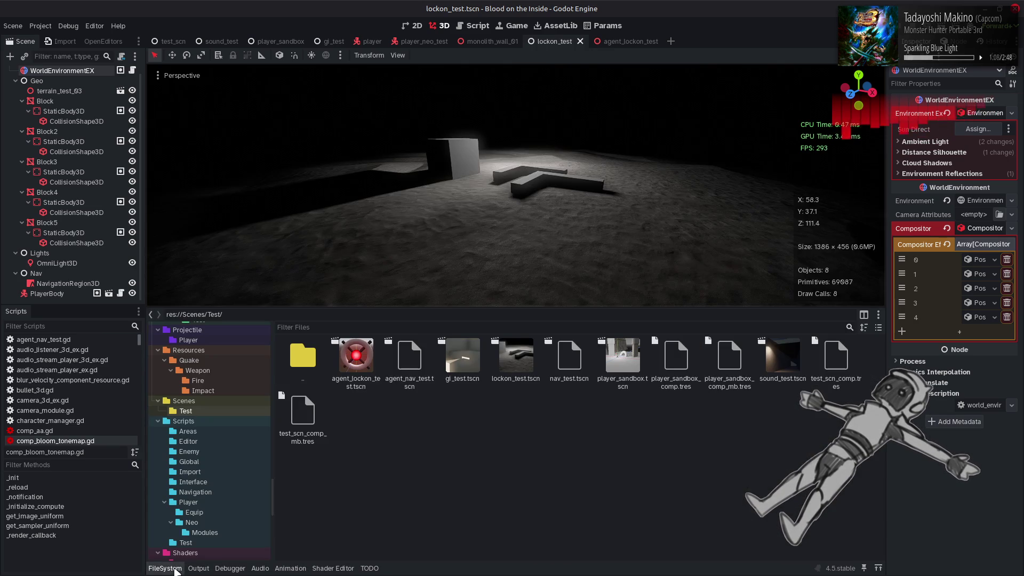
pyautogui.moveTo(356, 356)
pyautogui.mouseDown()
pyautogui.moveTo(517, 209)
pyautogui.moveTo(555, 204)
pyautogui.mouseUp()
pyautogui.click(176, 568)
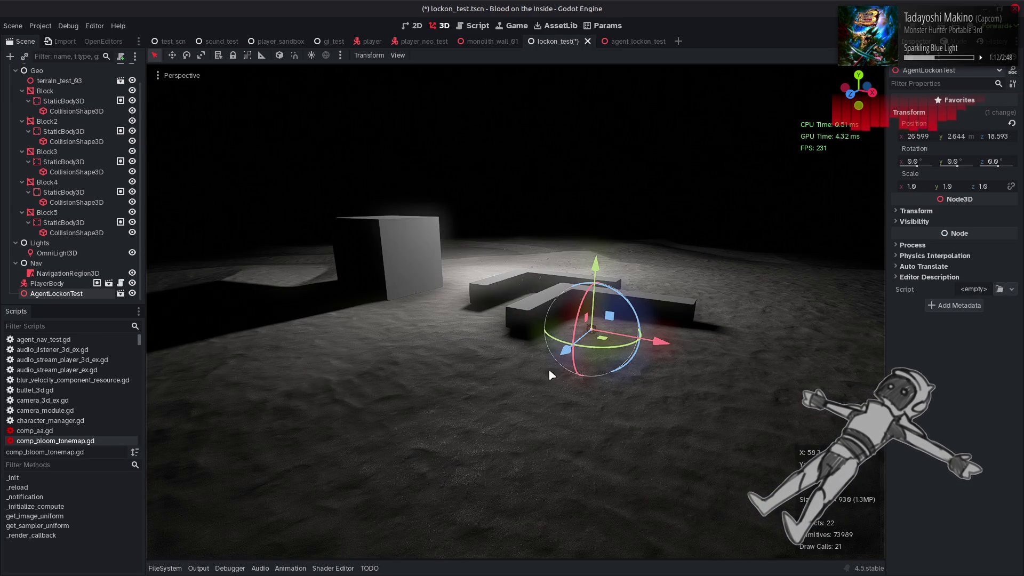
# Set the target instance's Y position to 20 and save lockon_test.
pyautogui.click(1011, 124)
pyautogui.moveTo(544, 250)
pyautogui.mouseDown()
pyautogui.moveTo(563, 157)
pyautogui.moveTo(559, 181)
pyautogui.mouseUp()
pyautogui.click(955, 136)
pyautogui.write('20')
pyautogui.press('Return')
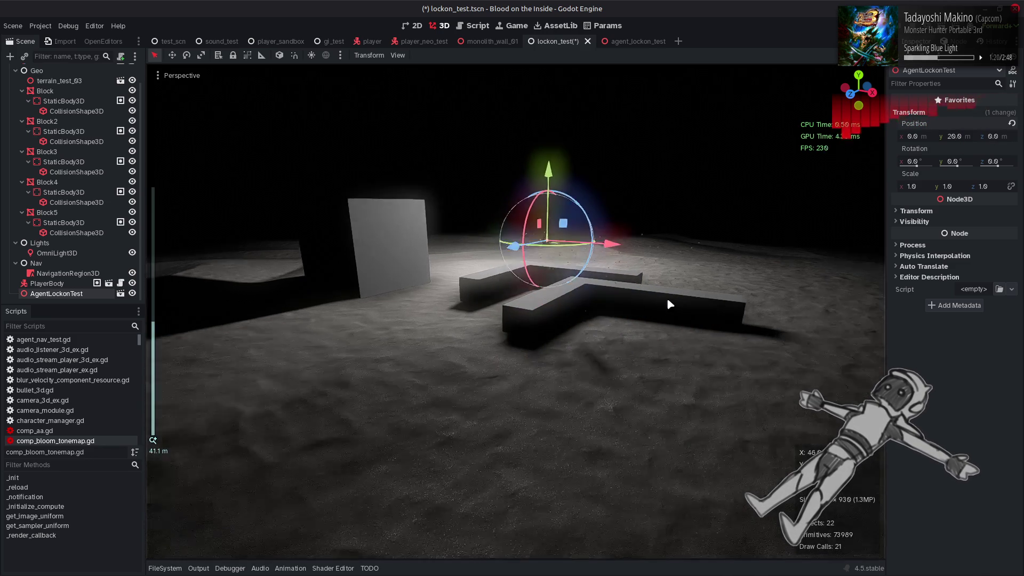
pyautogui.scroll(3, 371, 404)
pyautogui.scroll(-3, 371, 404)
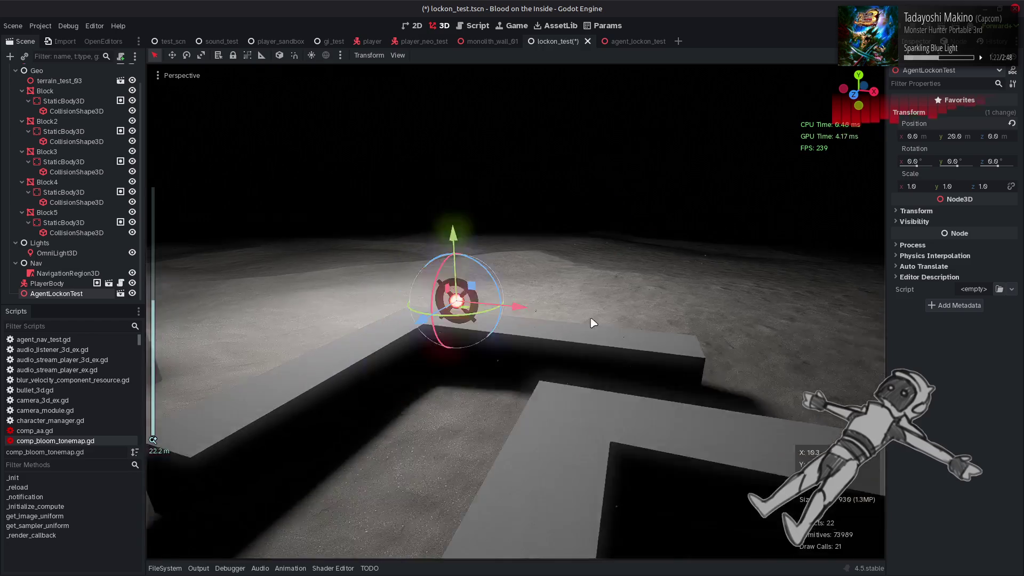
pyautogui.click(549, 180)
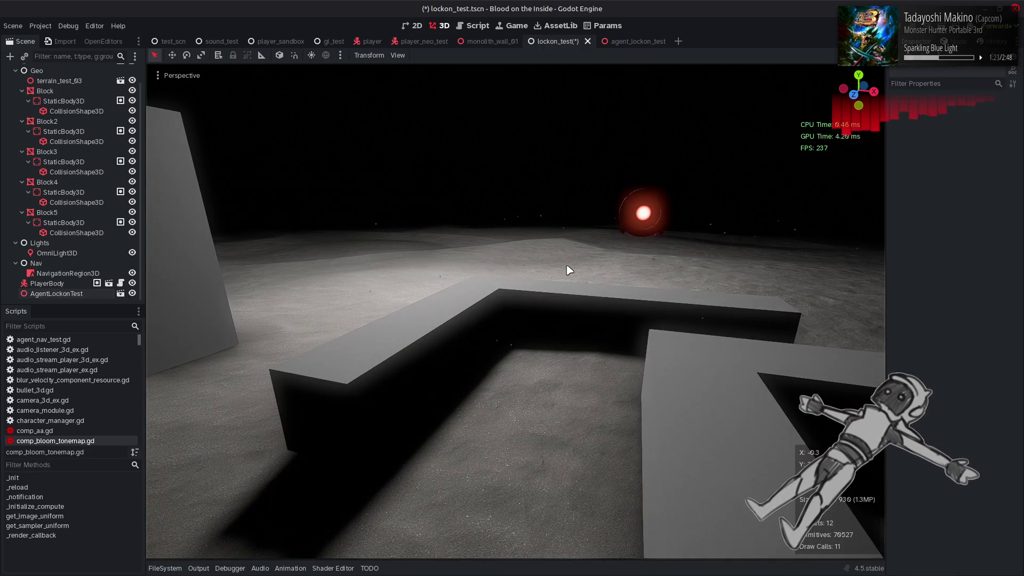
pyautogui.scroll(-5, 539, 274)
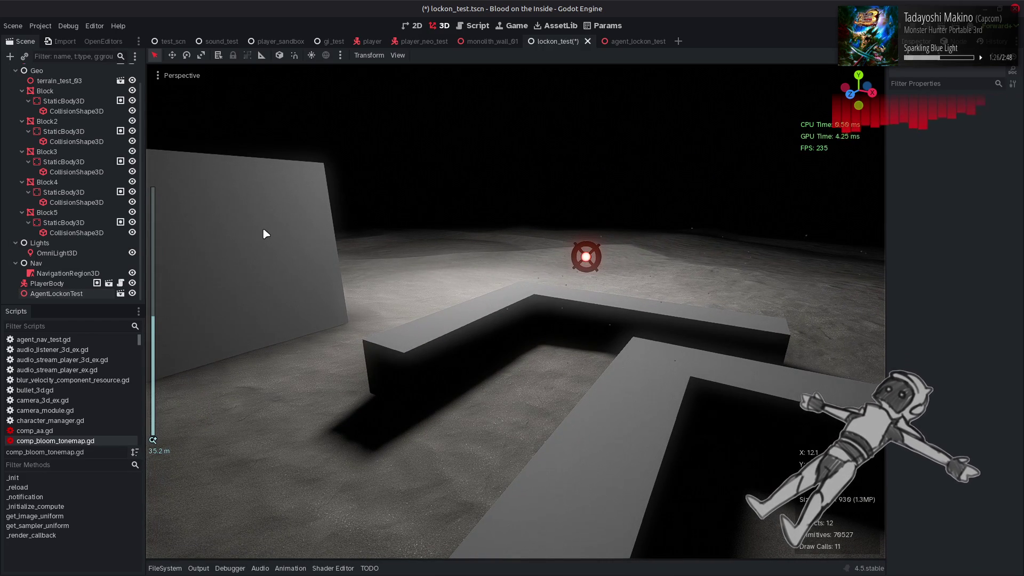
pyautogui.hotkey('ctrl', 's')
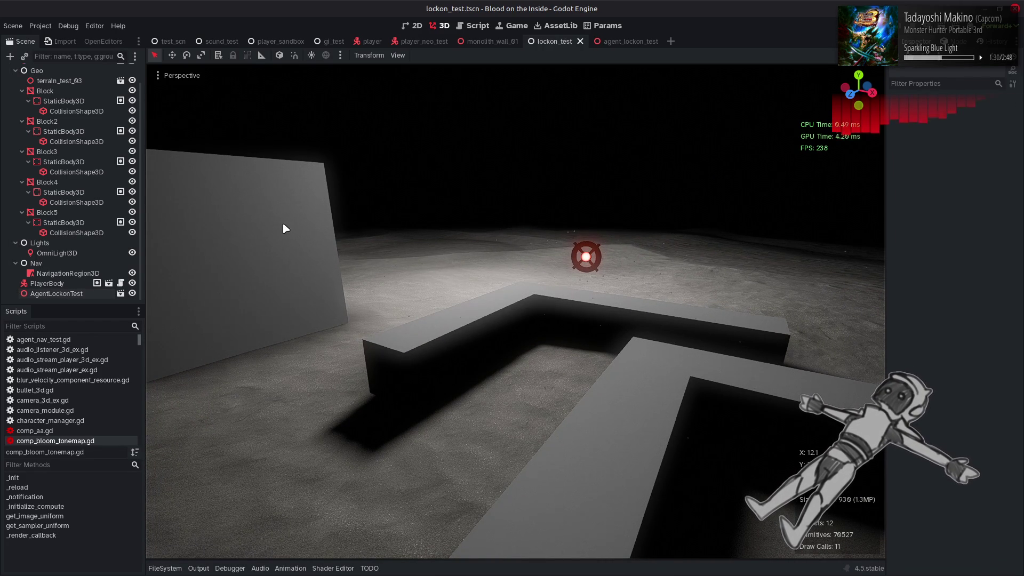
pyautogui.scroll(1, 79, 94)
pyautogui.click(62, 80)
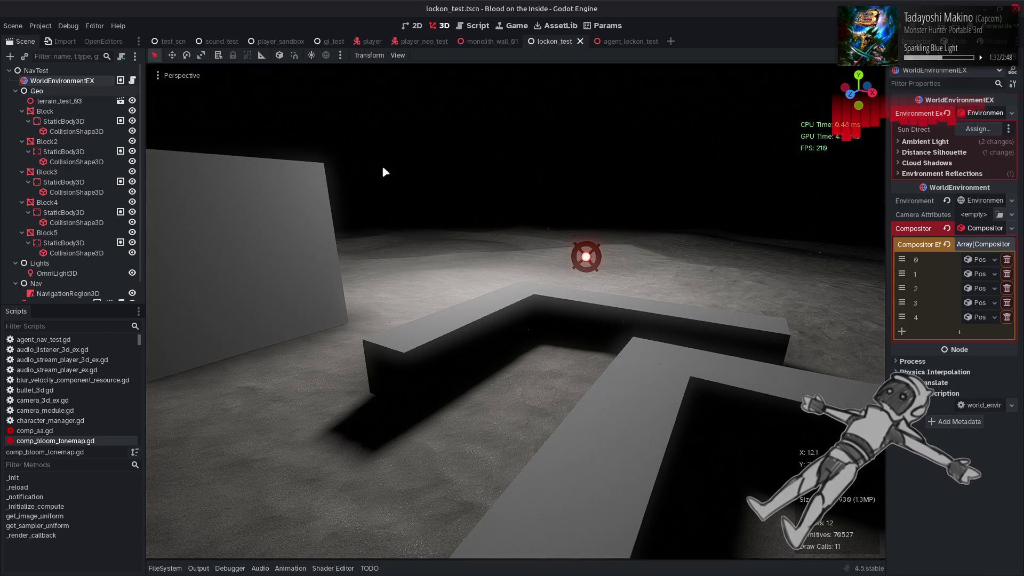
# Set compositor effect 2's bloom intensity to 0.5.
pyautogui.click(976, 288)
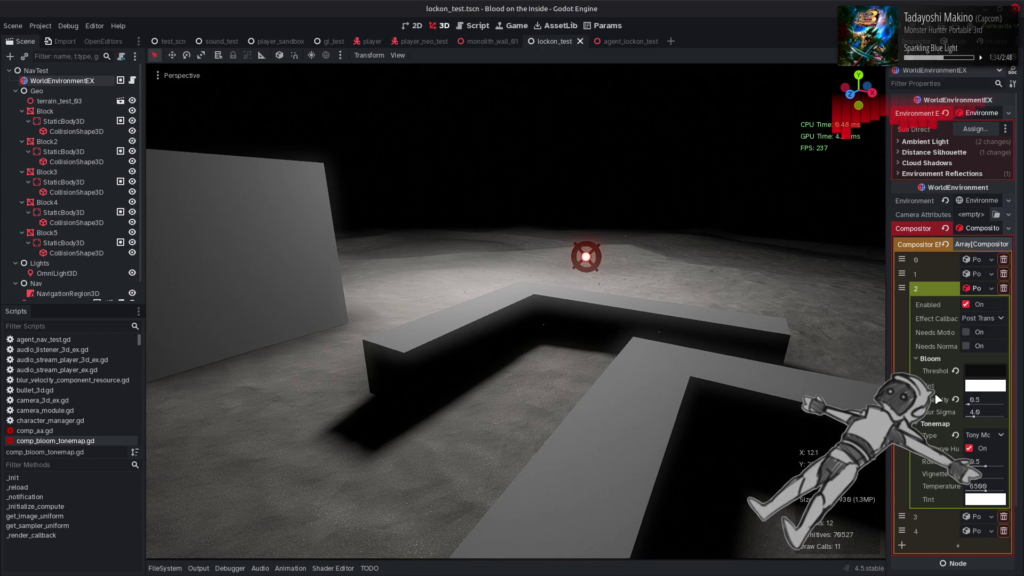
pyautogui.moveTo(962, 404)
pyautogui.mouseDown()
pyautogui.moveTo(981, 404)
pyautogui.moveTo(971, 416)
pyautogui.moveTo(1010, 422)
pyautogui.mouseUp()
pyautogui.hotkey('ctrl', 'z')
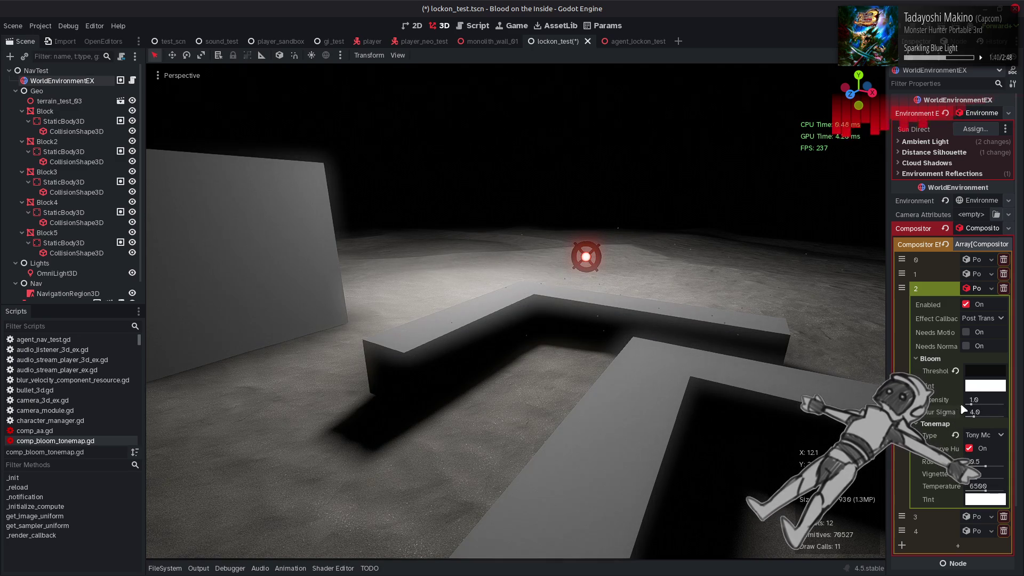
pyautogui.click(984, 397)
pyautogui.write('0.5')
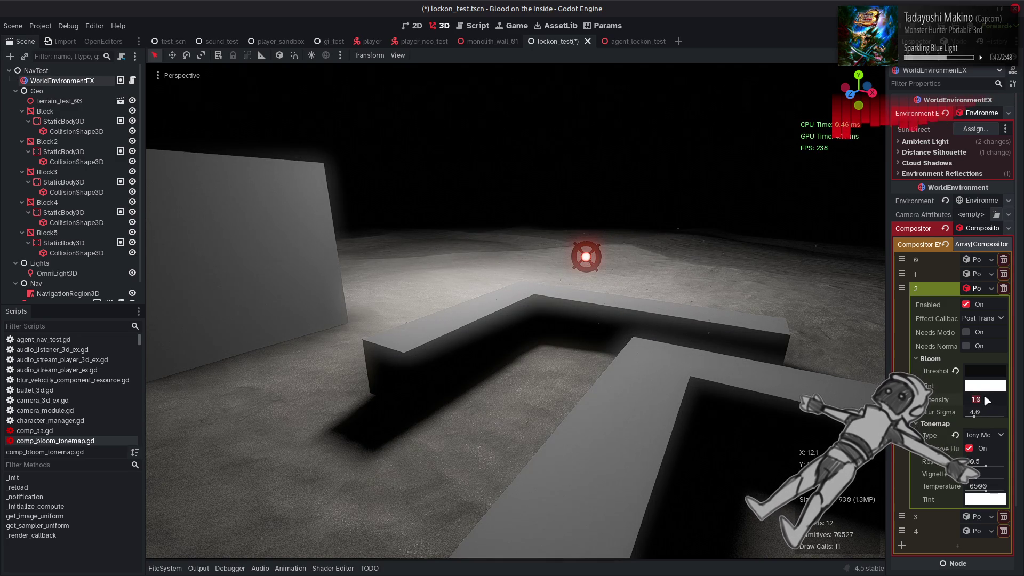
pyautogui.press('Return')
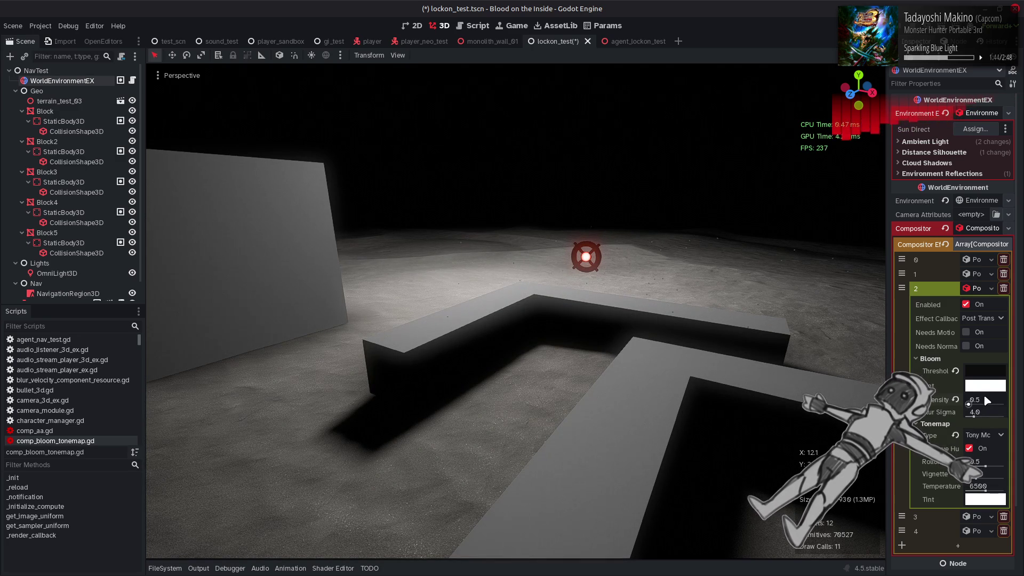
# Try Lr 2, Reinhard, Logistic and Ag X tonemappers, settling on Cineon.
pyautogui.click(984, 436)
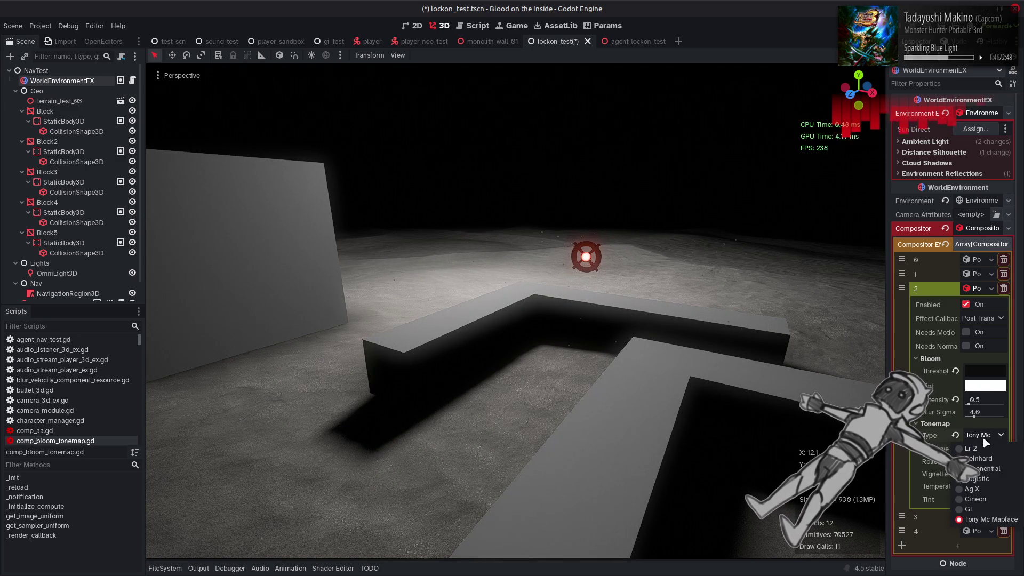
pyautogui.click(976, 447)
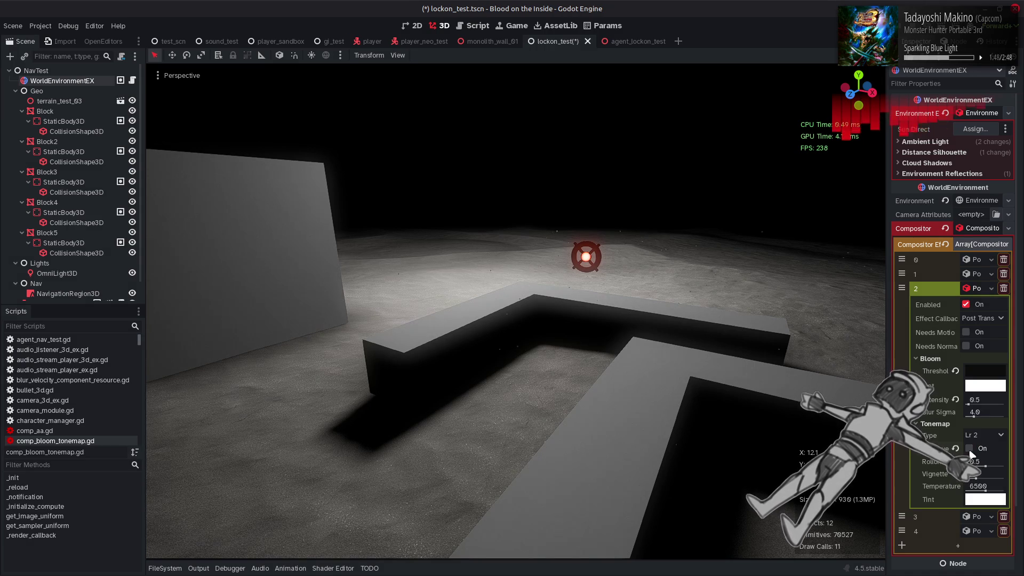
pyautogui.click(986, 434)
pyautogui.click(984, 460)
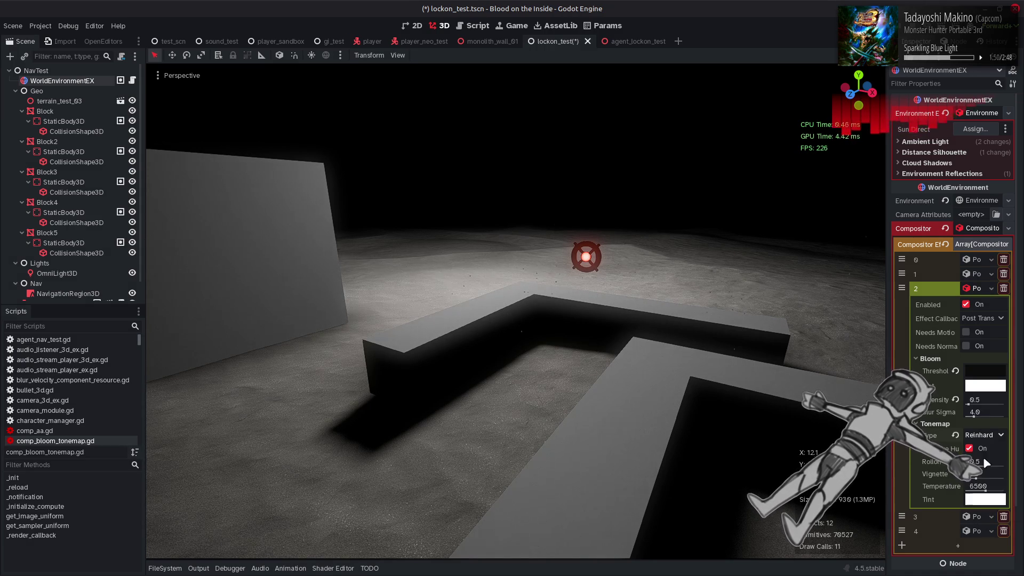
pyautogui.click(986, 435)
pyautogui.click(986, 479)
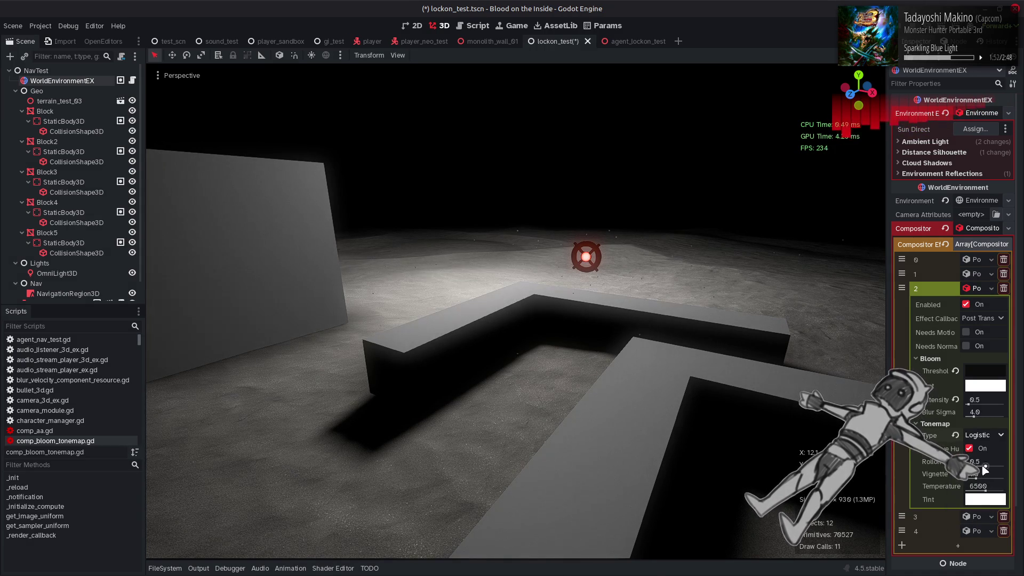
pyautogui.click(986, 435)
pyautogui.click(971, 488)
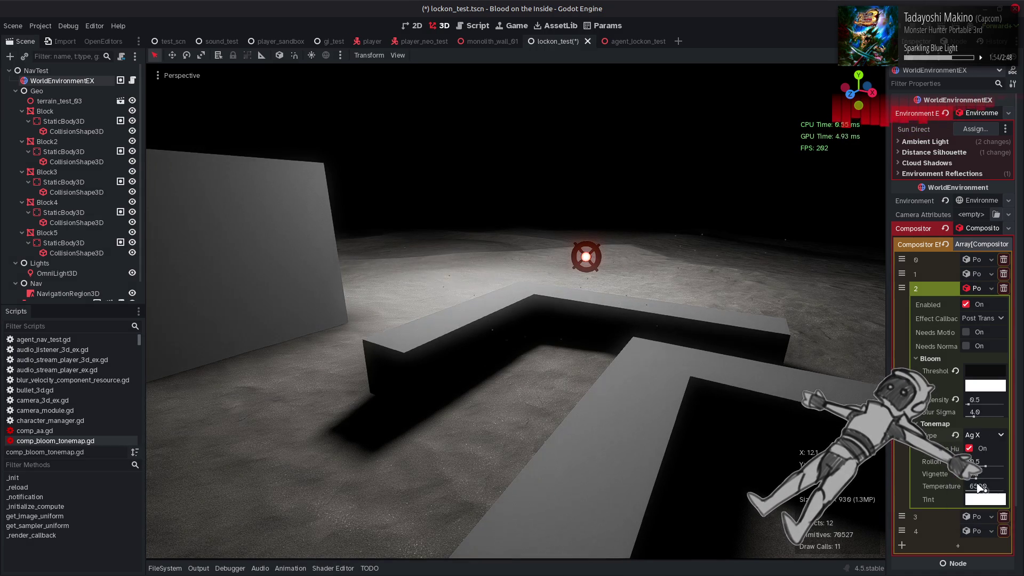
pyautogui.click(985, 434)
pyautogui.click(975, 499)
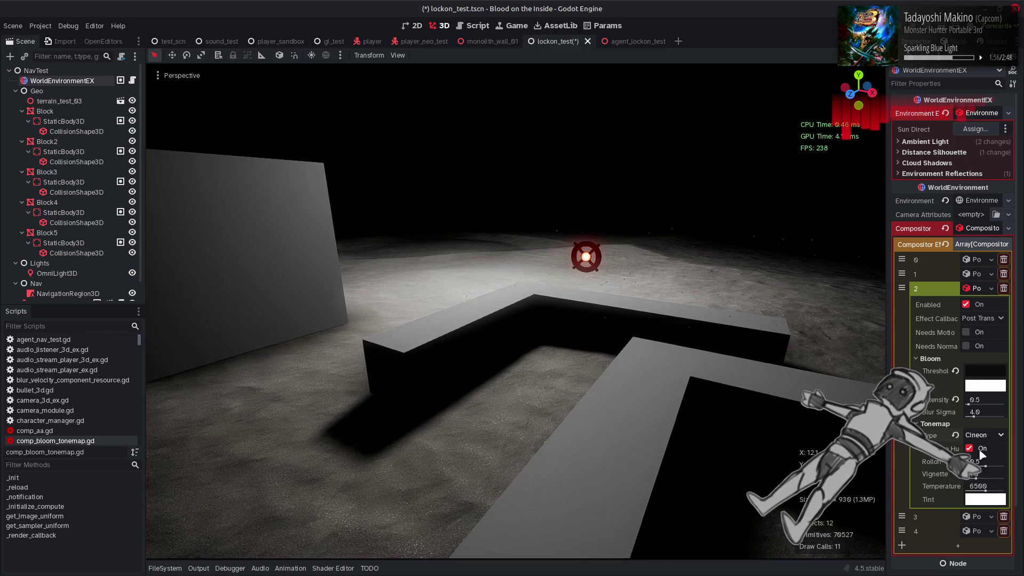
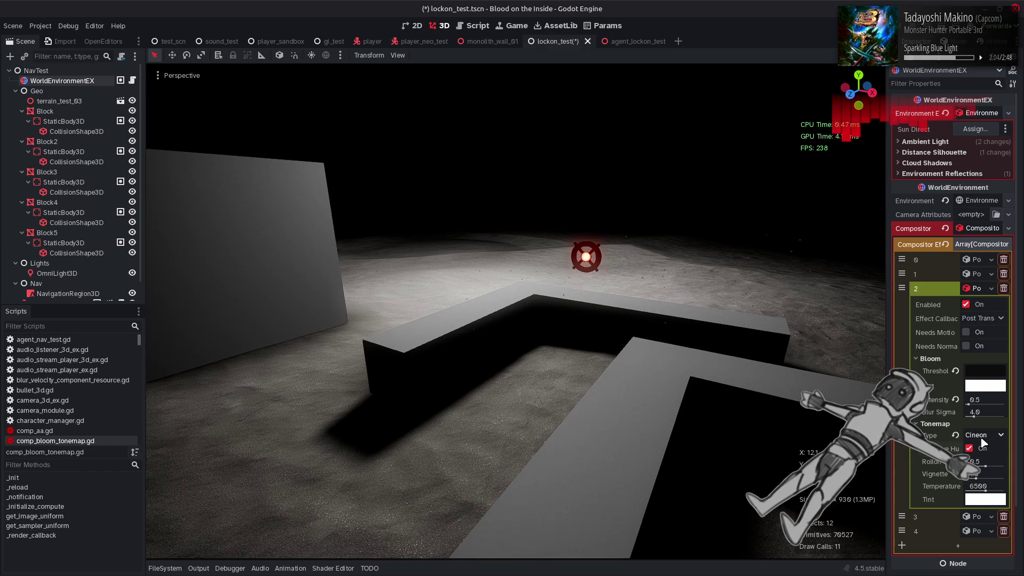
# Try the Gt, Tony Mc Mapface, Cineon and Logistic tonemap types on the bloom compositor effect.
pyautogui.click(983, 435)
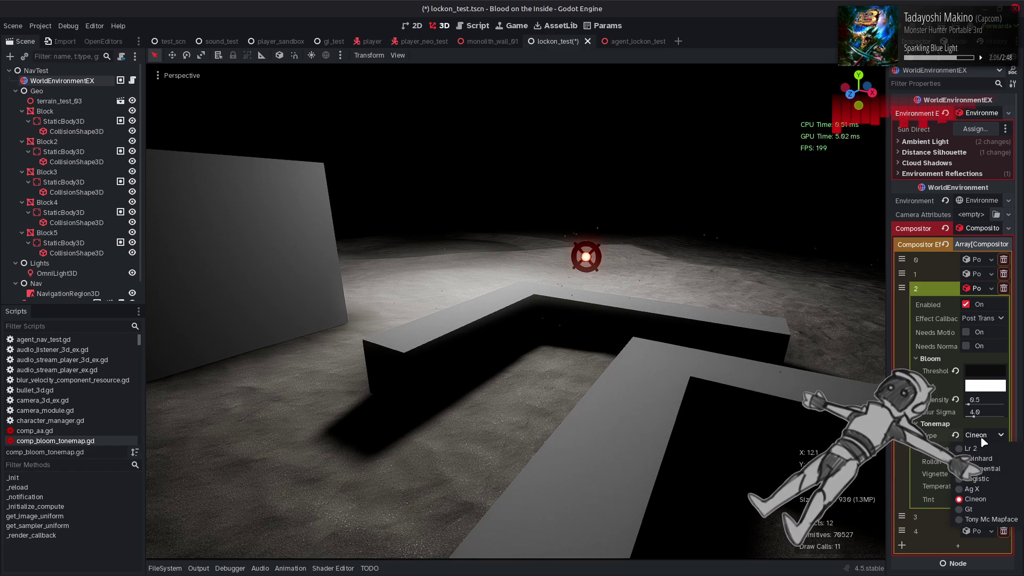
pyautogui.click(986, 423)
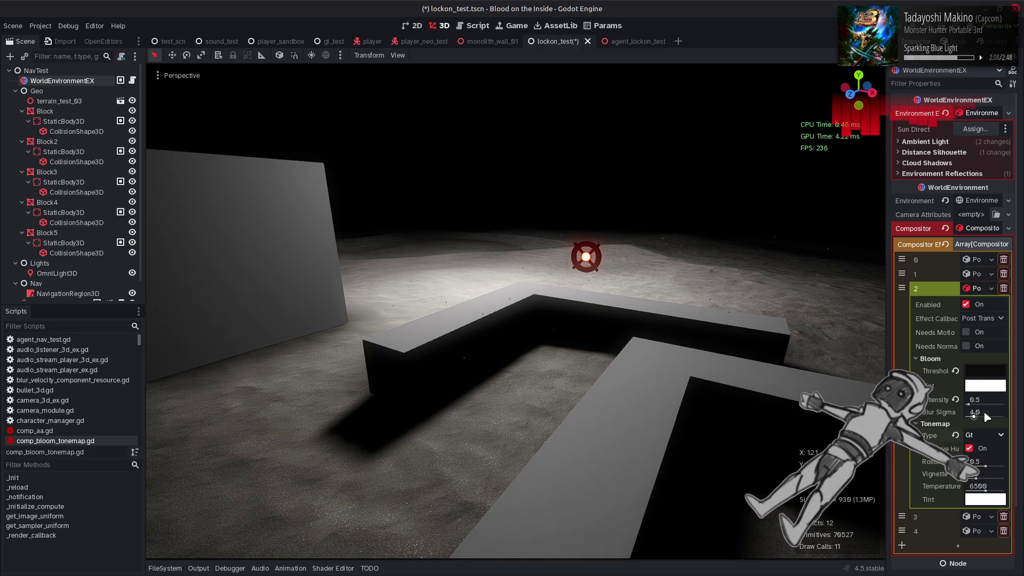
pyautogui.click(980, 433)
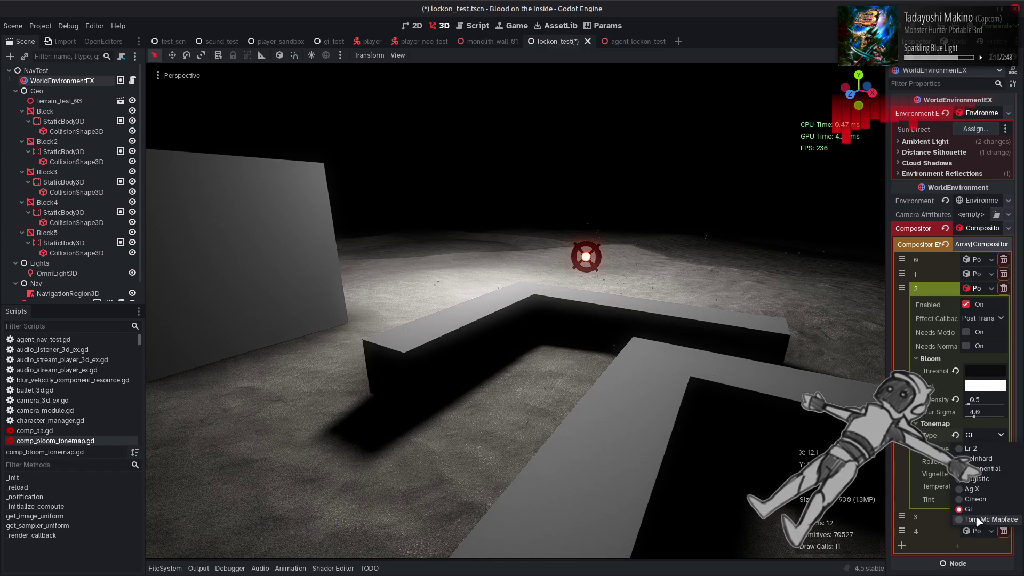
pyautogui.click(983, 519)
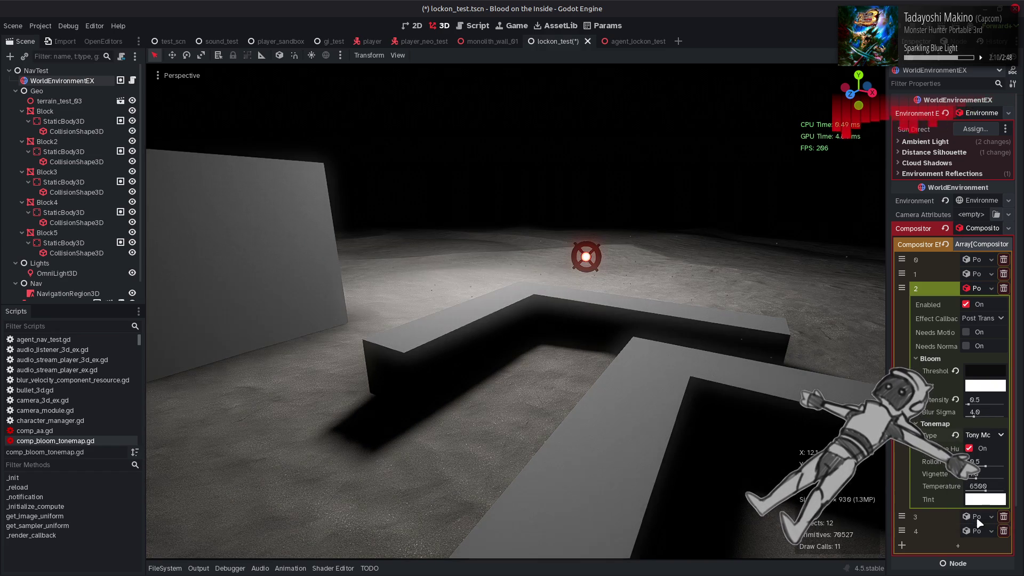
pyautogui.click(980, 436)
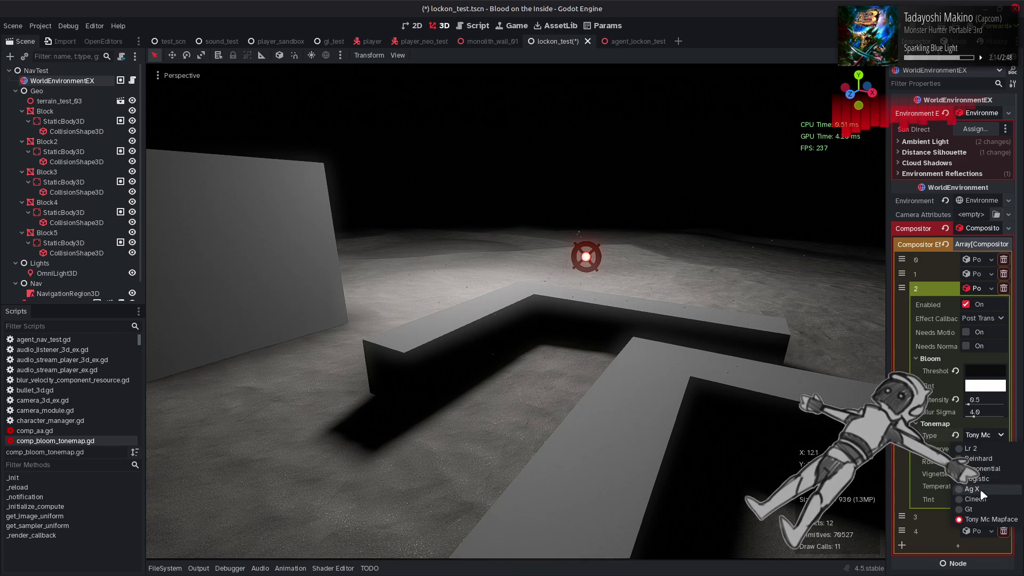
pyautogui.click(975, 499)
pyautogui.click(981, 436)
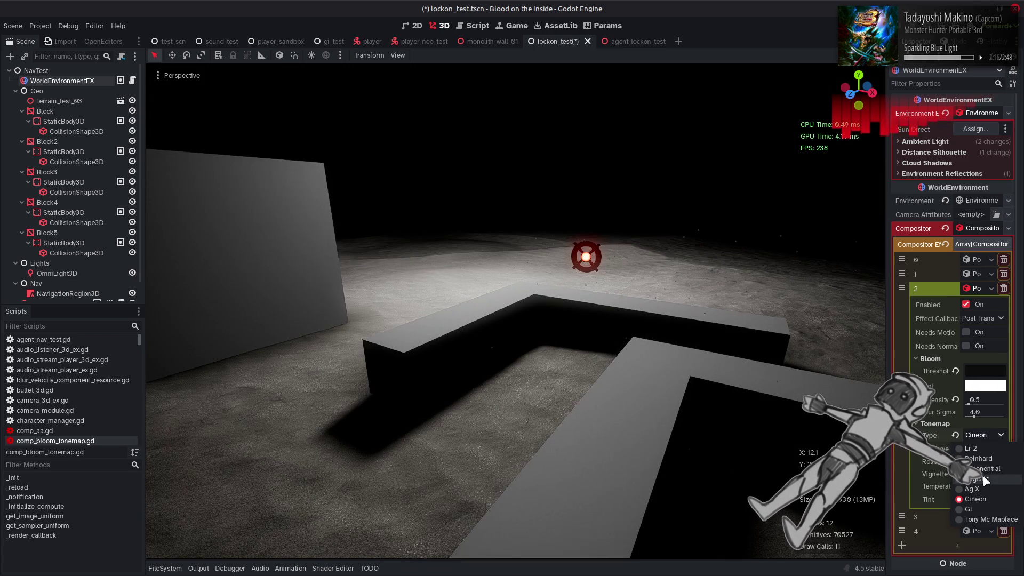
pyautogui.click(973, 479)
# Settle the tonemap on Logistic and save lockon_test.tscn.
pyautogui.click(983, 436)
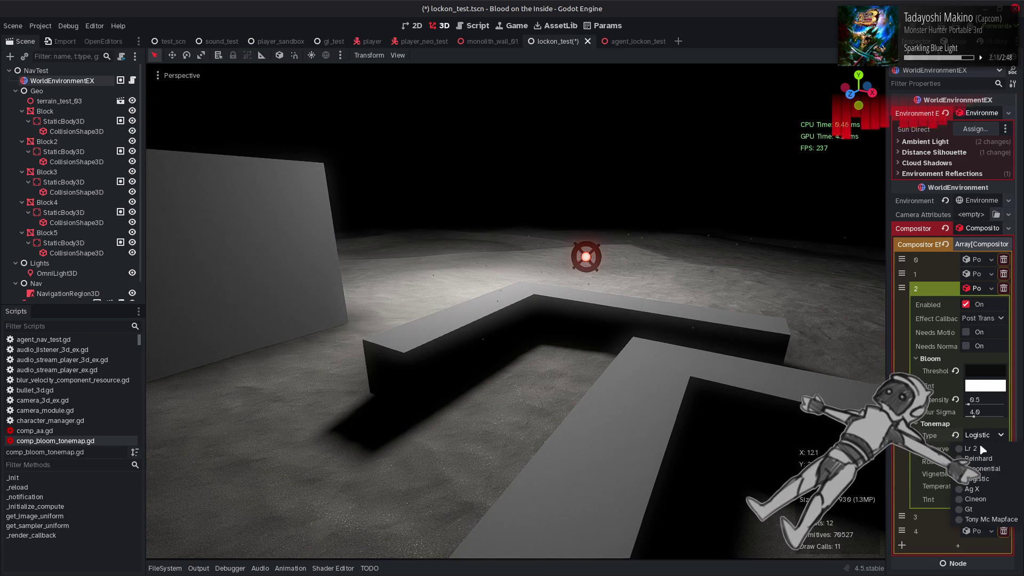
pyautogui.click(982, 468)
pyautogui.click(983, 436)
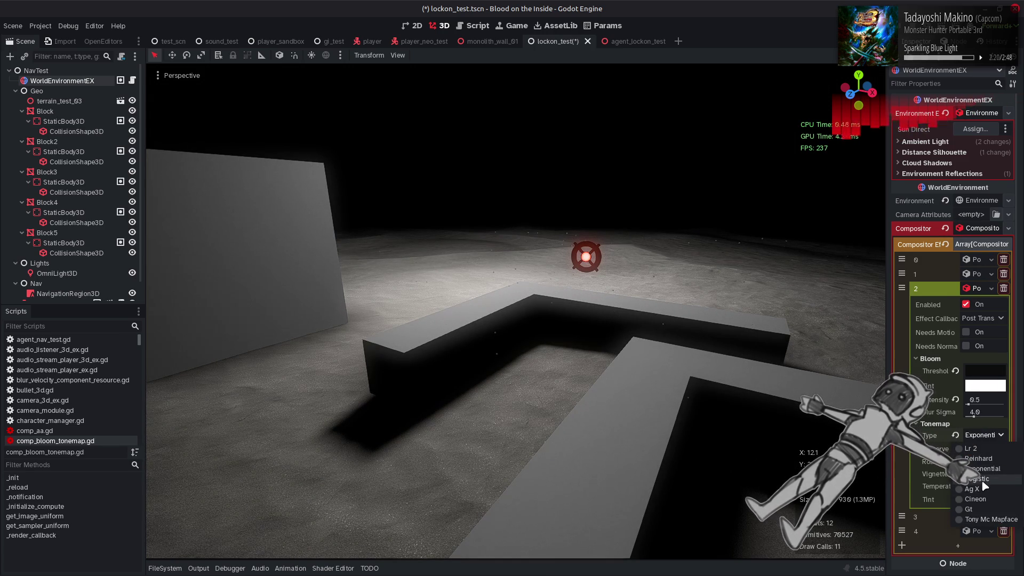
pyautogui.click(981, 479)
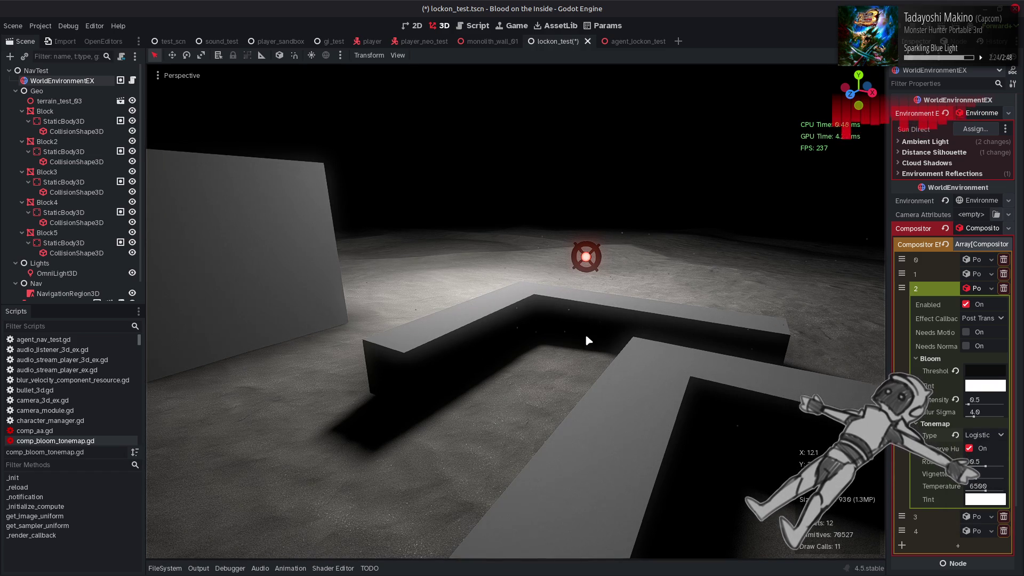
pyautogui.scroll(-3, 585, 334)
pyautogui.hotkey('ctrl', 's')
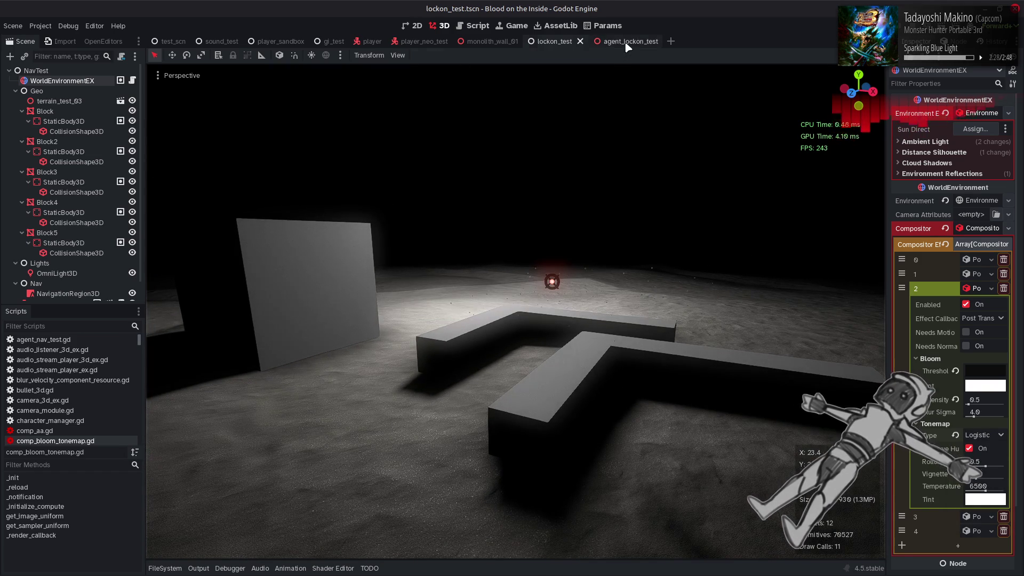
# Add an OmniLight3D child under the AgentLockonTest root node.
pyautogui.click(628, 41)
pyautogui.rightClick(76, 72)
pyautogui.press('Escape')
pyautogui.rightClick(93, 73)
pyautogui.click(111, 77)
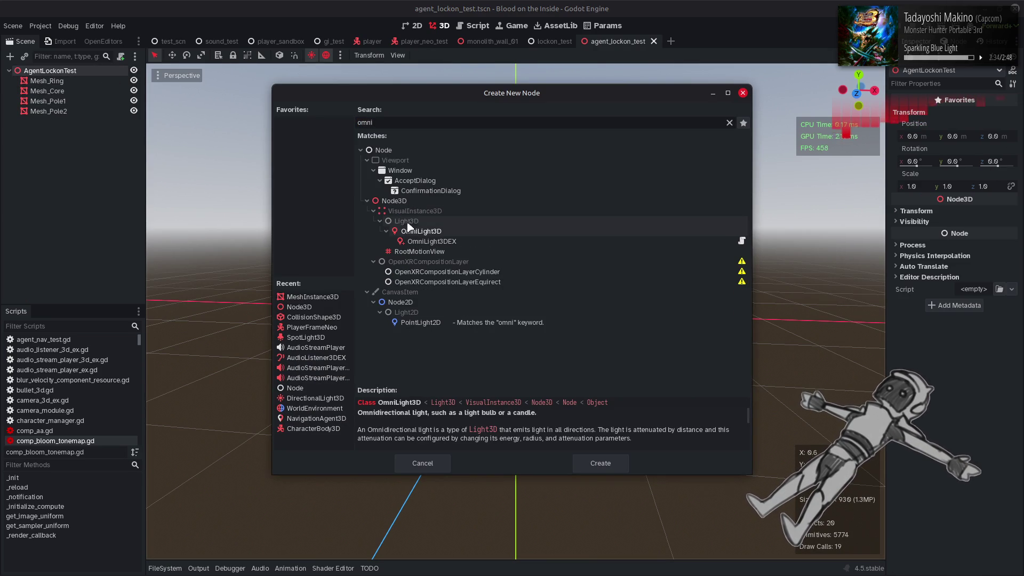
pyautogui.doubleClick(421, 231)
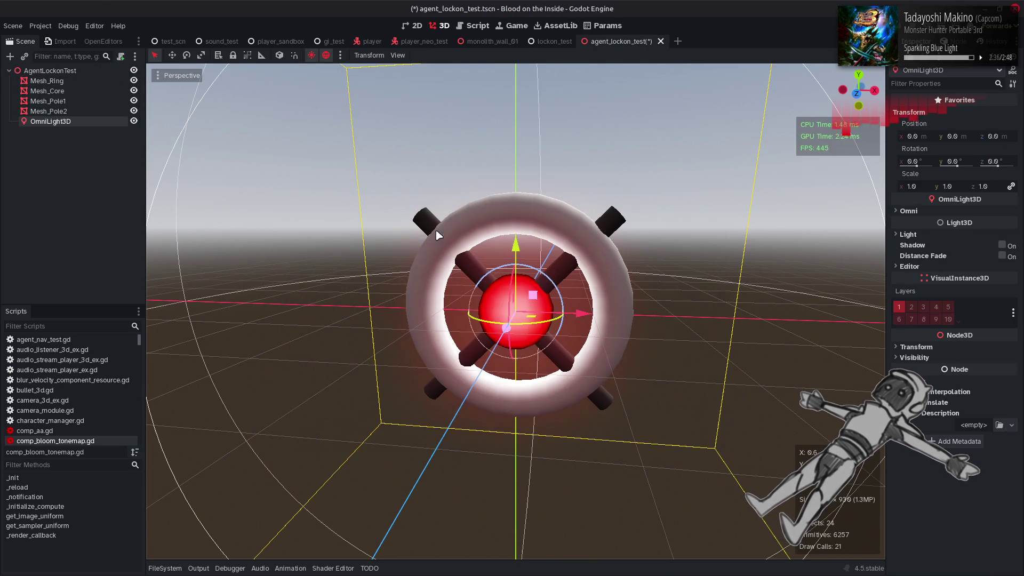
pyautogui.scroll(-3, 581, 215)
pyautogui.scroll(3, 581, 215)
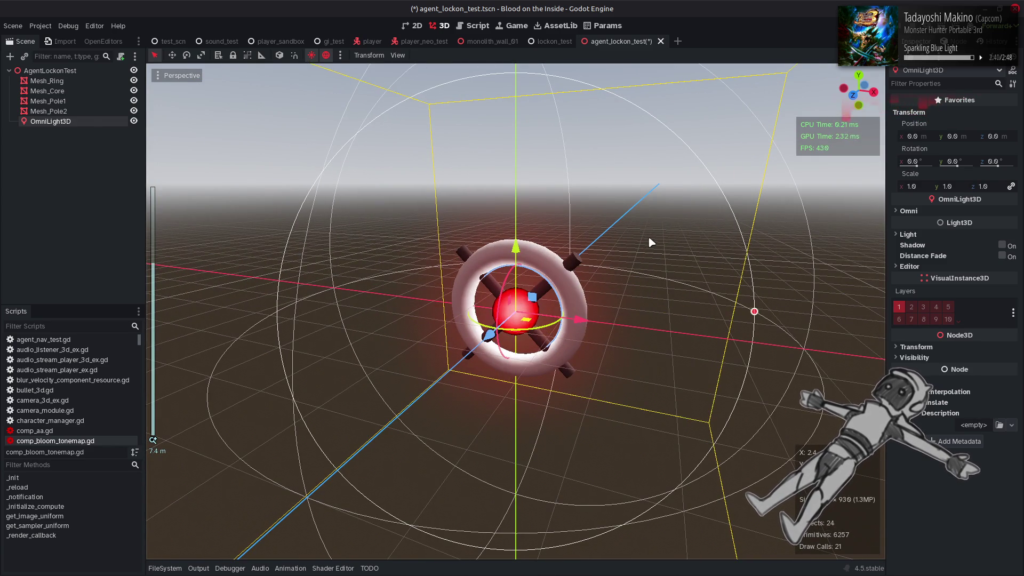
# Set the omni light's range to 128.
pyautogui.click(932, 233)
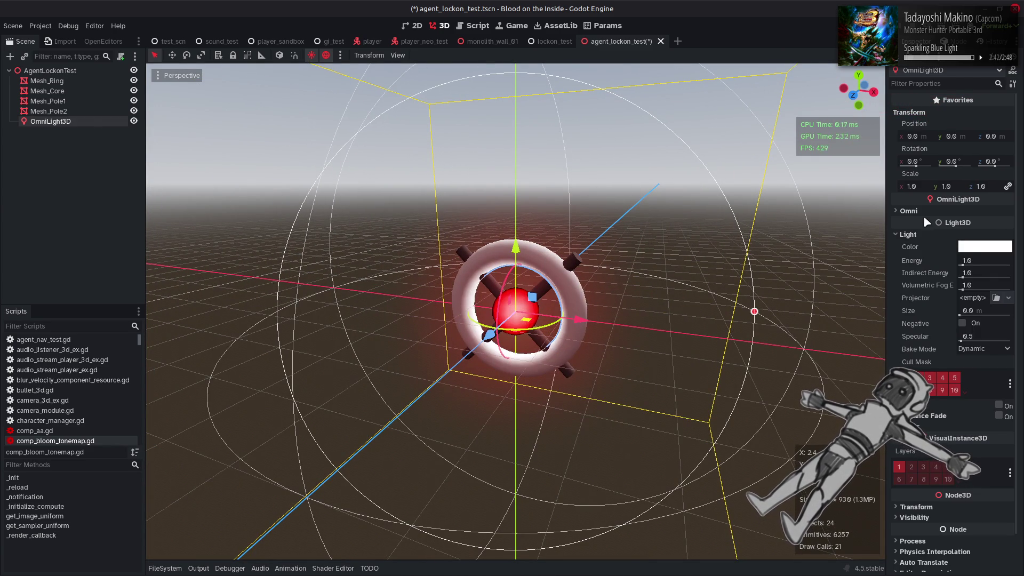
pyautogui.click(924, 212)
pyautogui.moveTo(968, 226); pyautogui.dragTo(996, 228)
pyautogui.click(983, 225)
pyautogui.write('8')
pyautogui.press('Return')
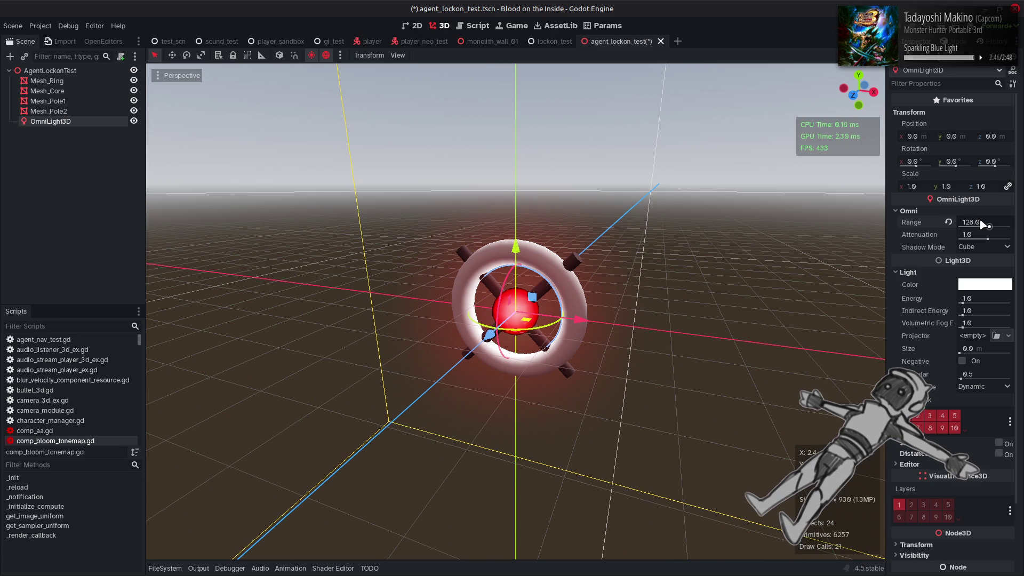
# Make the light red with energy 16, save, and view the lockon_test level.
pyautogui.click(975, 286)
pyautogui.click(1007, 479)
pyautogui.click(739, 330)
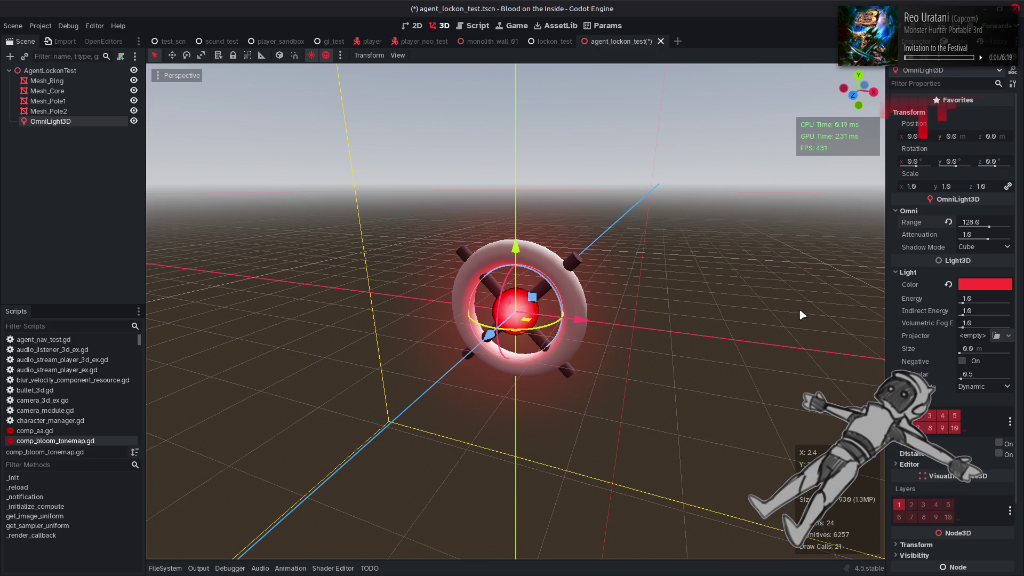
pyautogui.moveTo(968, 302); pyautogui.dragTo(1010, 303)
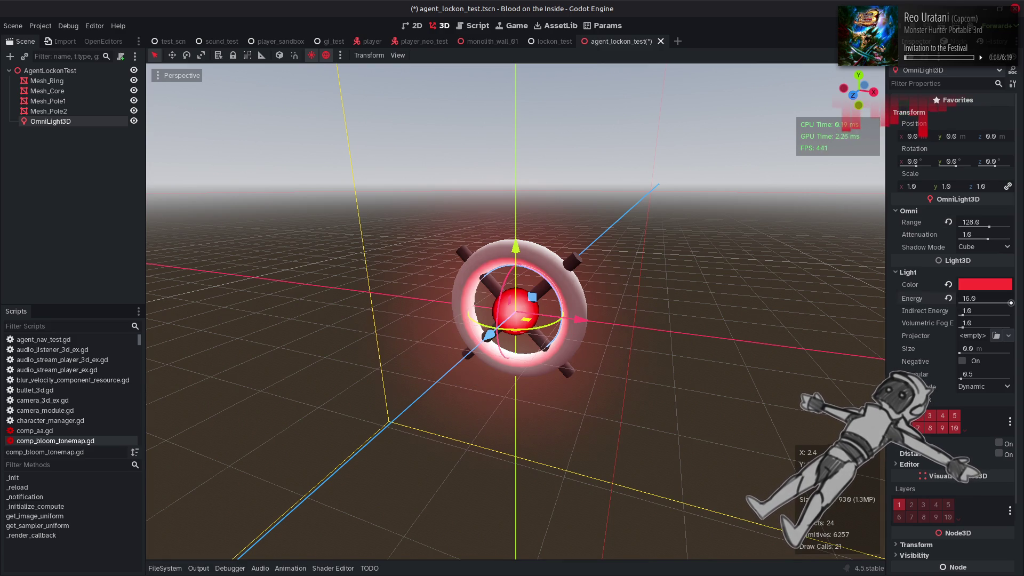
pyautogui.hotkey('ctrl', 's')
pyautogui.click(553, 44)
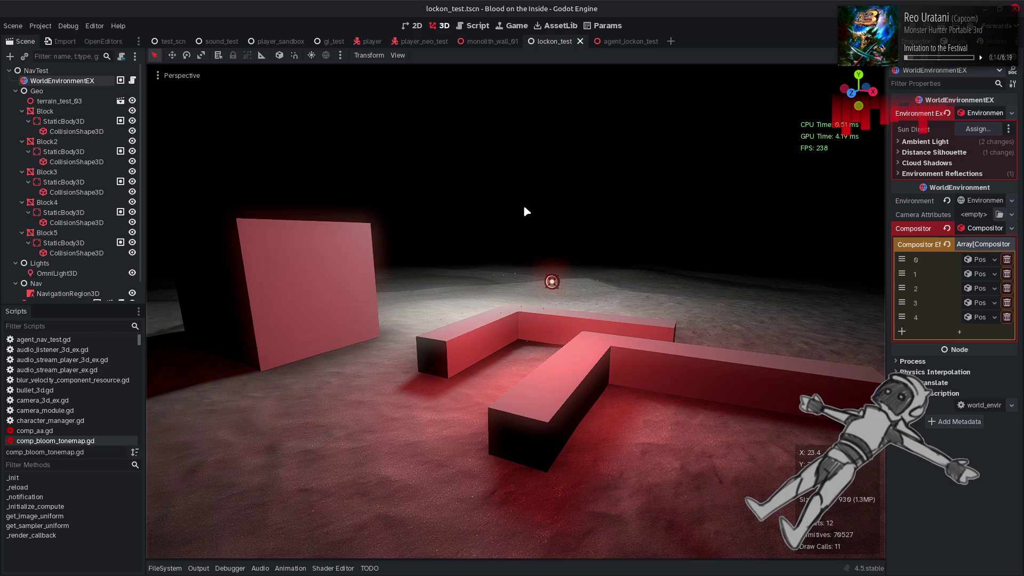
# Set the agent light's attenuation to 0.5, save, and check the level.
pyautogui.scroll(-10, 525, 209)
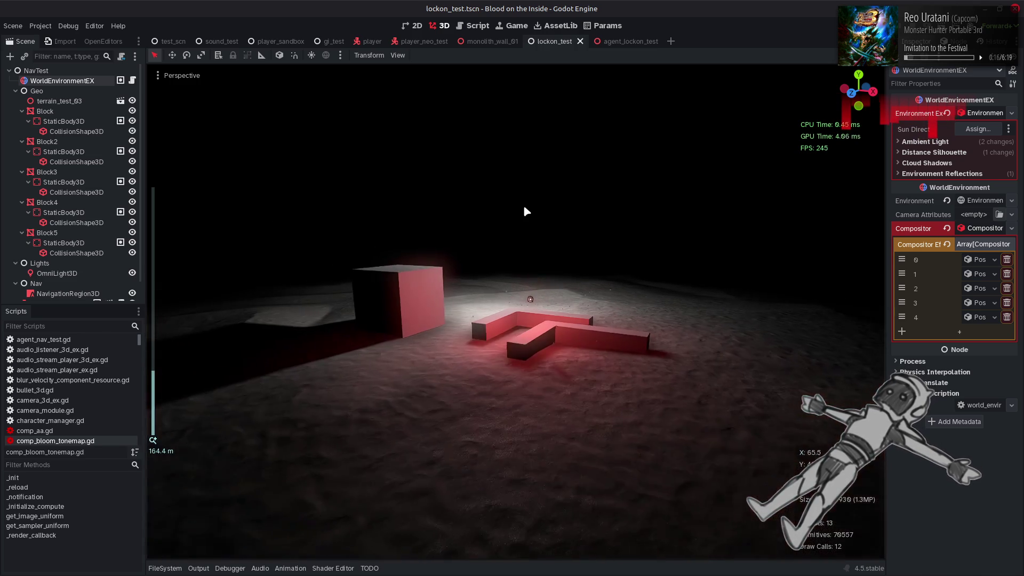
pyautogui.scroll(12, 525, 209)
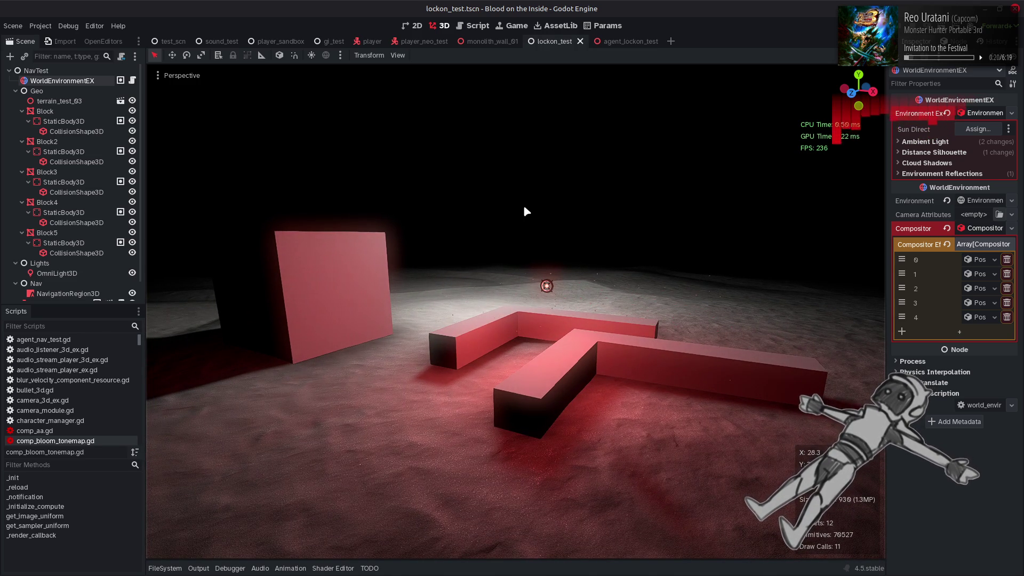
pyautogui.click(621, 41)
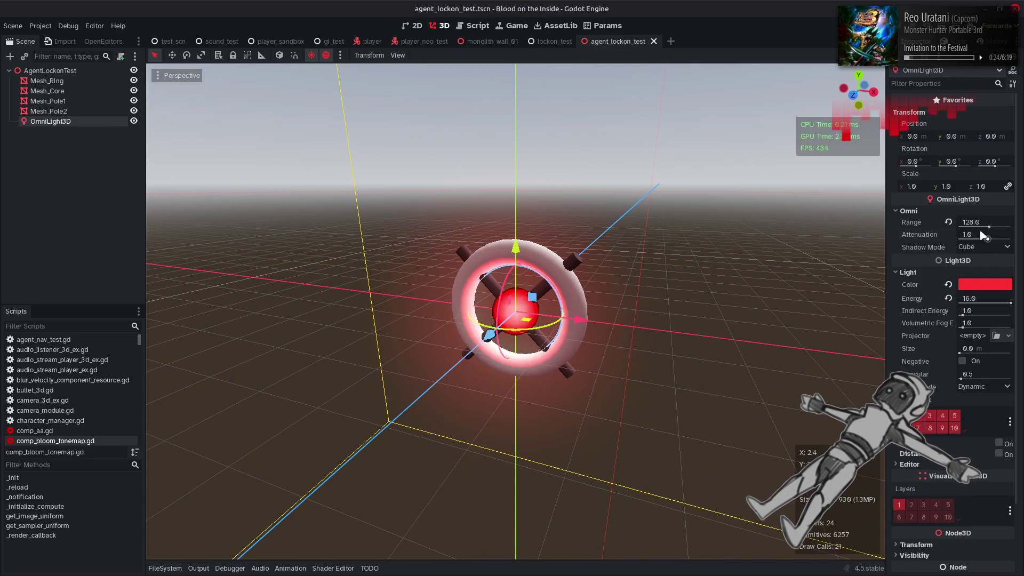
pyautogui.write('0.5')
pyautogui.press('Return')
pyautogui.hotkey('ctrl', 's')
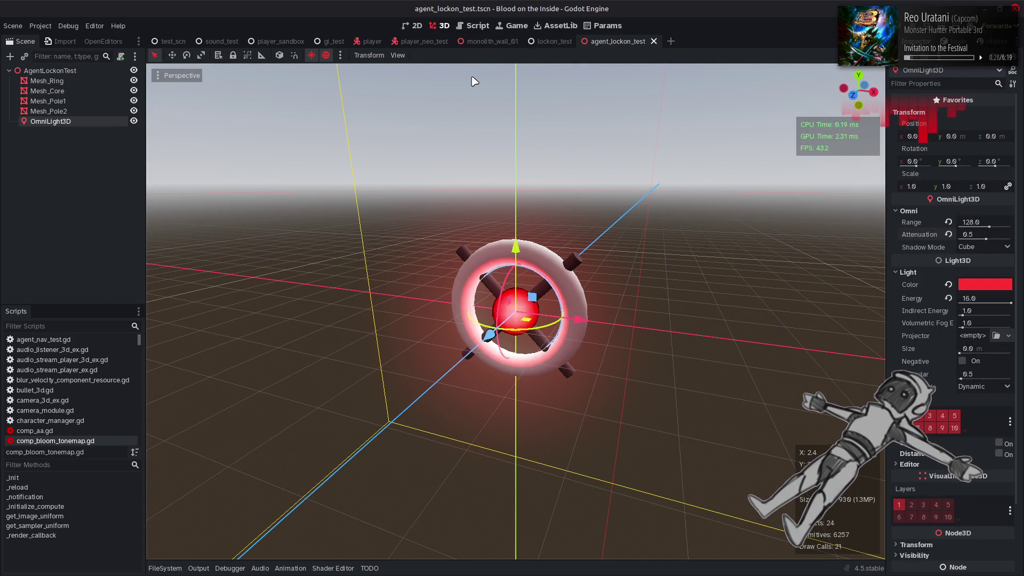
pyautogui.click(540, 41)
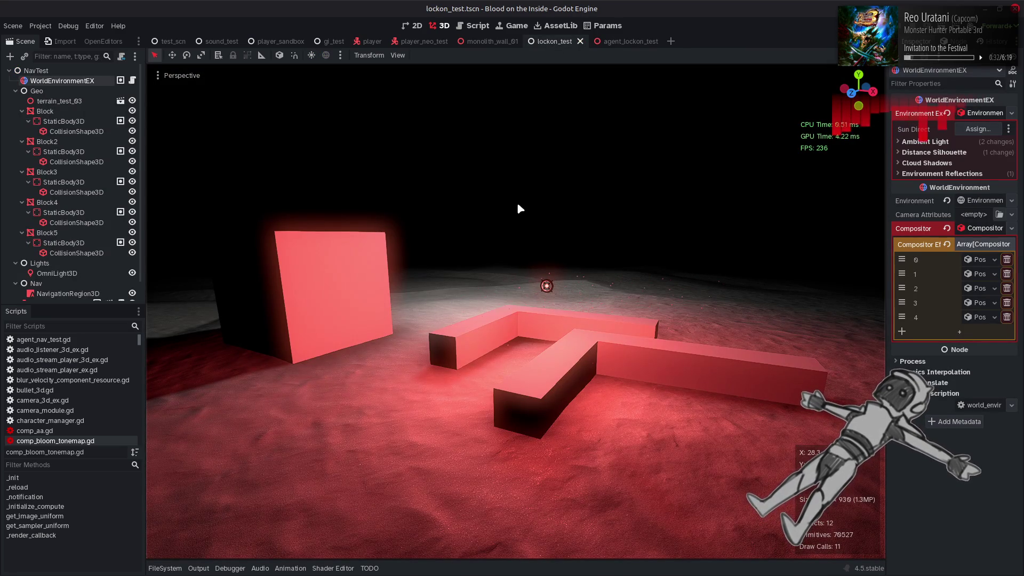
# Set the light energy to 4, save, and check the level again.
pyautogui.click(634, 43)
pyautogui.press('Return')
pyautogui.hotkey('ctrl', 's')
pyautogui.click(549, 42)
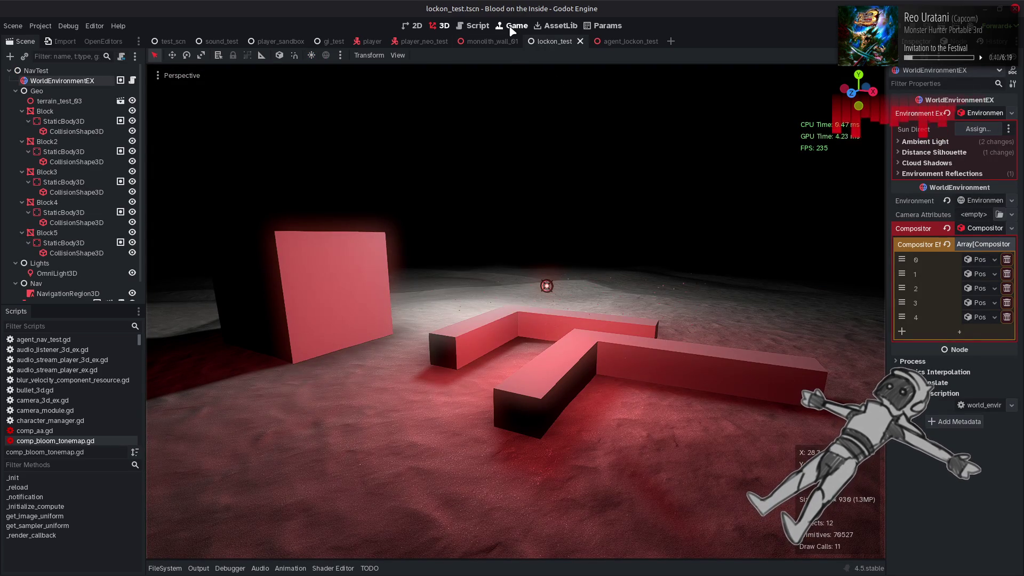
# Reset the light energy to its default 1.0 and save.
pyautogui.click(476, 25)
pyautogui.click(600, 44)
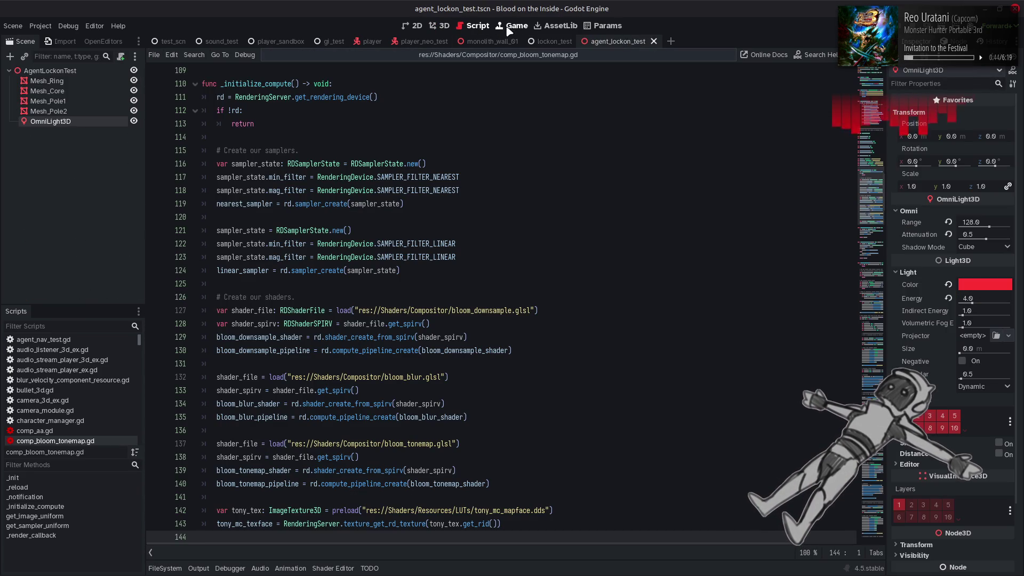
pyautogui.click(451, 25)
pyautogui.click(949, 299)
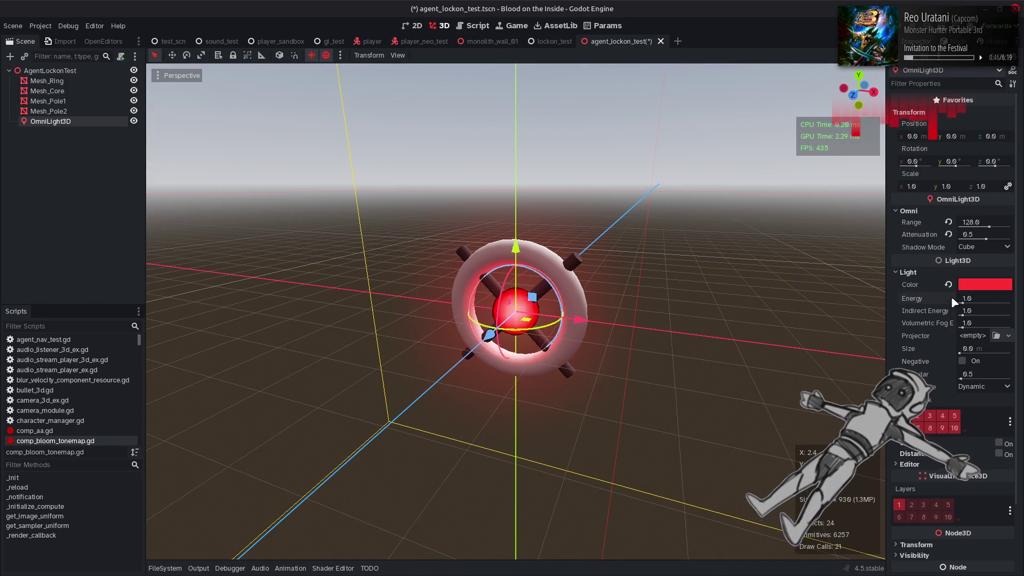
pyautogui.hotkey('ctrl', 's')
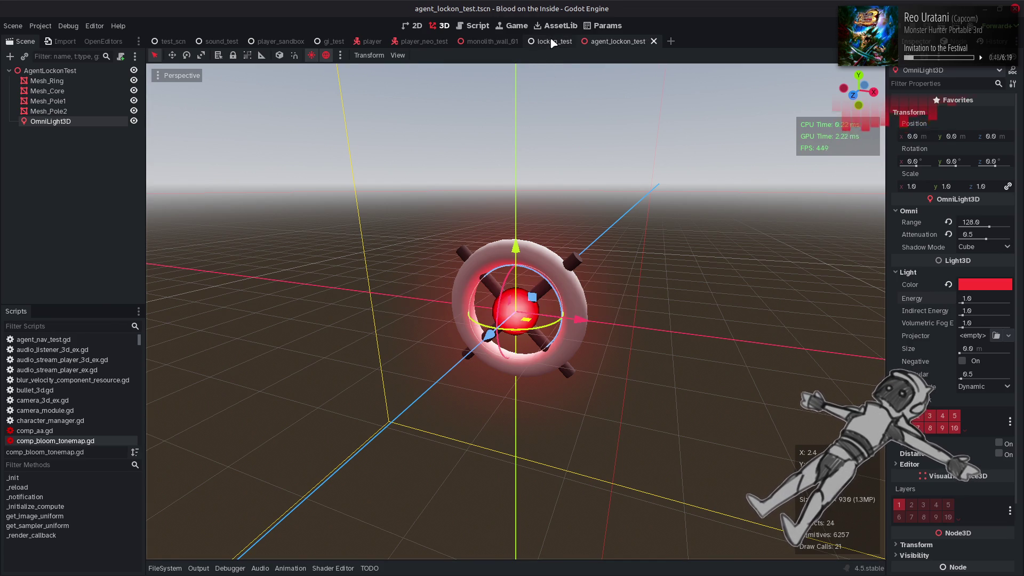
pyautogui.click(551, 41)
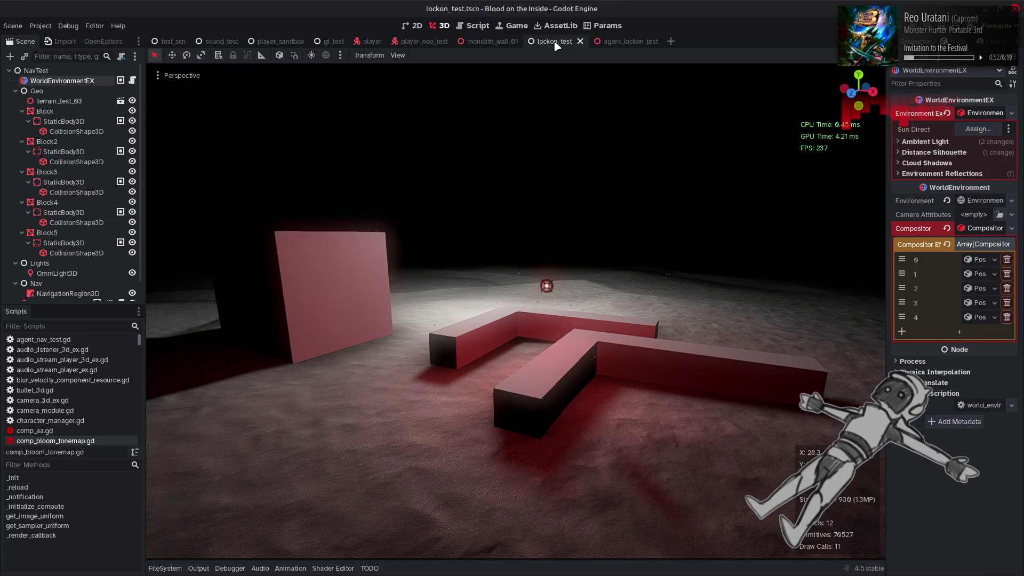
# Reset the light's attenuation to its default and save.
pyautogui.click(625, 42)
pyautogui.click(947, 235)
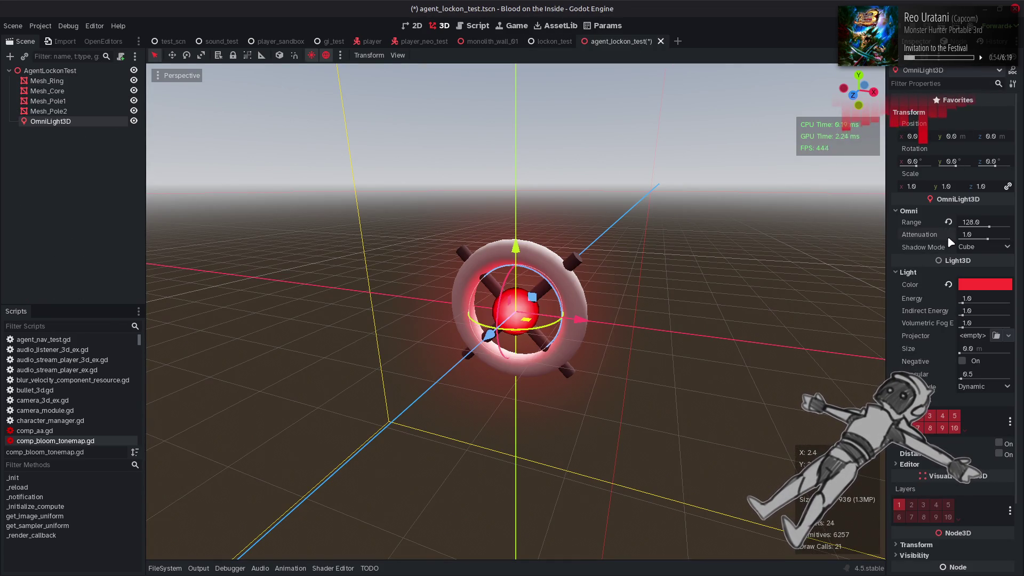
pyautogui.hotkey('ctrl', 's')
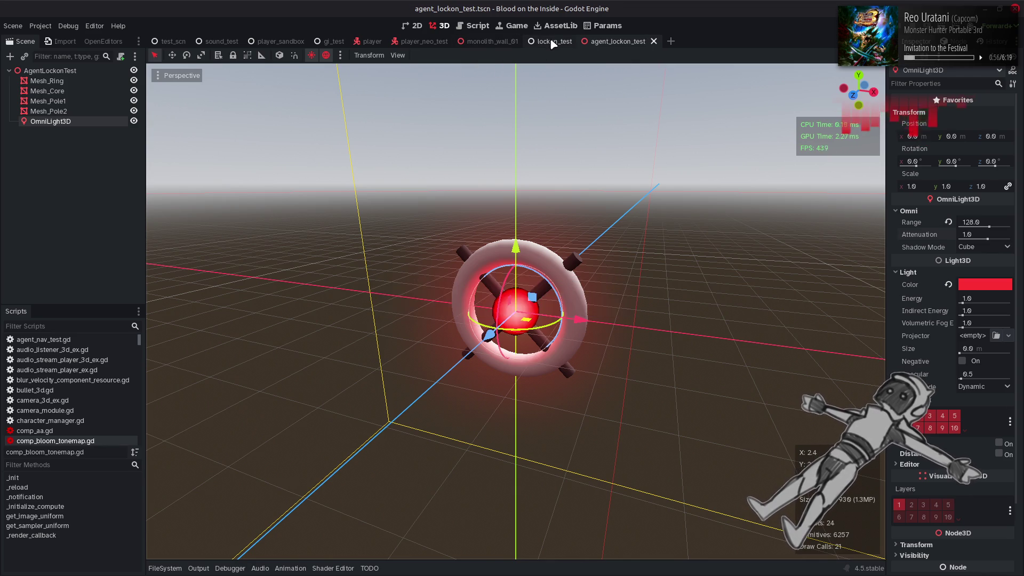
pyautogui.click(554, 42)
# Raise the light energy to 4.0, save, and view the lockon_test level.
pyautogui.click(624, 42)
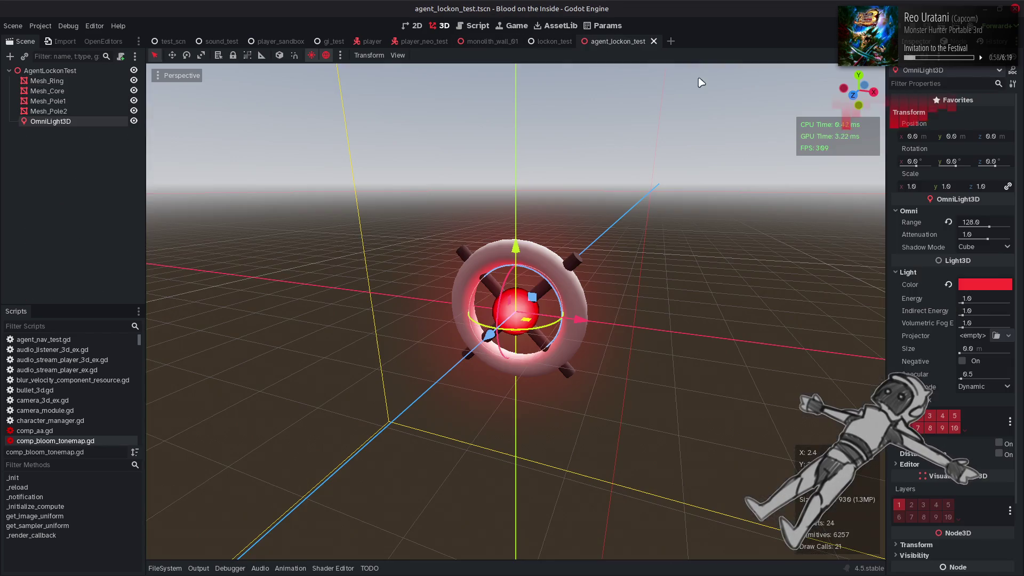
pyautogui.moveTo(989, 299); pyautogui.dragTo(992, 305)
pyautogui.write('4')
pyautogui.hotkey('ctrl', 's')
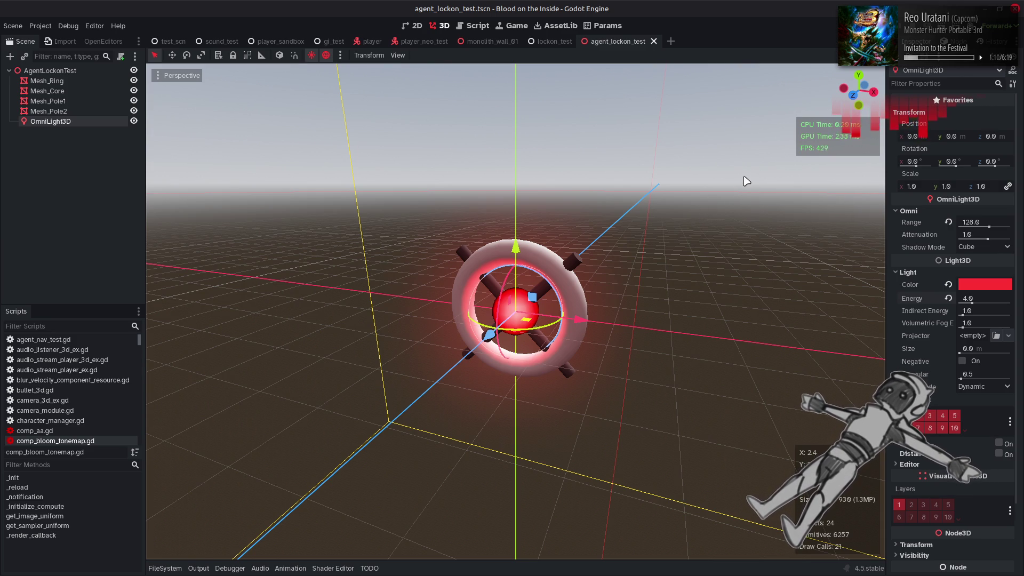
pyautogui.click(563, 46)
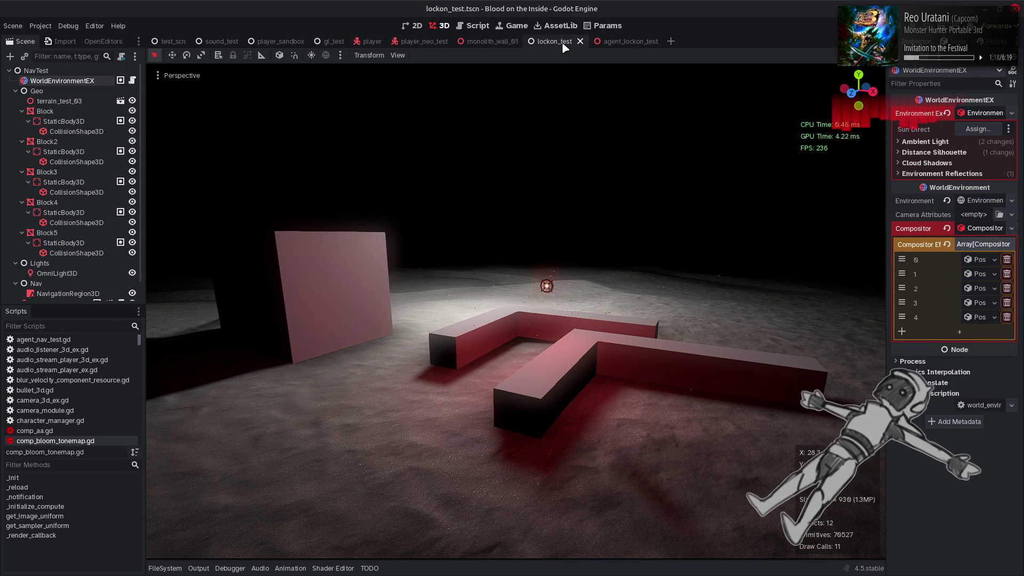
# Make the agent's light colour pure red and save agent_lockon_test.
pyautogui.click(621, 41)
pyautogui.click(987, 284)
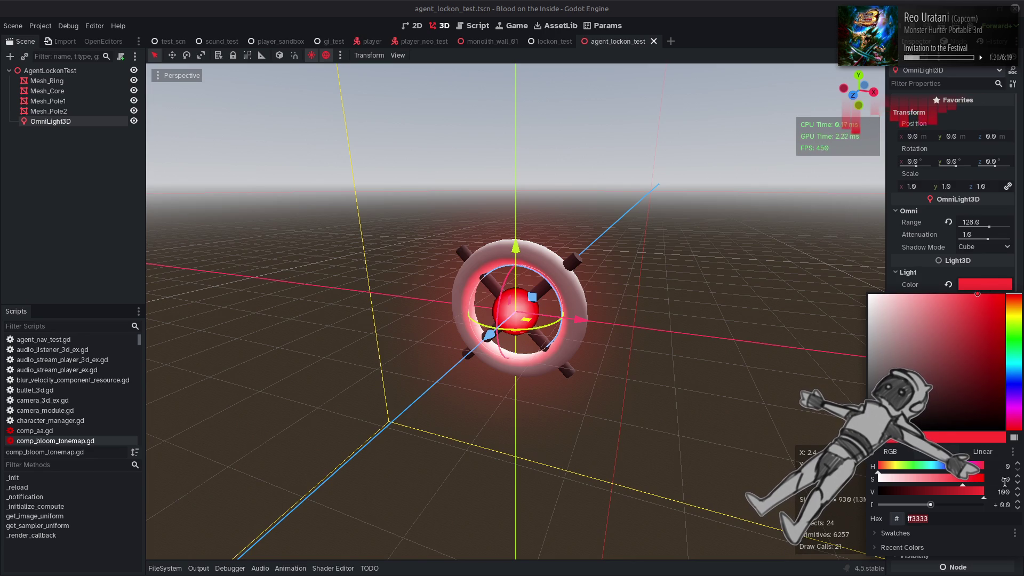
pyautogui.click(696, 274)
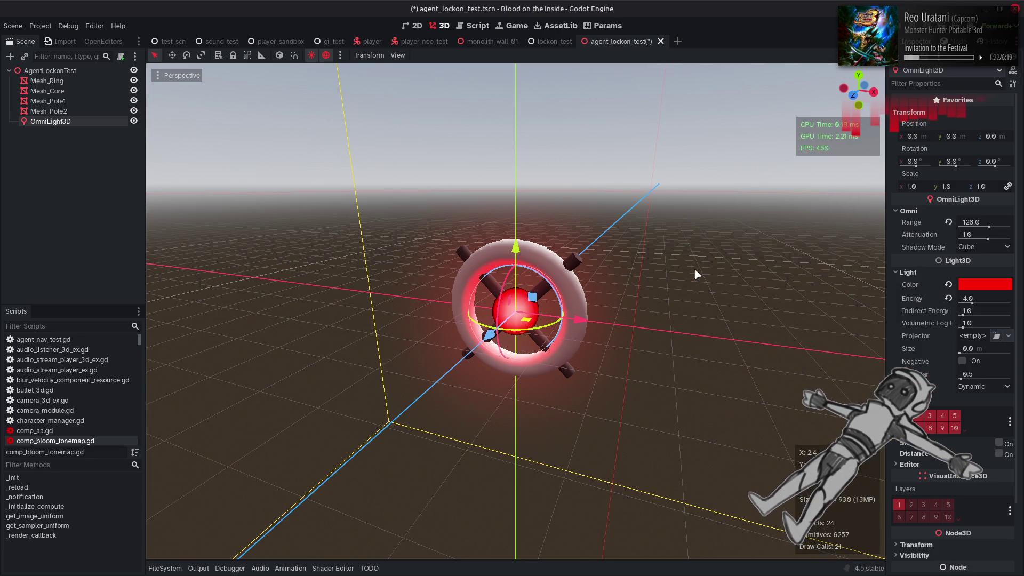
pyautogui.hotkey('ctrl', 's')
pyautogui.click(553, 42)
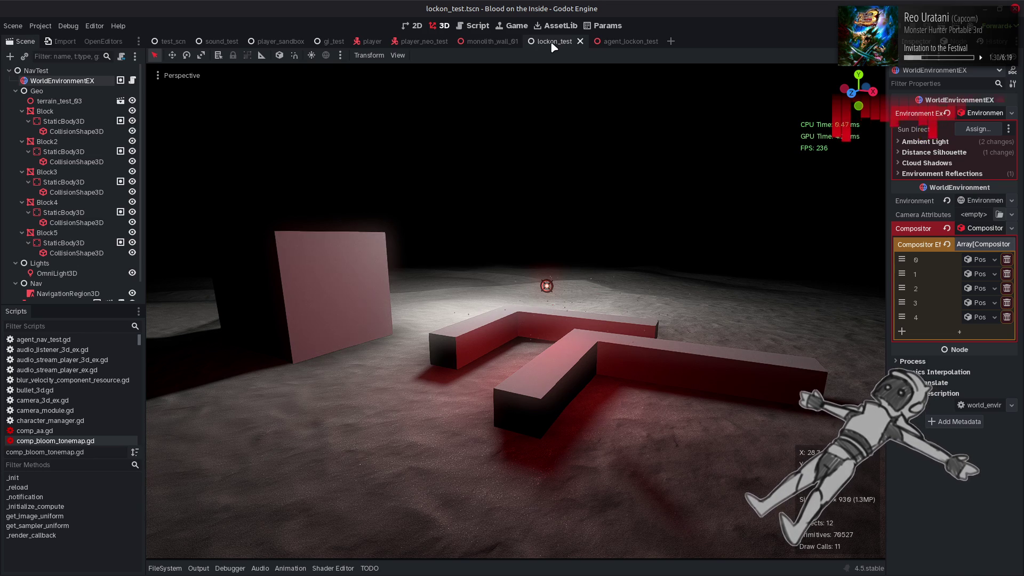
# Turn on gizmo display in the lockon_test viewport and select PlayerBody.
pyautogui.scroll(-1, 104, 224)
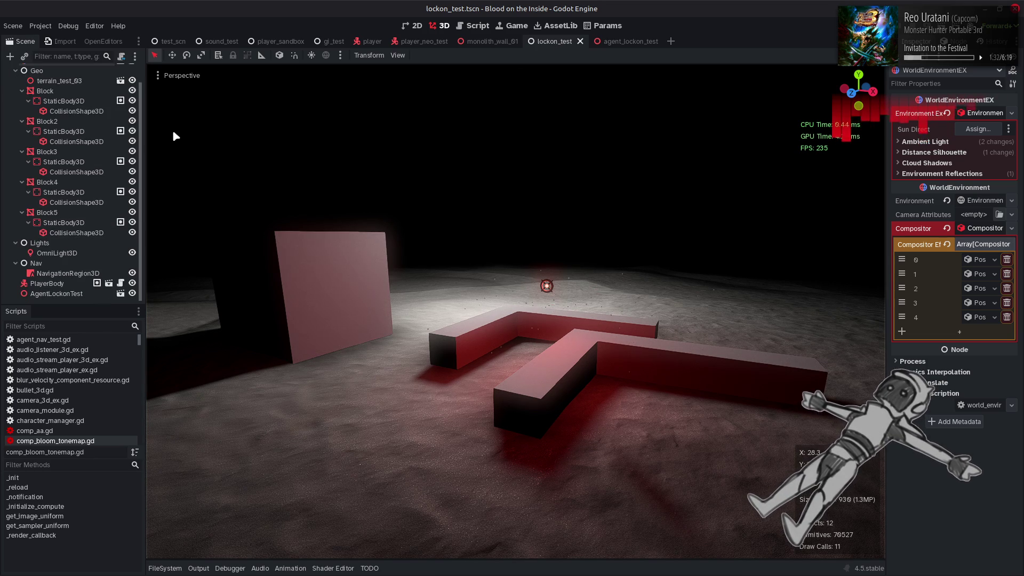
pyautogui.click(178, 75)
pyautogui.click(213, 278)
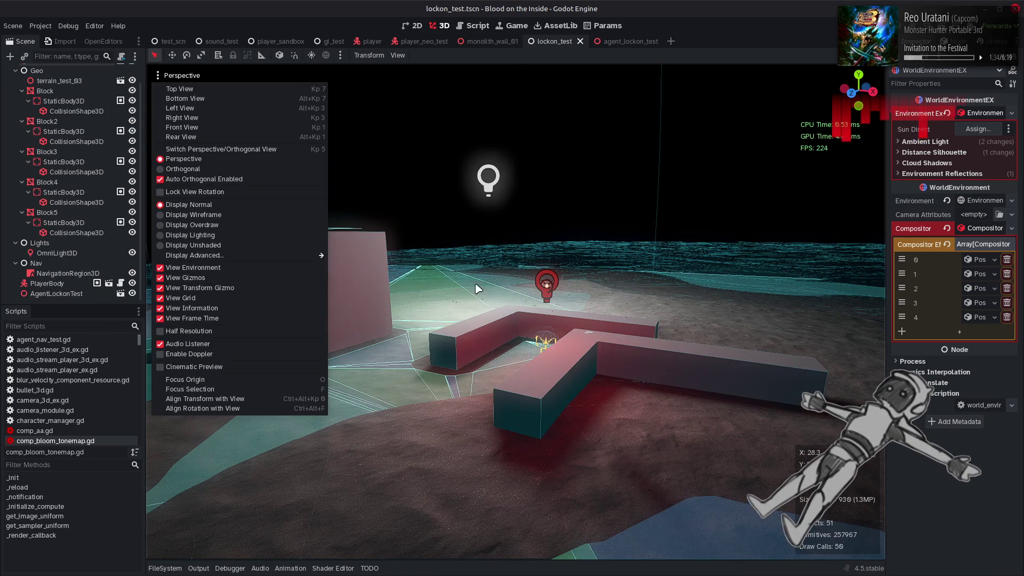
pyautogui.click(513, 290)
pyautogui.click(46, 283)
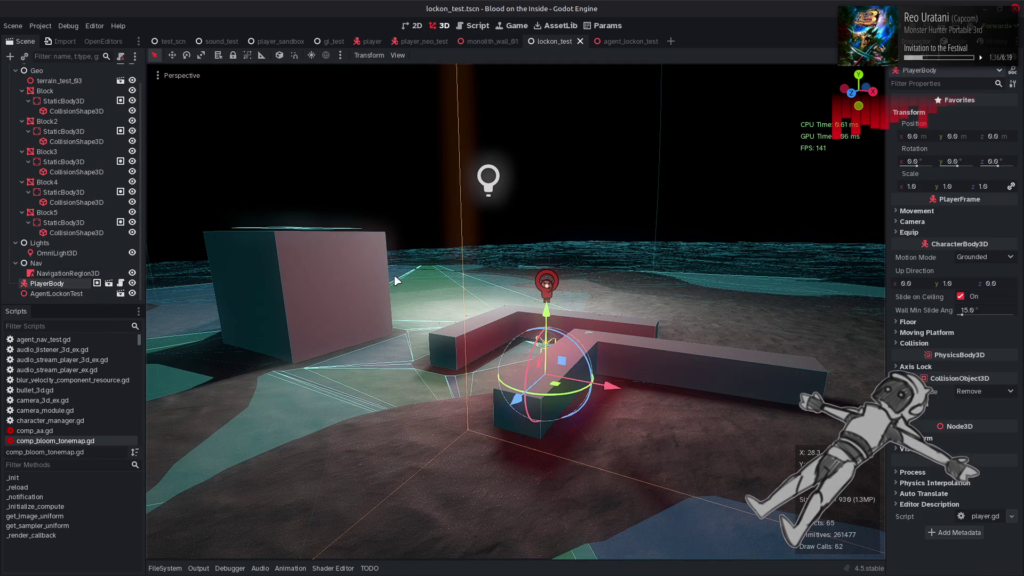
# Delete the Nav node along with its children.
pyautogui.moveTo(389, 297); pyautogui.dragTo(388, 297)
pyautogui.rightClick(82, 264)
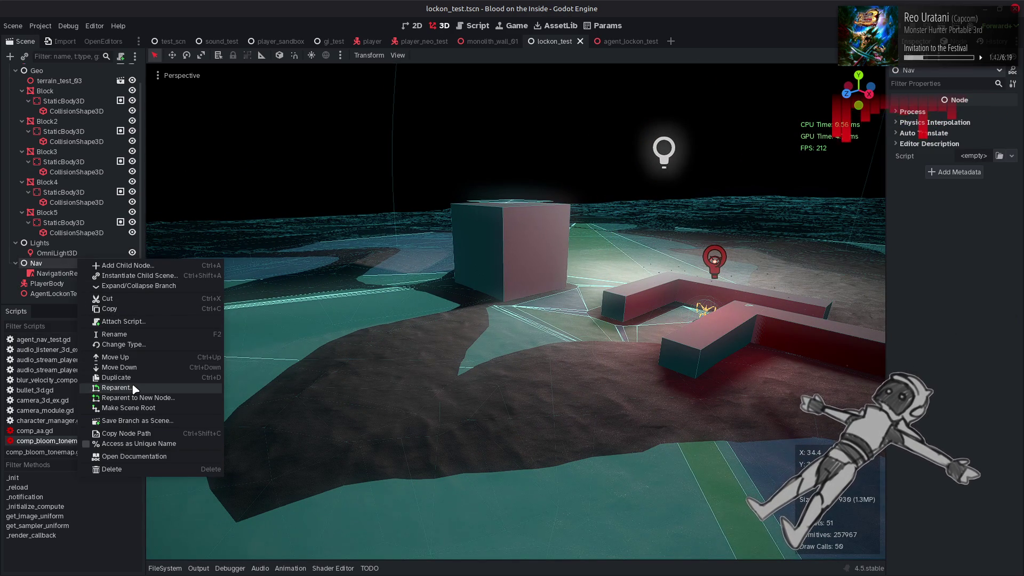
pyautogui.click(142, 467)
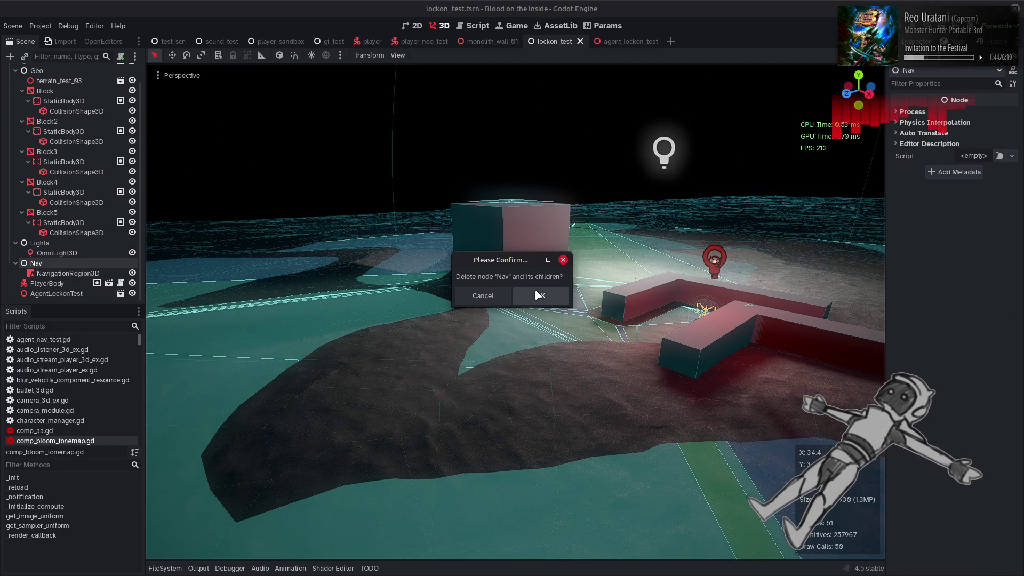
pyautogui.click(537, 295)
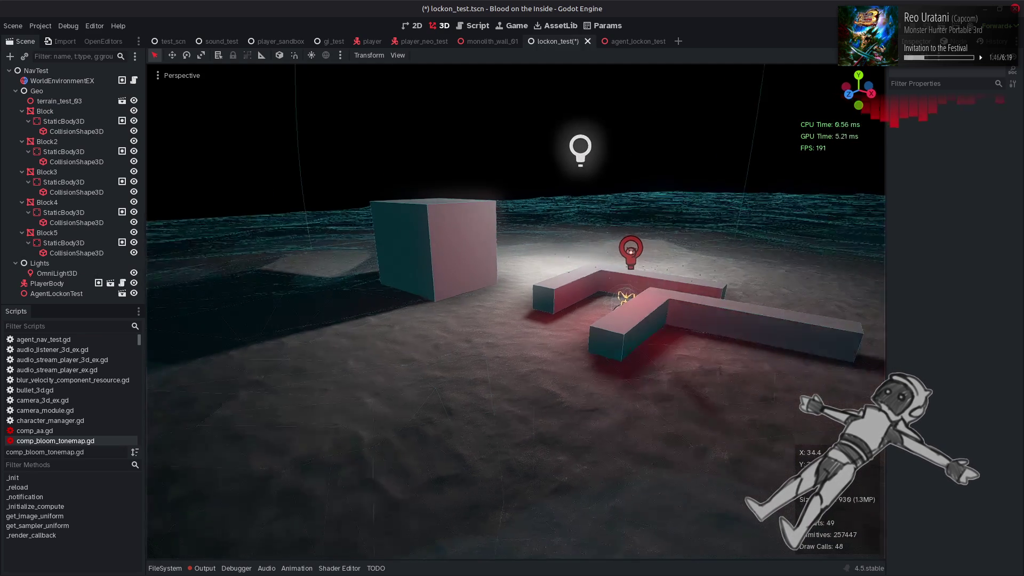
# Move PlayerBody to z position 64.
pyautogui.click(601, 346)
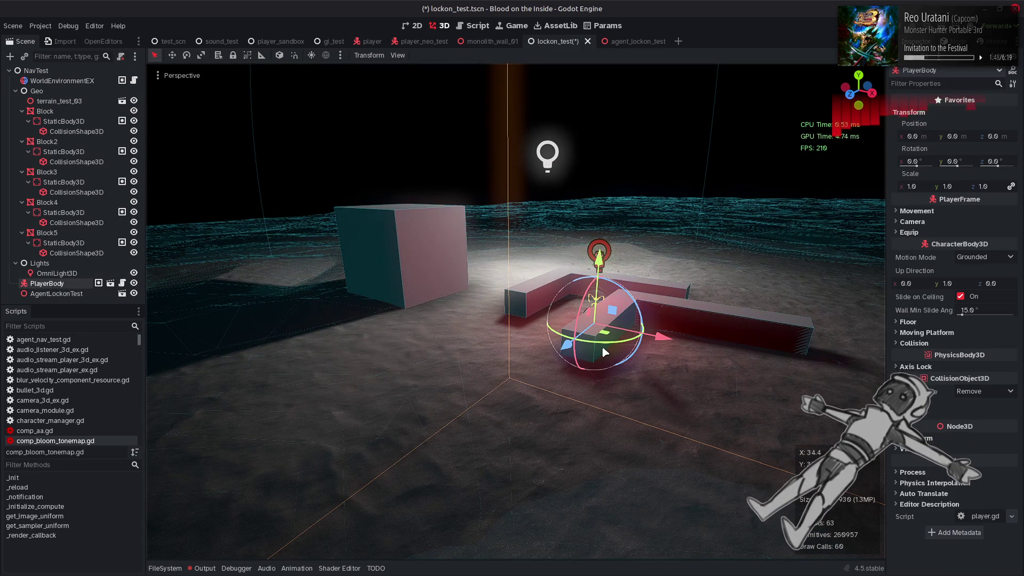
pyautogui.moveTo(566, 347); pyautogui.dragTo(13, 501)
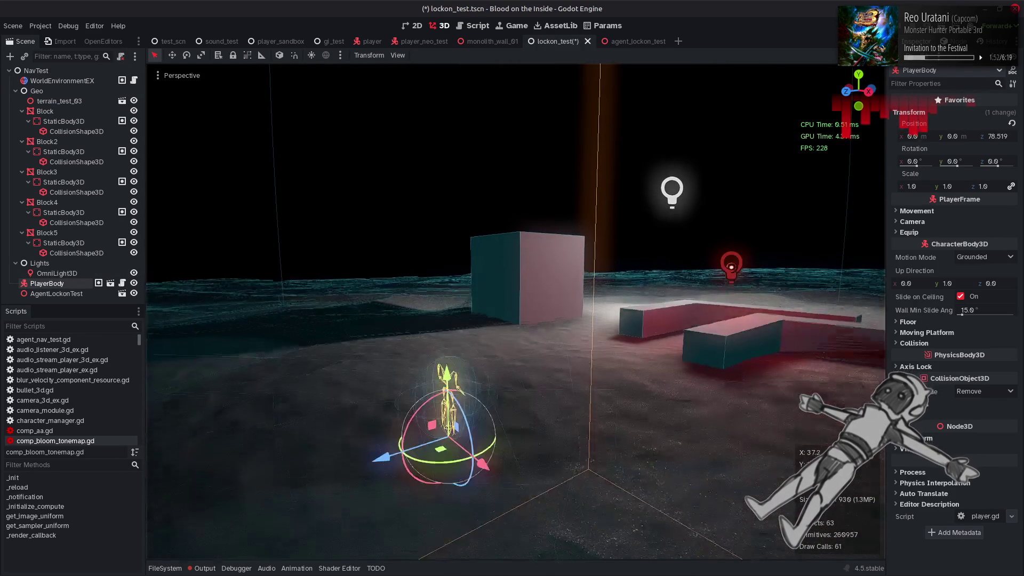
pyautogui.moveTo(671, 265); pyautogui.dragTo(655, 242)
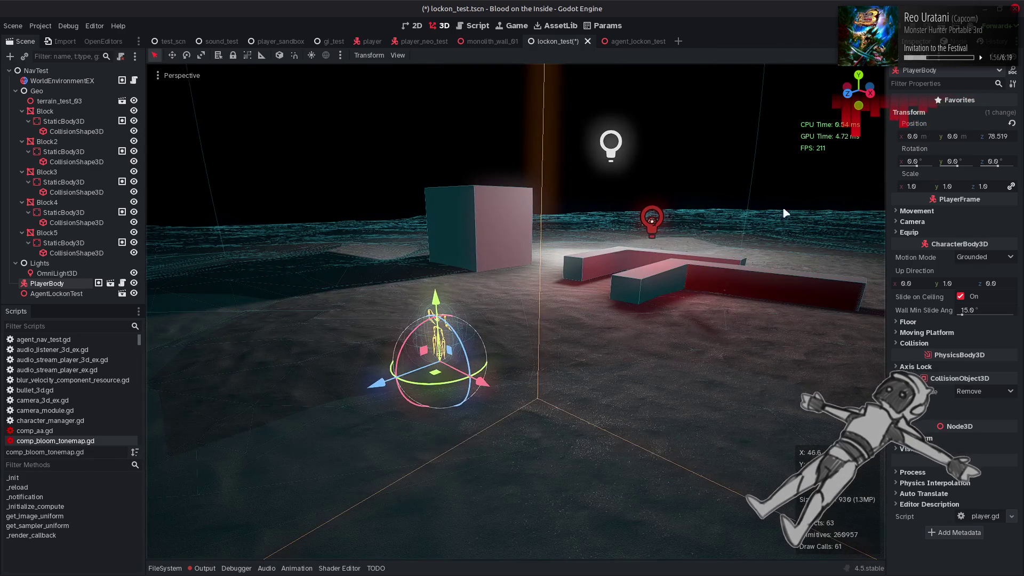
pyautogui.click(995, 136)
pyautogui.write('64')
pyautogui.press('Return')
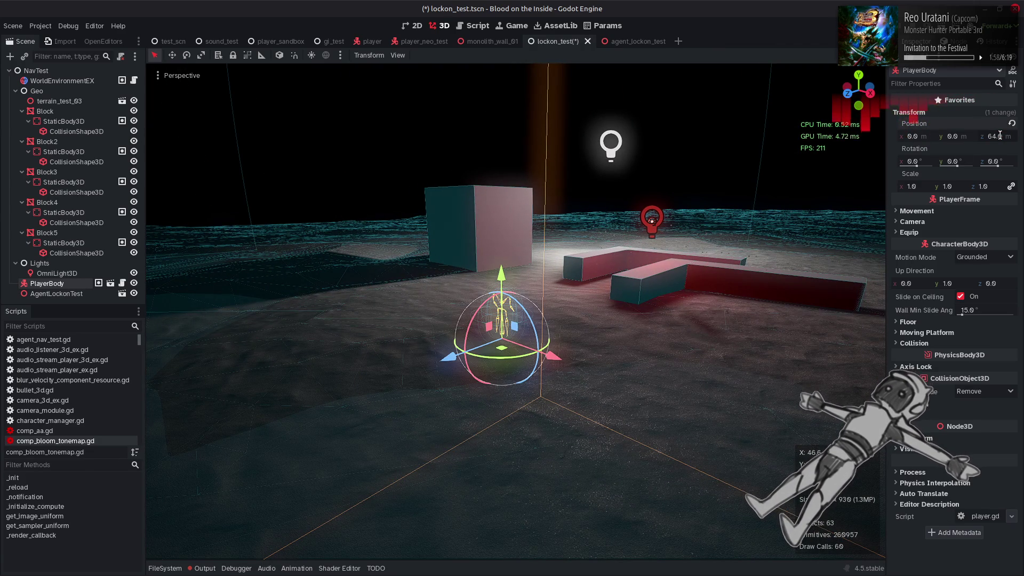
# Set PlayerBody's y position to 2 and save the lockon_test level.
pyautogui.click(954, 136)
pyautogui.write('5')
pyautogui.press('Return')
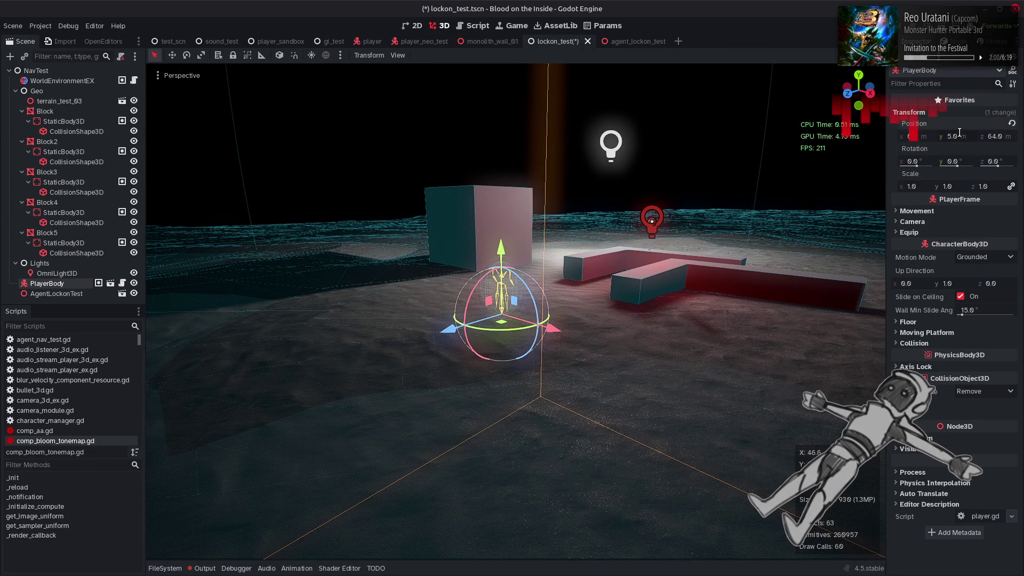
pyautogui.click(954, 136)
pyautogui.write('2')
pyautogui.press('Return')
pyautogui.press('f')
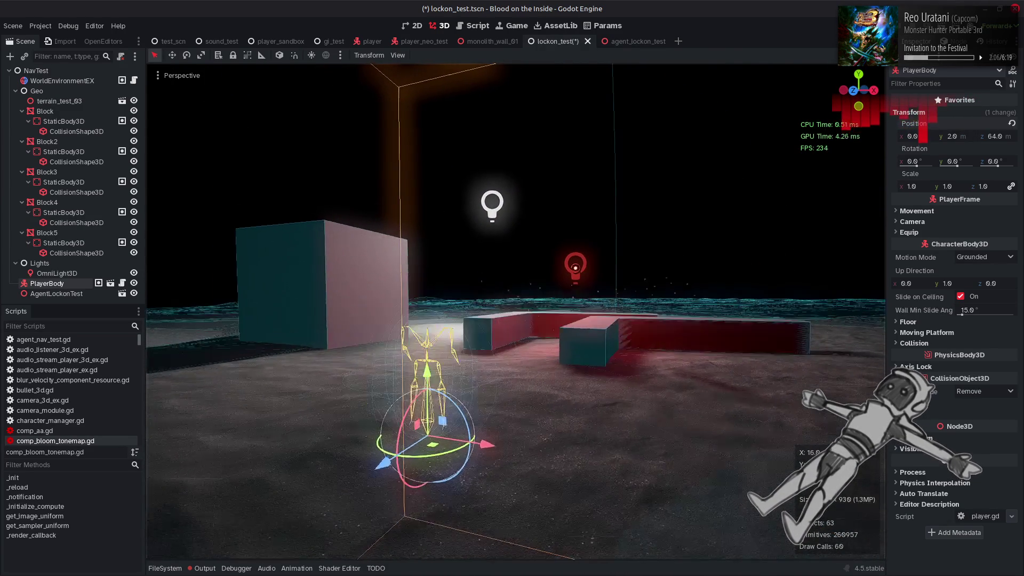
pyautogui.click(651, 171)
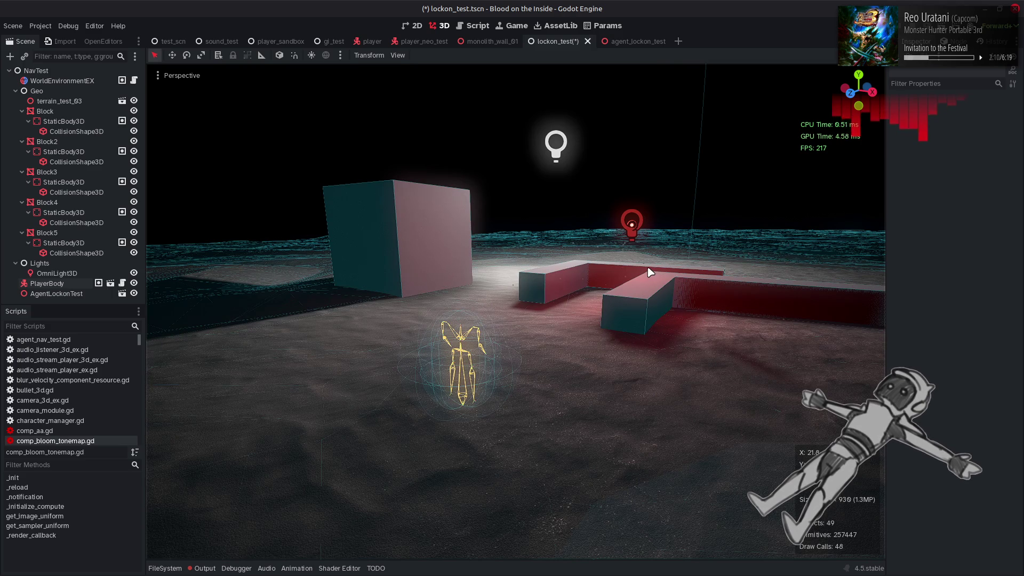
pyautogui.hotkey('ctrl', 's')
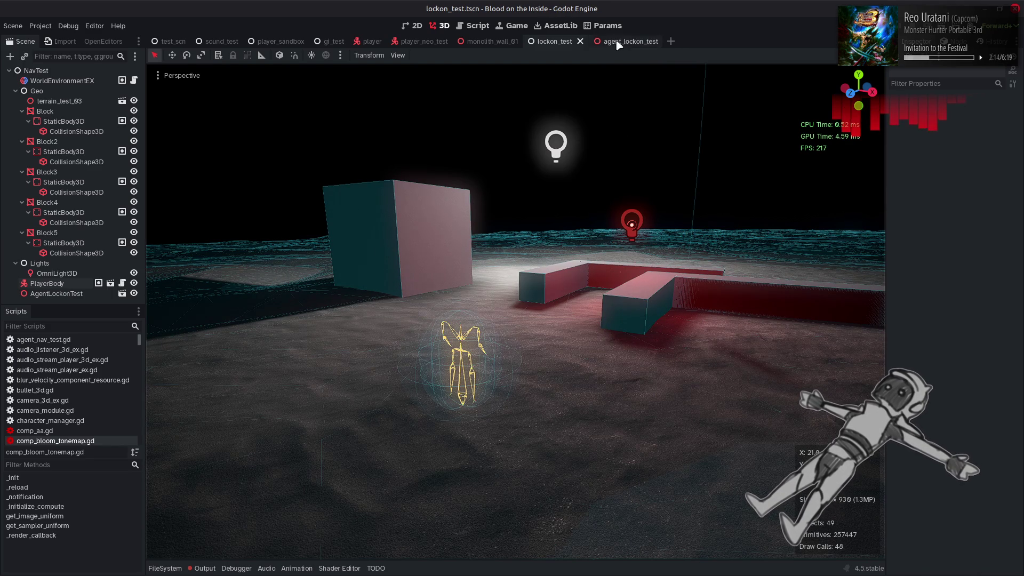
# Open the ENE_0000 enemy scene from the project's file browser.
pyautogui.click(616, 48)
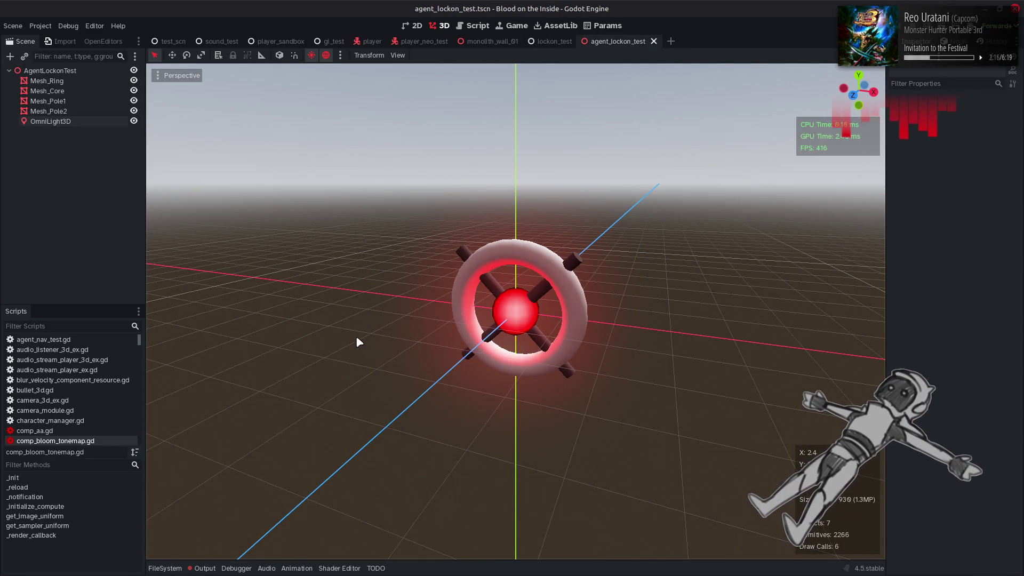
pyautogui.click(203, 568)
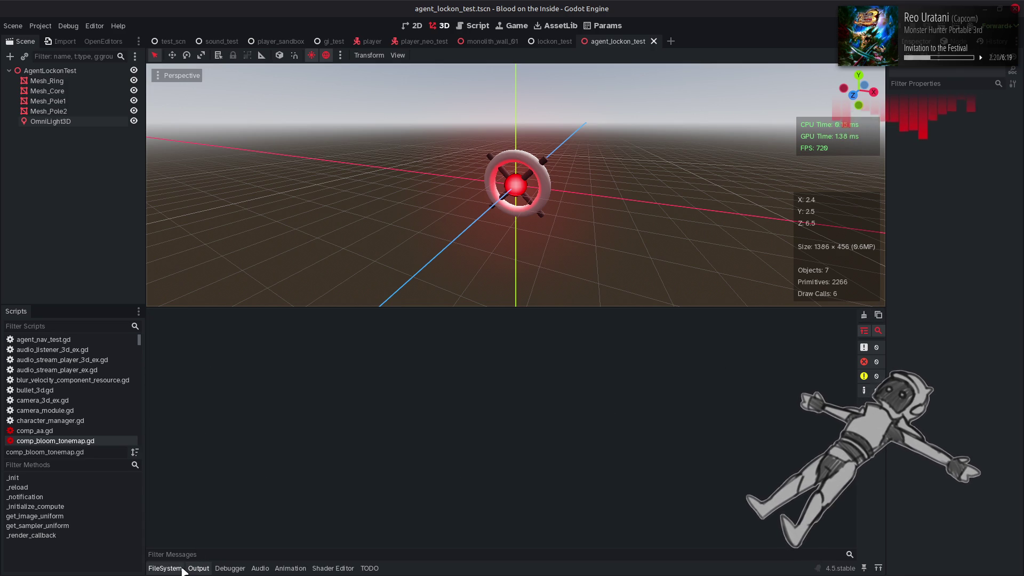
pyautogui.click(165, 568)
pyautogui.scroll(4, 228, 453)
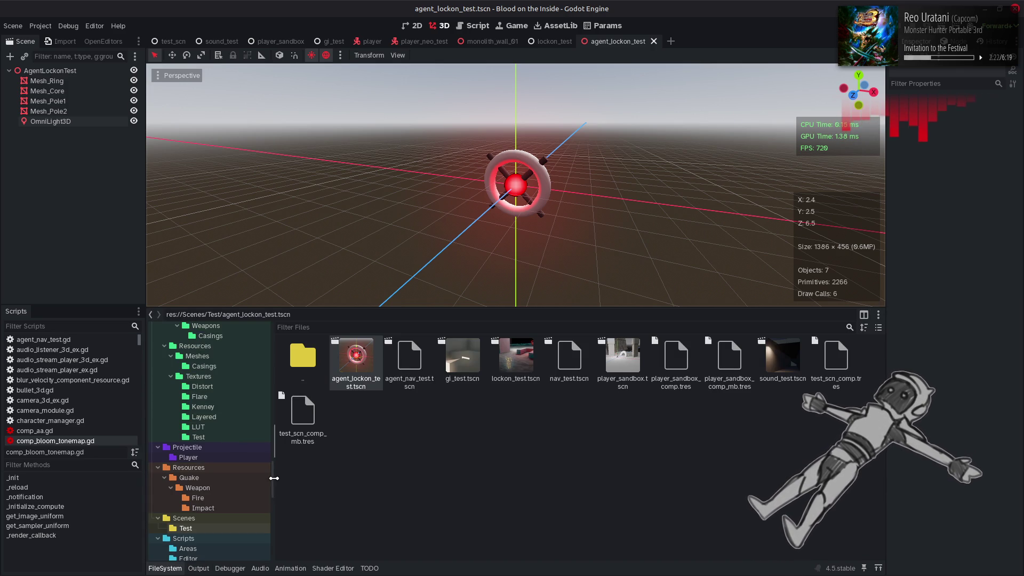
pyautogui.moveTo(274, 482); pyautogui.dragTo(275, 340)
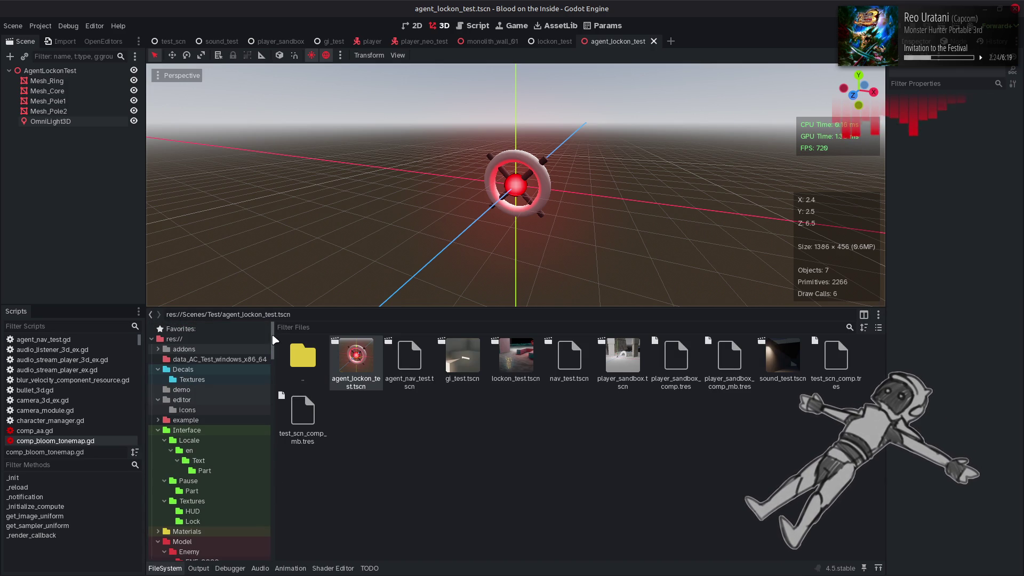
pyautogui.scroll(-6, 268, 356)
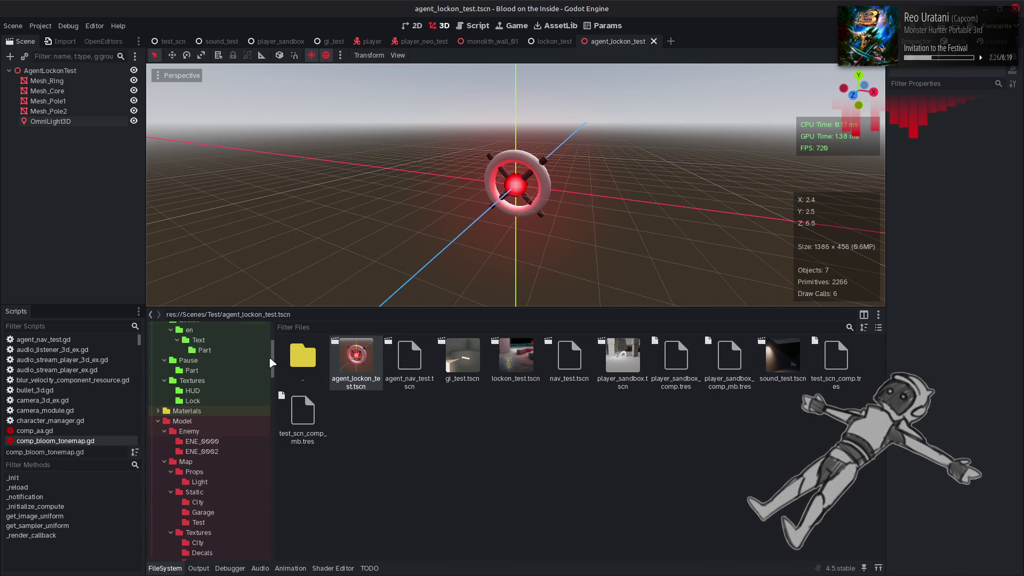
pyautogui.click(234, 395)
pyautogui.doubleClick(411, 369)
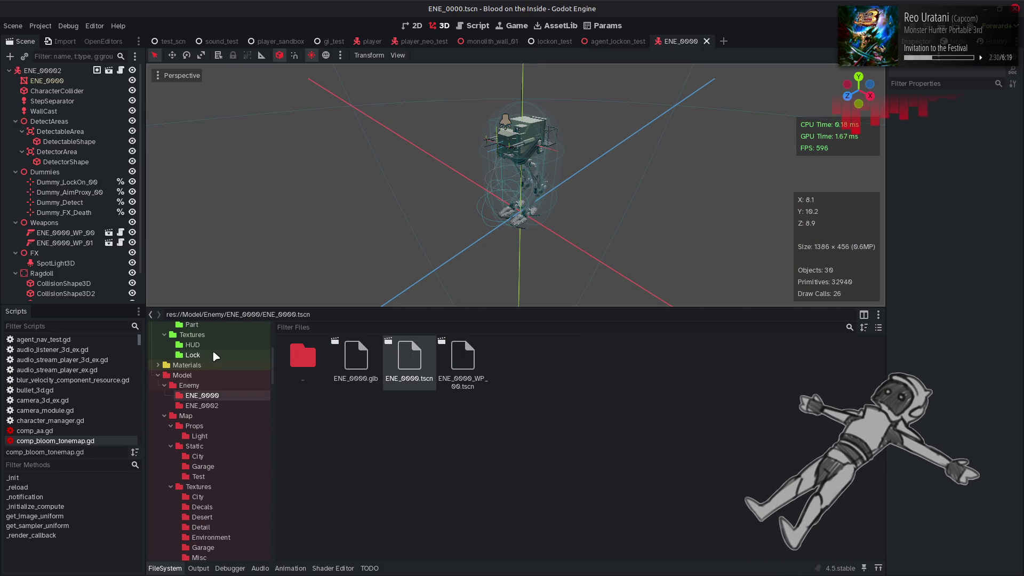
pyautogui.click(171, 569)
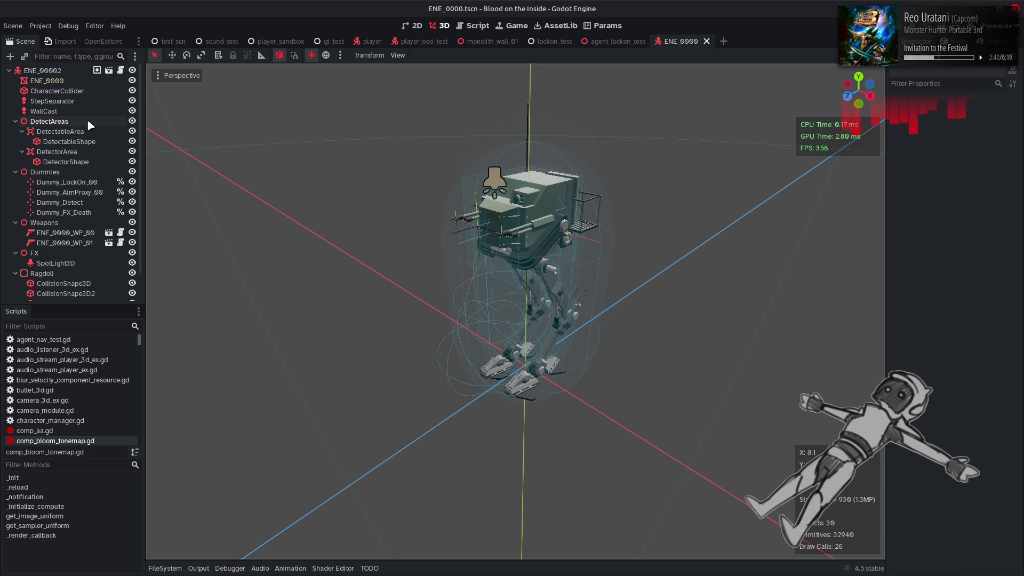
# Copy the DetectAreas and Dummies branches and go to agent_lockon_test.
pyautogui.click(87, 121)
pyautogui.keyDown('ctrl'); pyautogui.click(62, 170); pyautogui.keyUp('ctrl')
pyautogui.rightClick(62, 170)
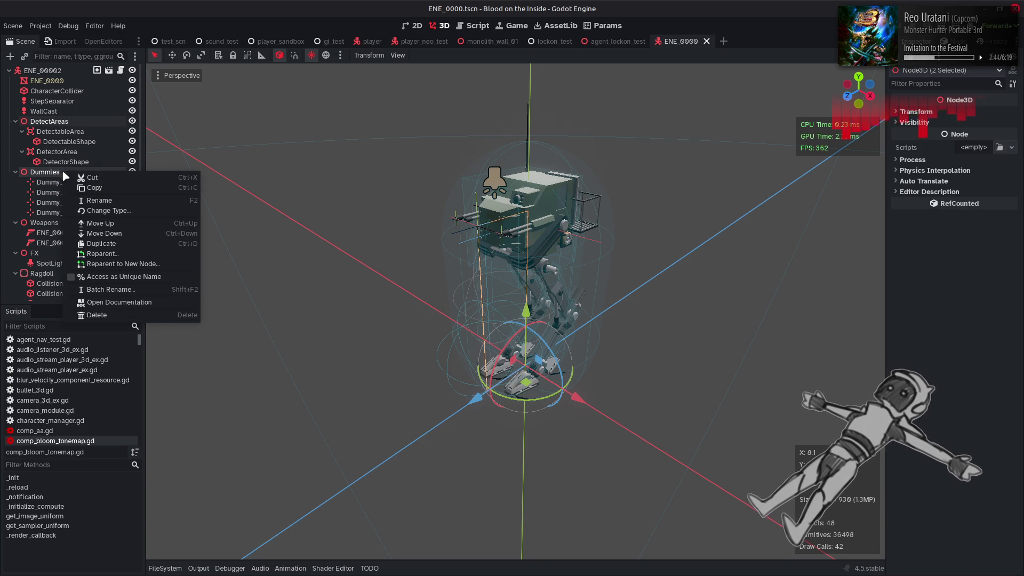
pyautogui.press('Escape')
pyautogui.click(618, 41)
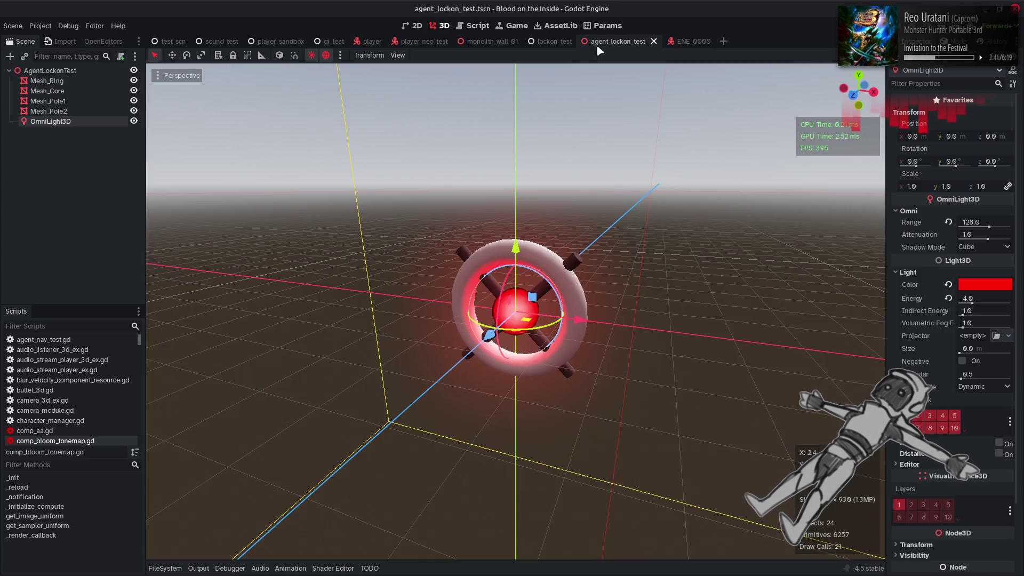
# Paste the copied branches under AgentLockonTest and delete DetectorArea.
pyautogui.rightClick(70, 73)
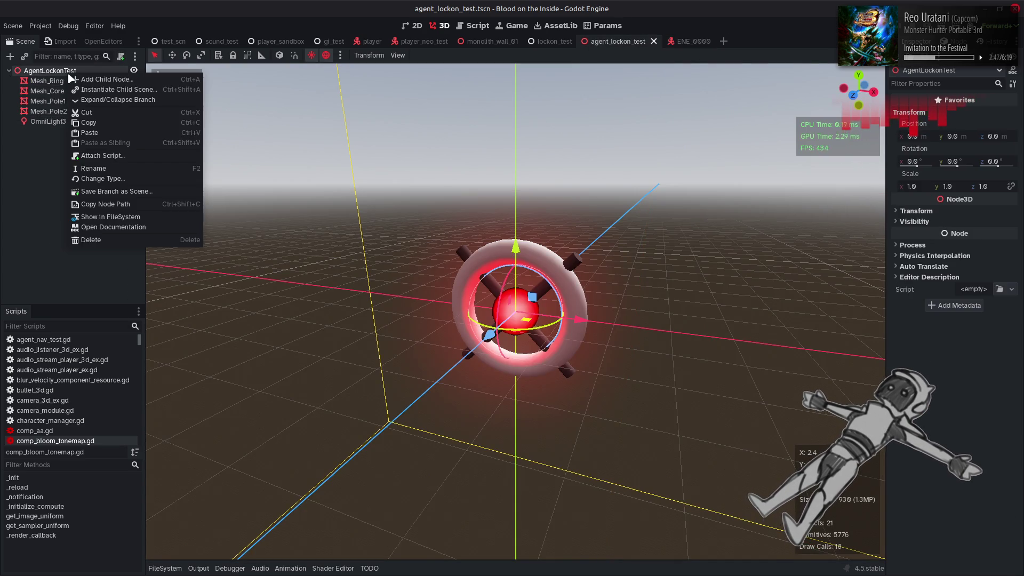
pyautogui.click(100, 130)
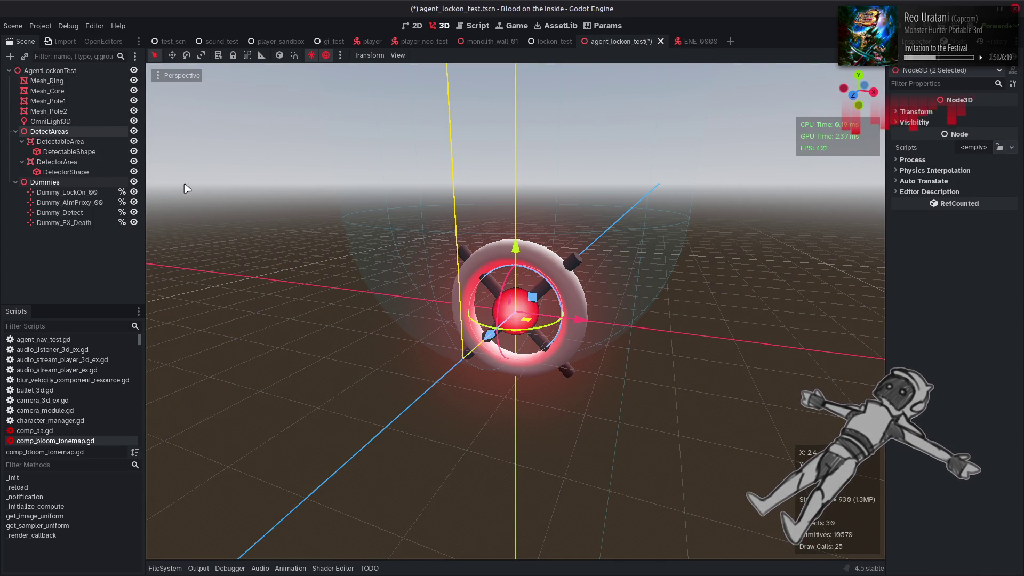
pyautogui.click(96, 172)
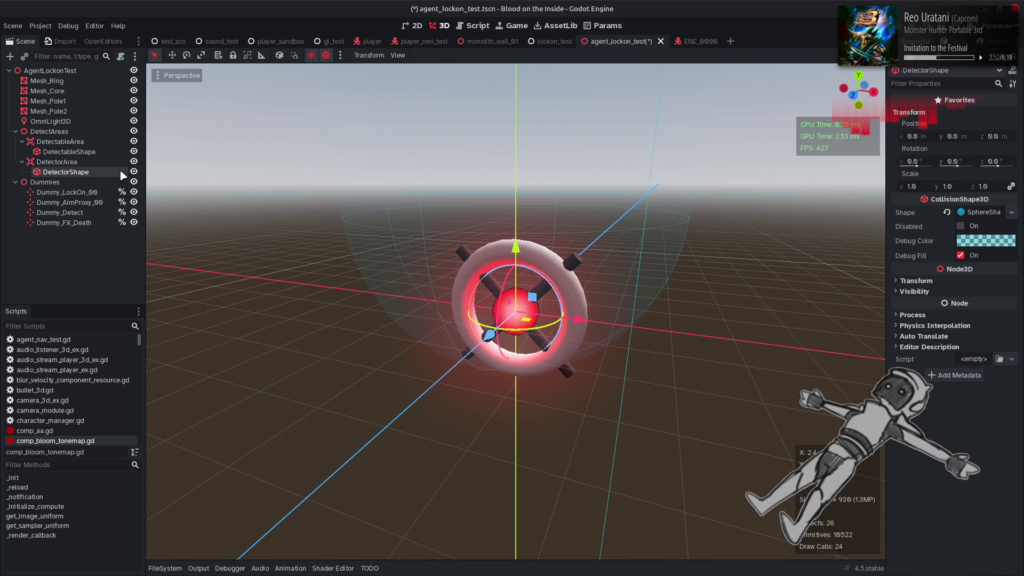
pyautogui.click(58, 161)
pyautogui.rightClick(58, 163)
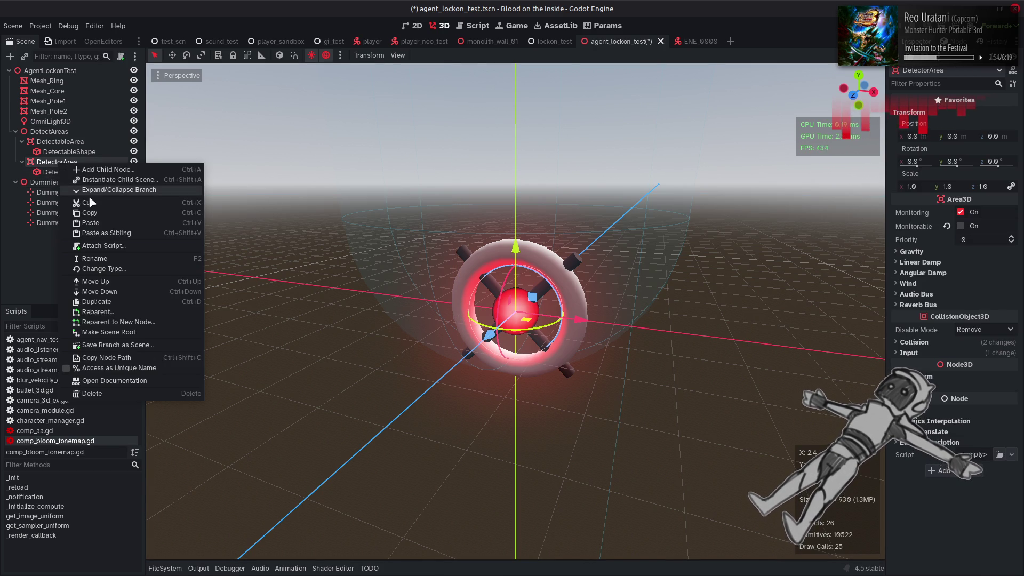
pyautogui.click(112, 393)
pyautogui.press('Return')
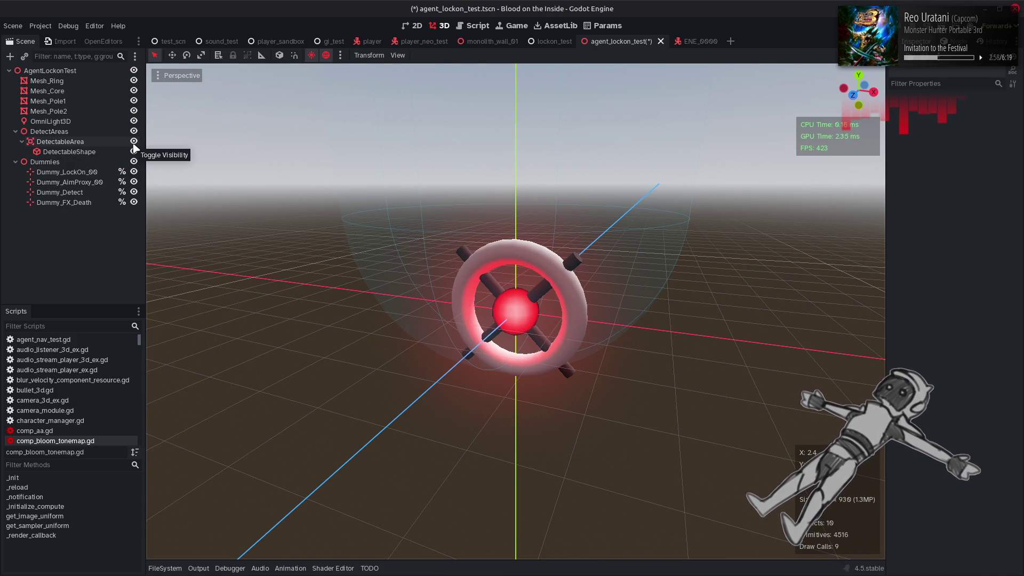
# Reset DetectableShape's position and replace its capsule with a new SphereShape3D.
pyautogui.click(94, 152)
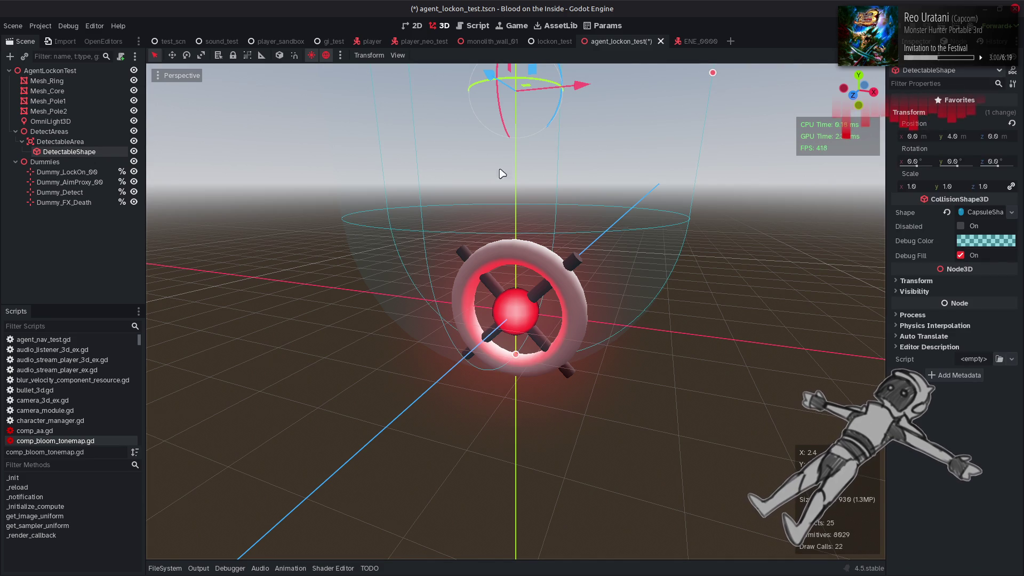
pyautogui.click(1012, 123)
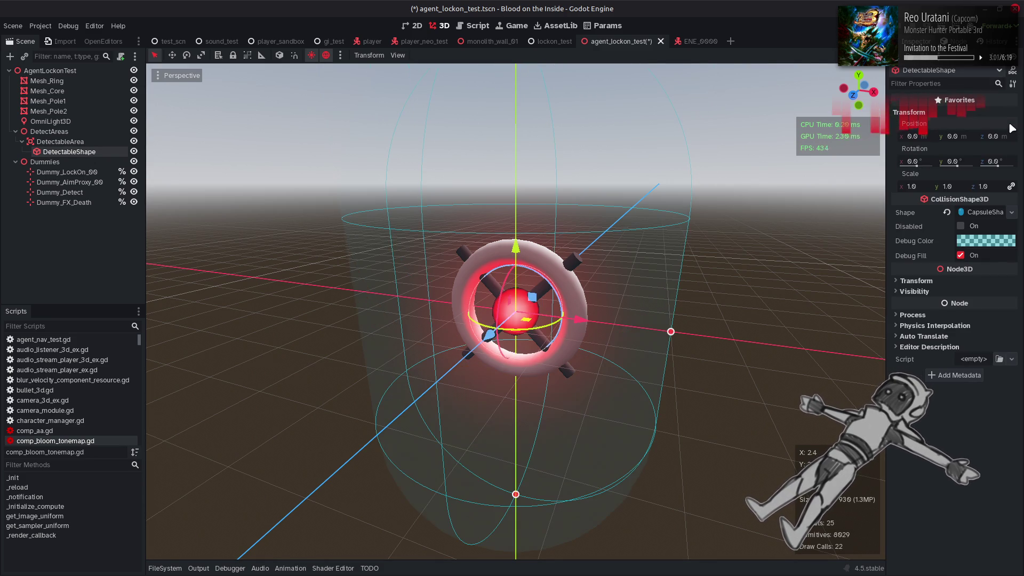
pyautogui.click(1011, 212)
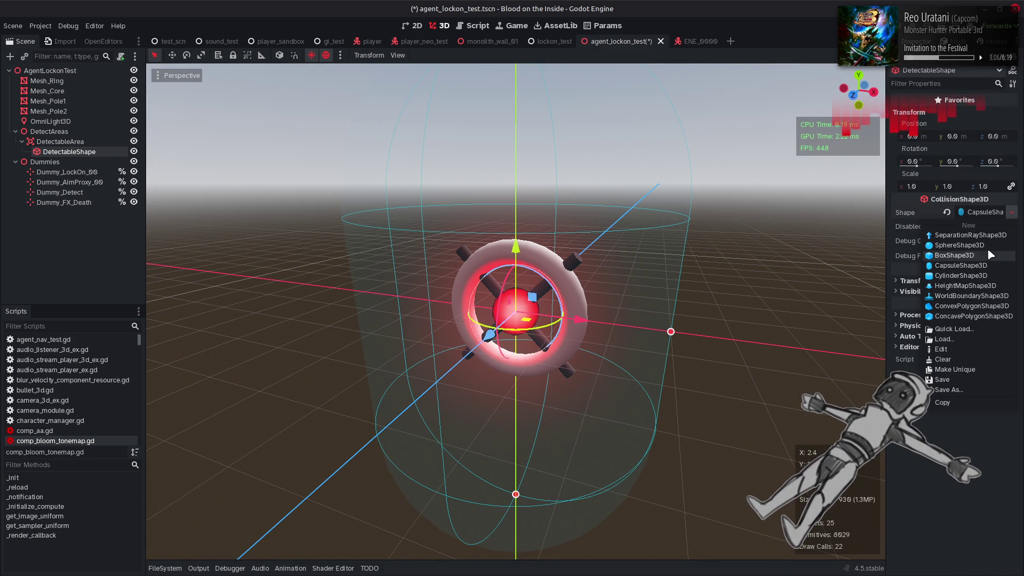
pyautogui.click(989, 246)
pyautogui.click(984, 213)
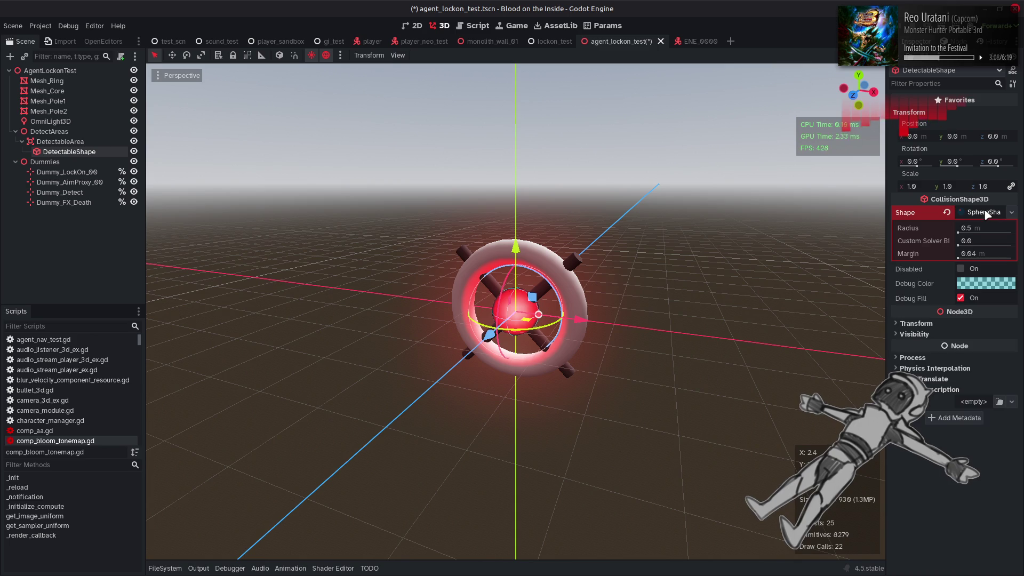
pyautogui.click(60, 141)
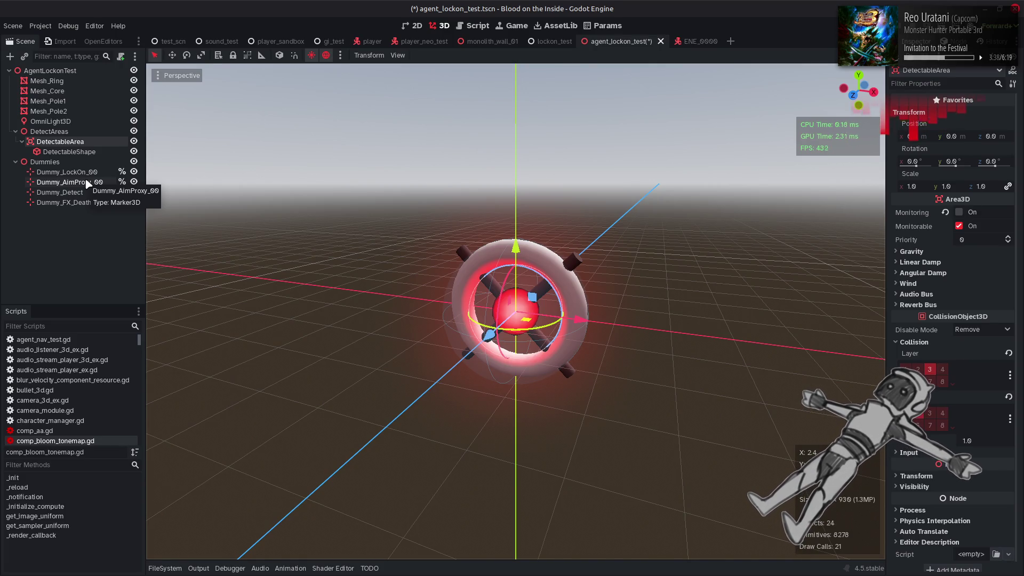
pyautogui.click(88, 184)
# Reset the Dummy_Detect and Dummy_FX_Death positions to the origin.
pyautogui.click(81, 193)
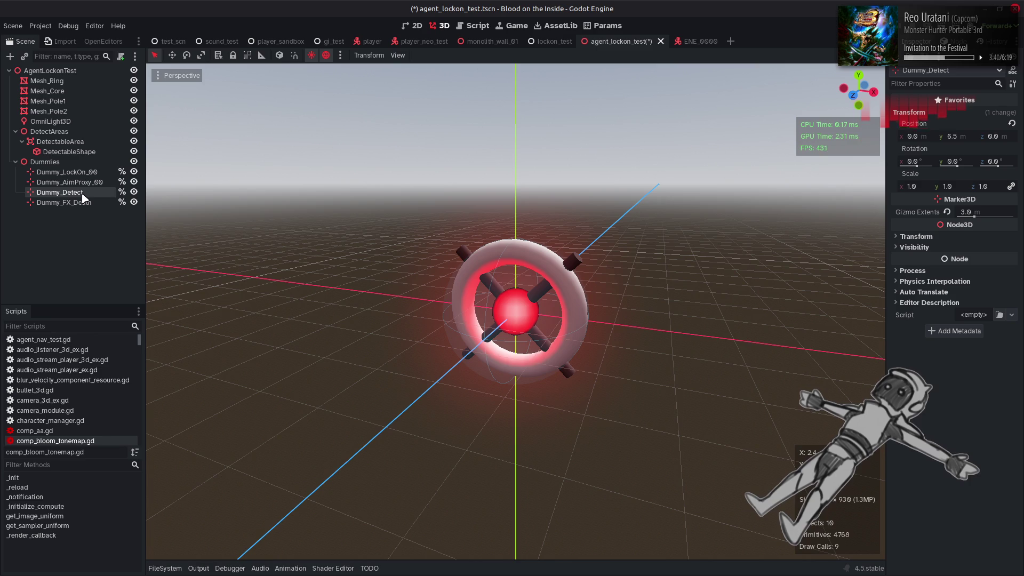
pyautogui.click(1011, 123)
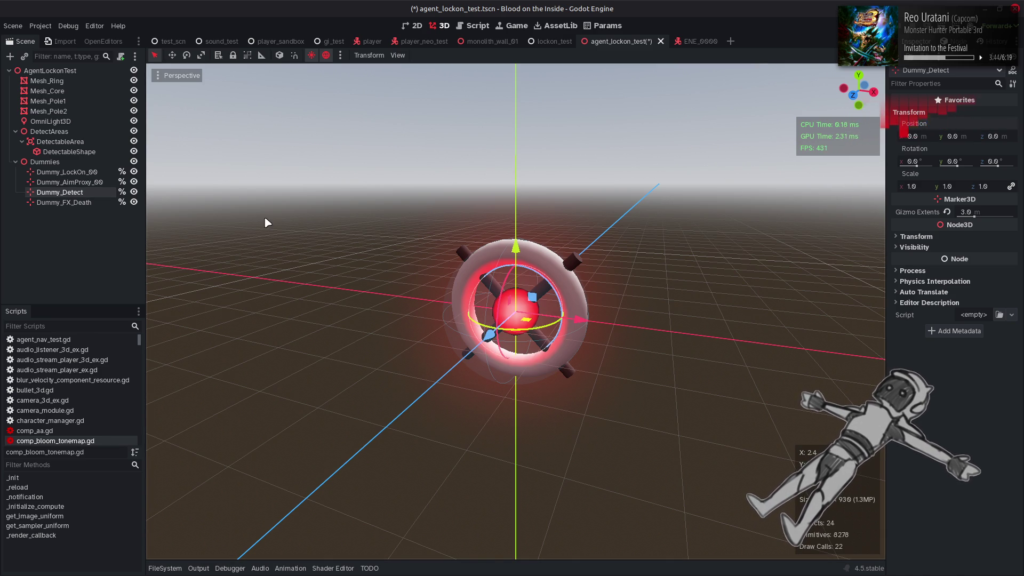
pyautogui.click(65, 204)
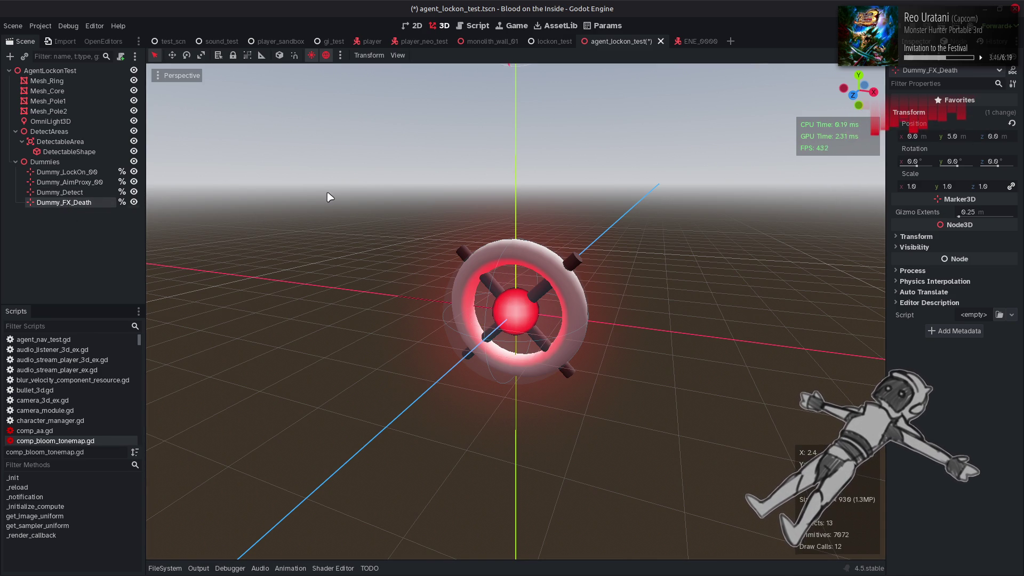
pyautogui.click(1007, 126)
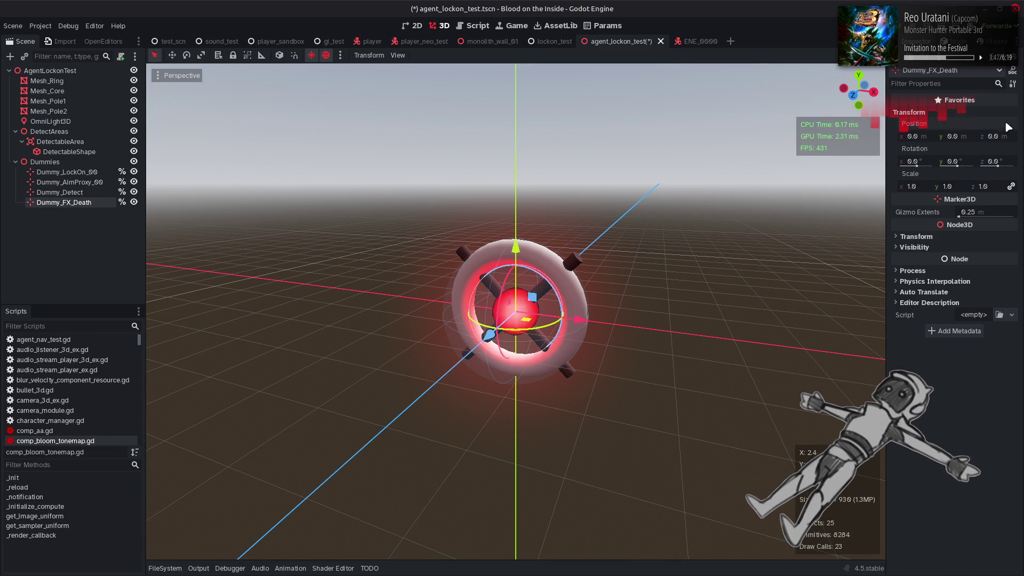
# Delete Dummy_AimProxy_00, save the scene, and switch to ENE_0000.
pyautogui.rightClick(91, 181)
pyautogui.click(172, 411)
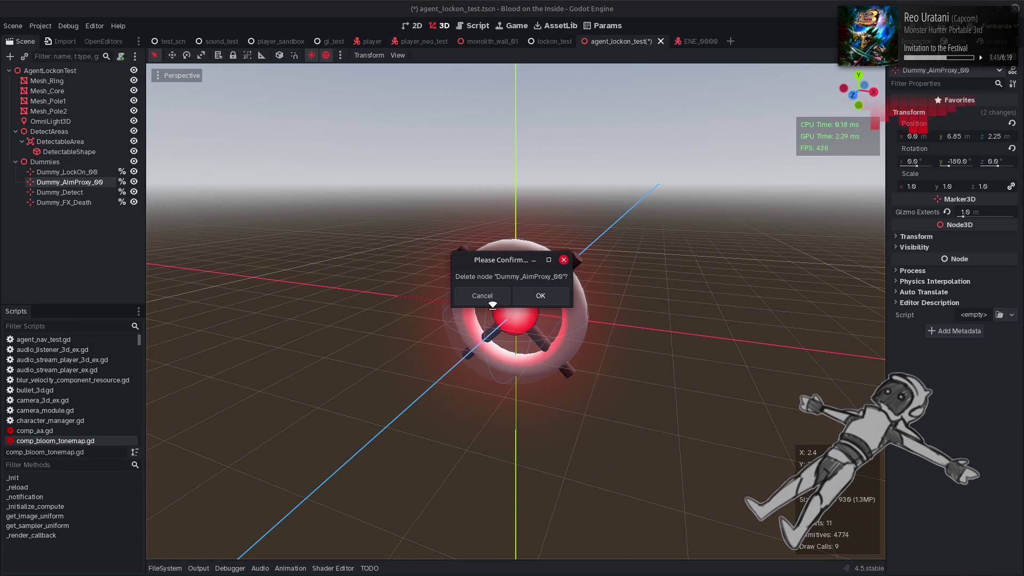
pyautogui.click(539, 294)
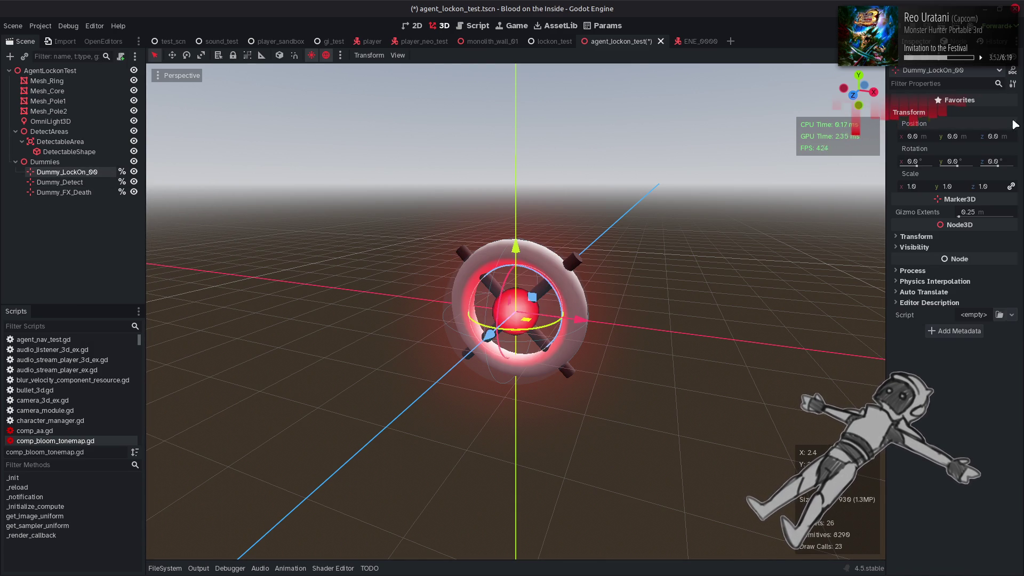
pyautogui.click(677, 199)
pyautogui.hotkey('ctrl', 's')
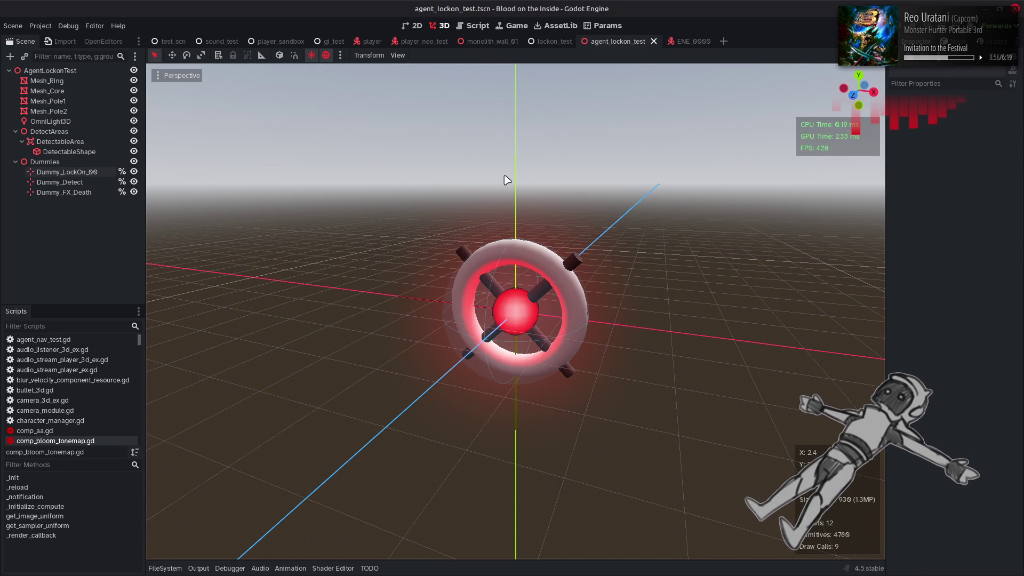
pyautogui.click(76, 67)
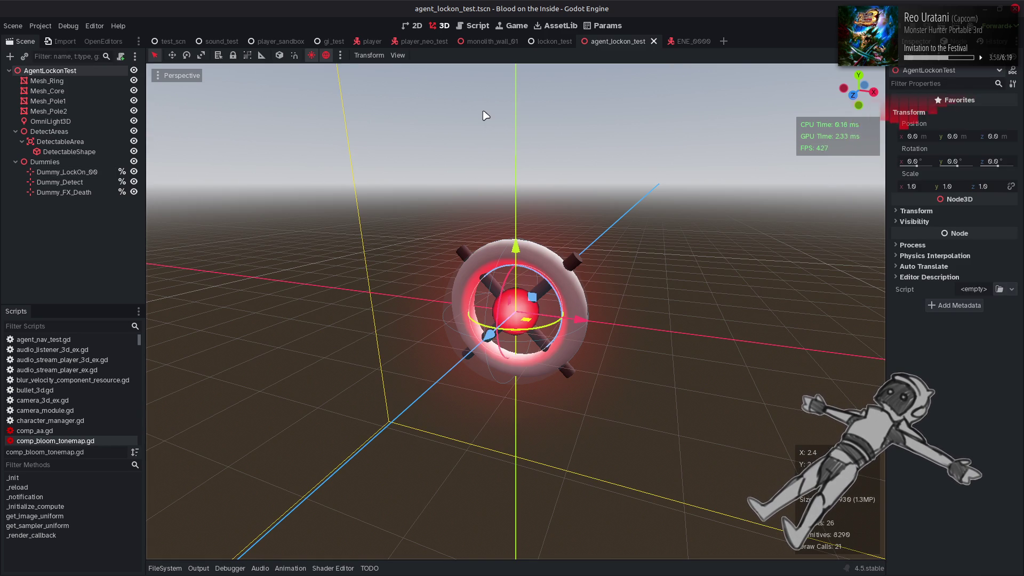
pyautogui.click(693, 42)
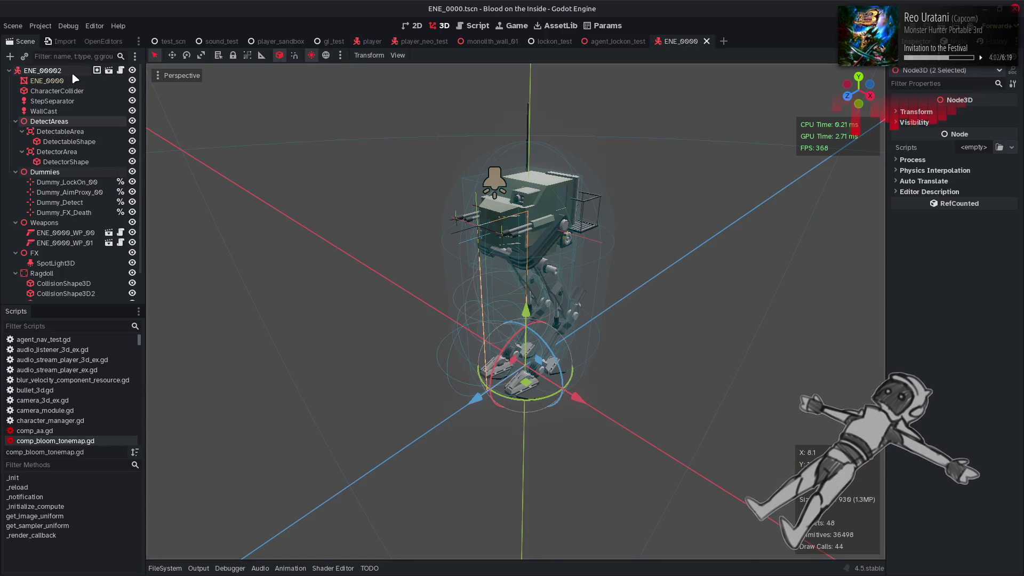
pyautogui.click(72, 71)
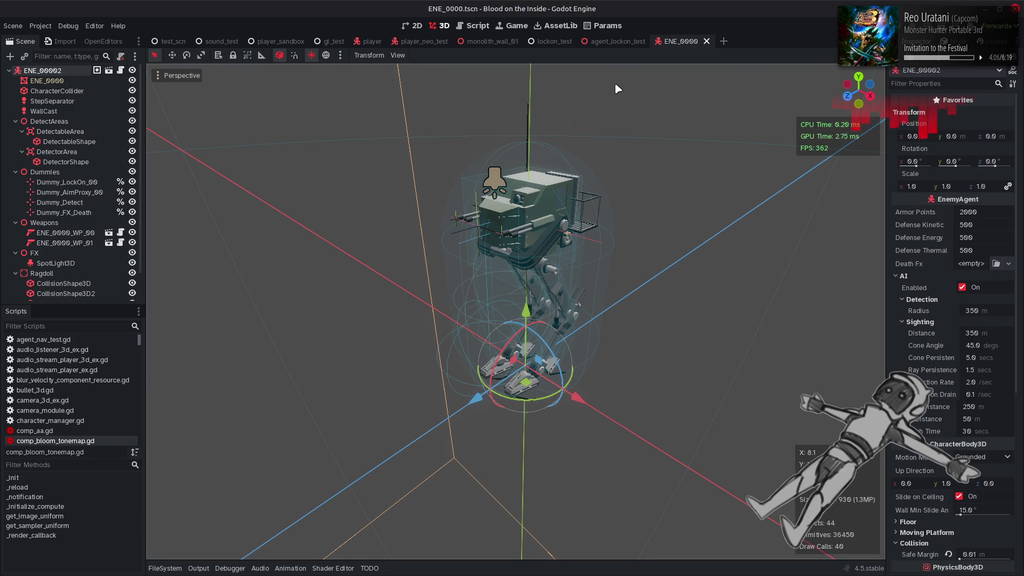
# Switch to agent_lockon_test and show the root node's Groups panel.
pyautogui.click(619, 42)
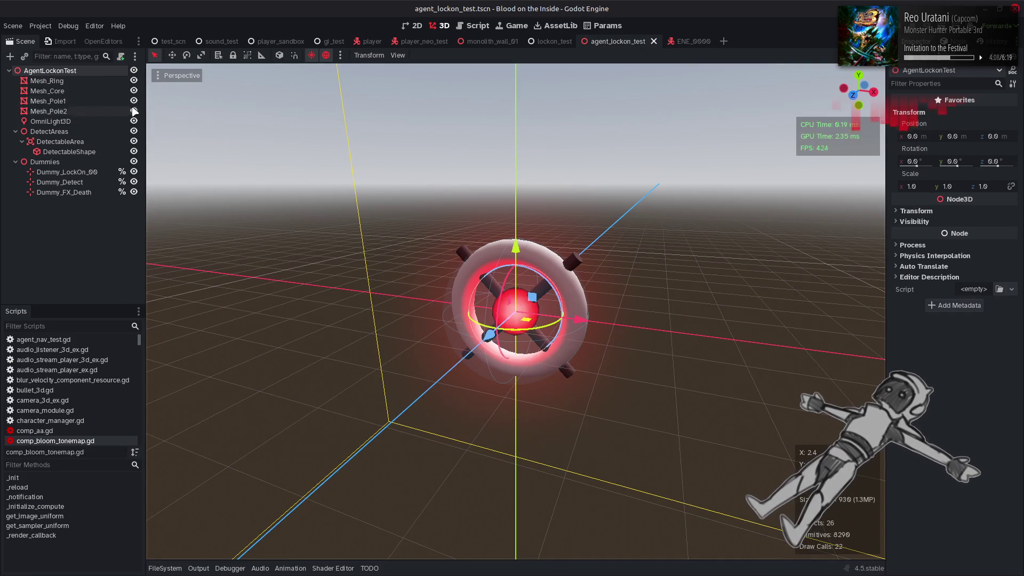
pyautogui.click(954, 41)
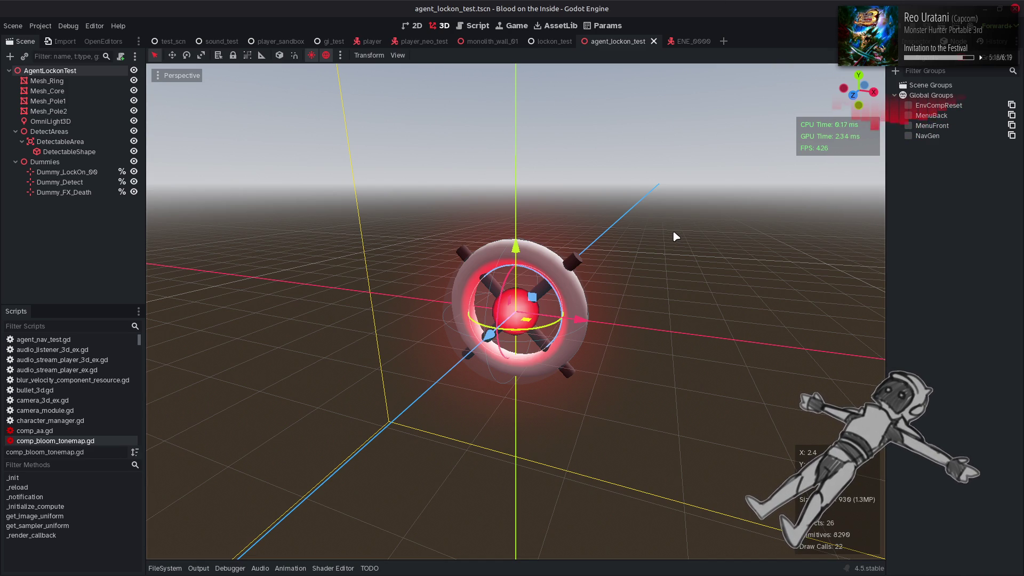
# Add AgentLockonTest to a new global group named 'Enemy' and save.
pyautogui.click(900, 72)
pyautogui.click(596, 265)
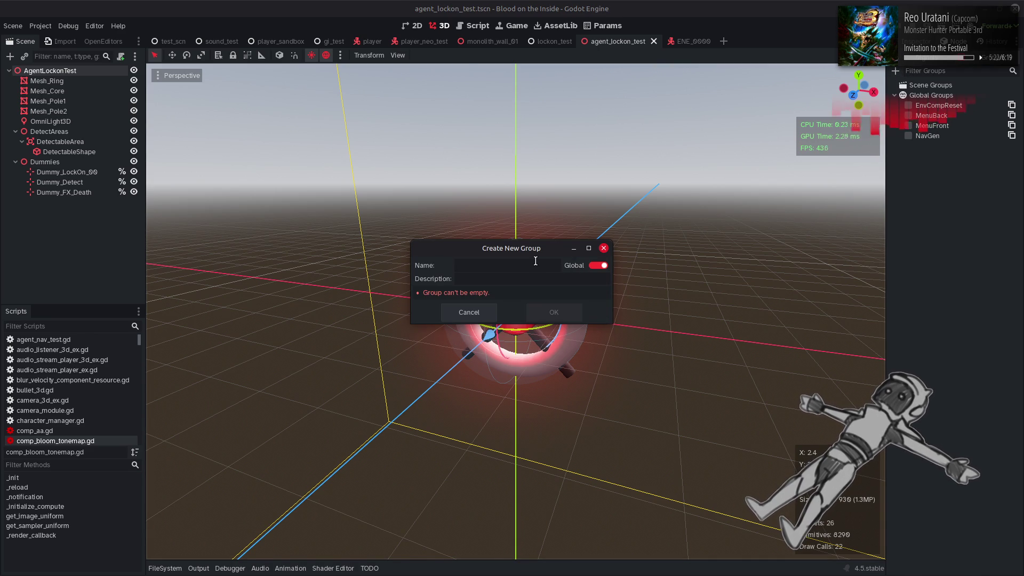
pyautogui.write('Enemy')
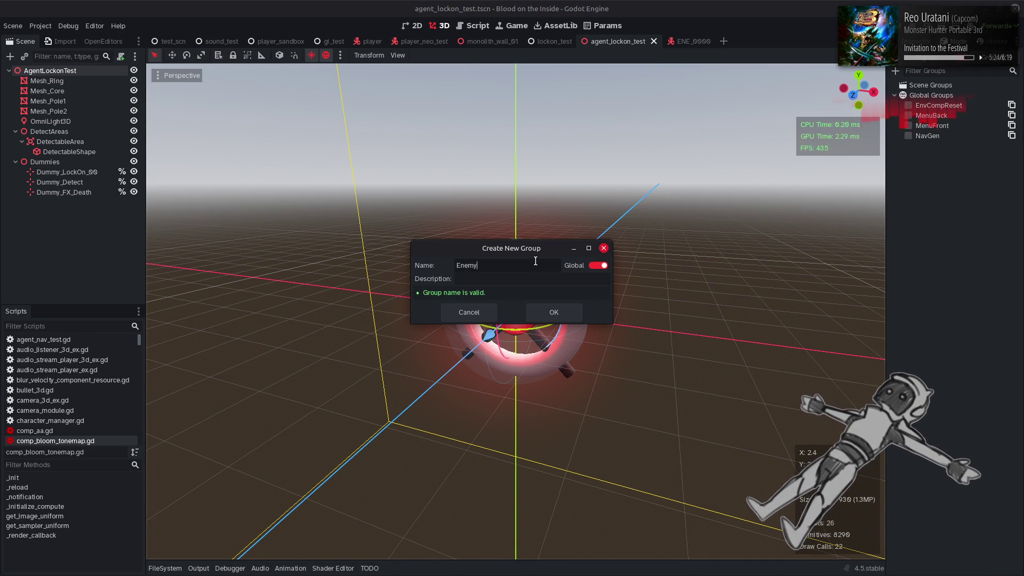
pyautogui.click(549, 313)
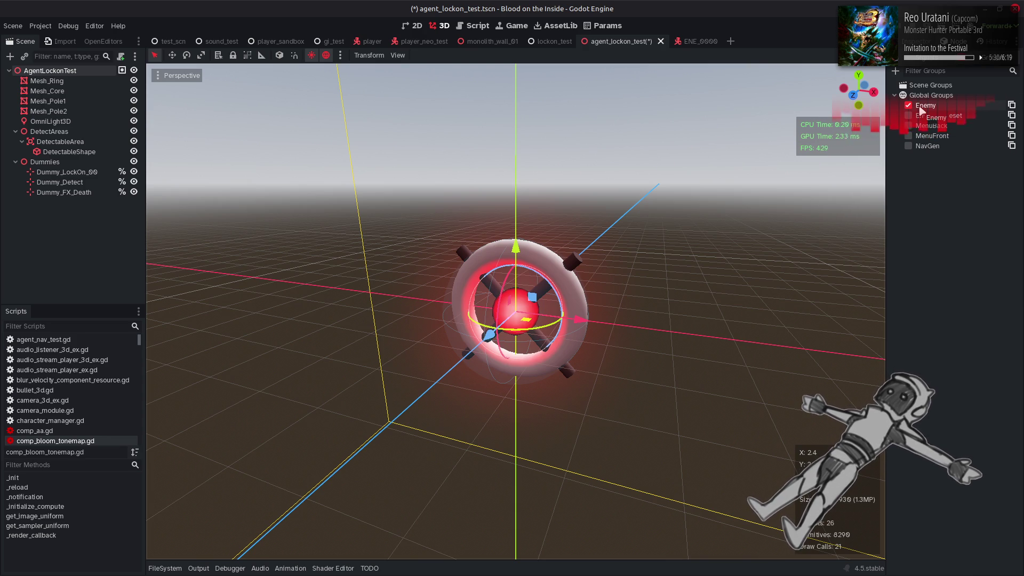
pyautogui.hotkey('ctrl', 's')
# Inspect the ENE_0000 walker enemy's mesh and root node groups.
pyautogui.click(693, 41)
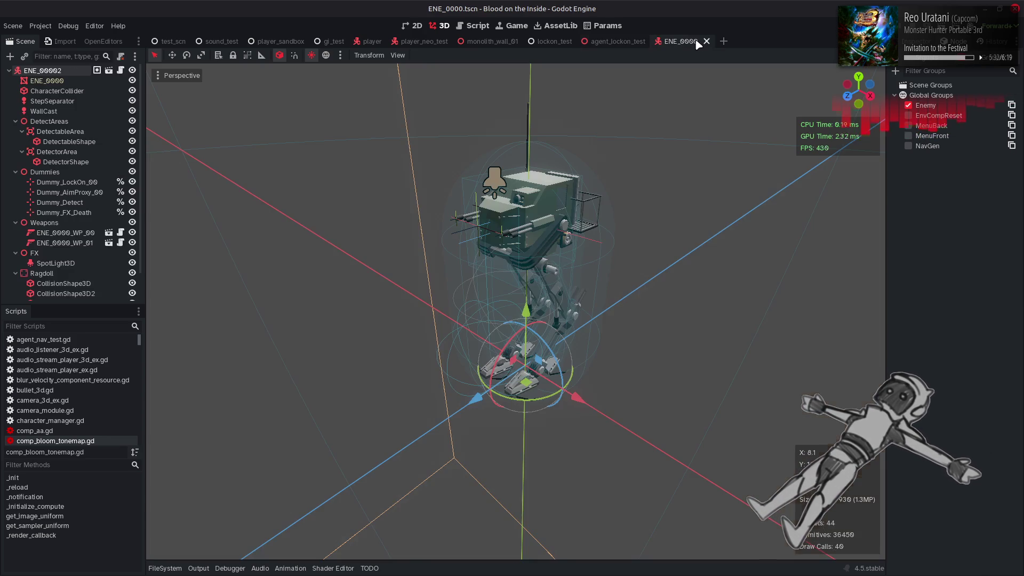
pyautogui.click(68, 79)
pyautogui.click(63, 74)
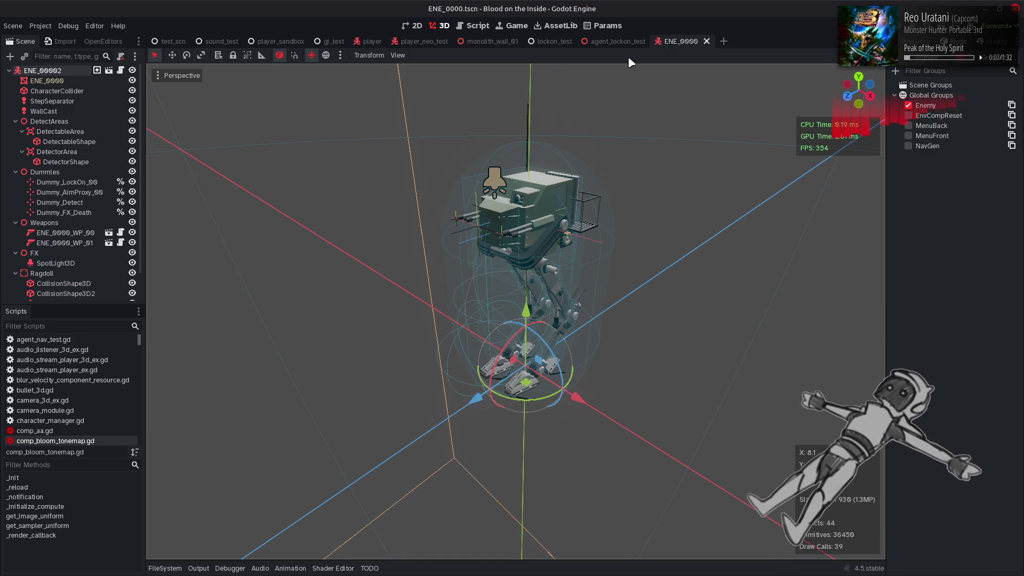
# Save the agent_lockon_test scene, recheck ENE_0000, and switch to the lockon_test level.
pyautogui.click(618, 41)
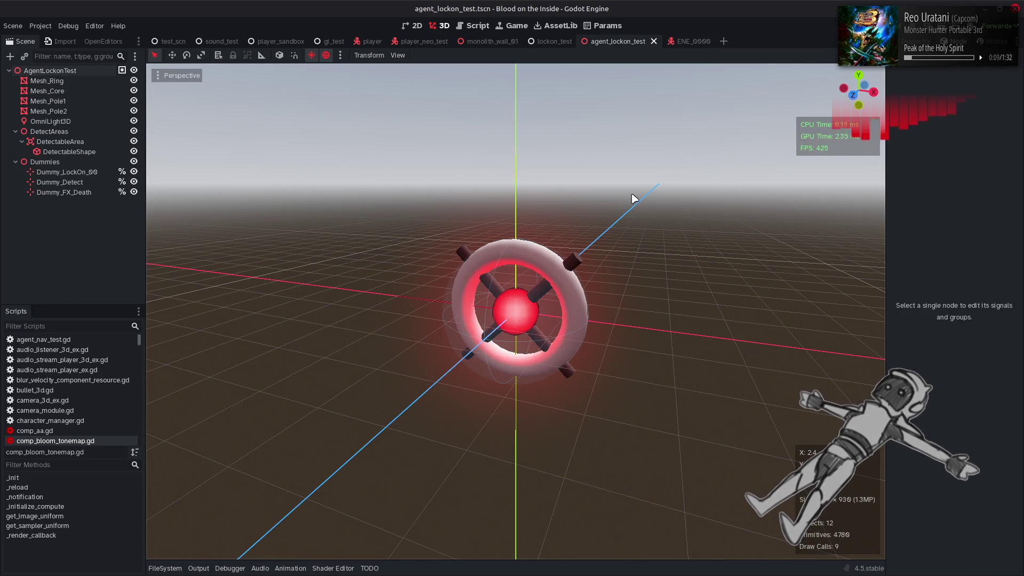
pyautogui.hotkey('ctrl', 's')
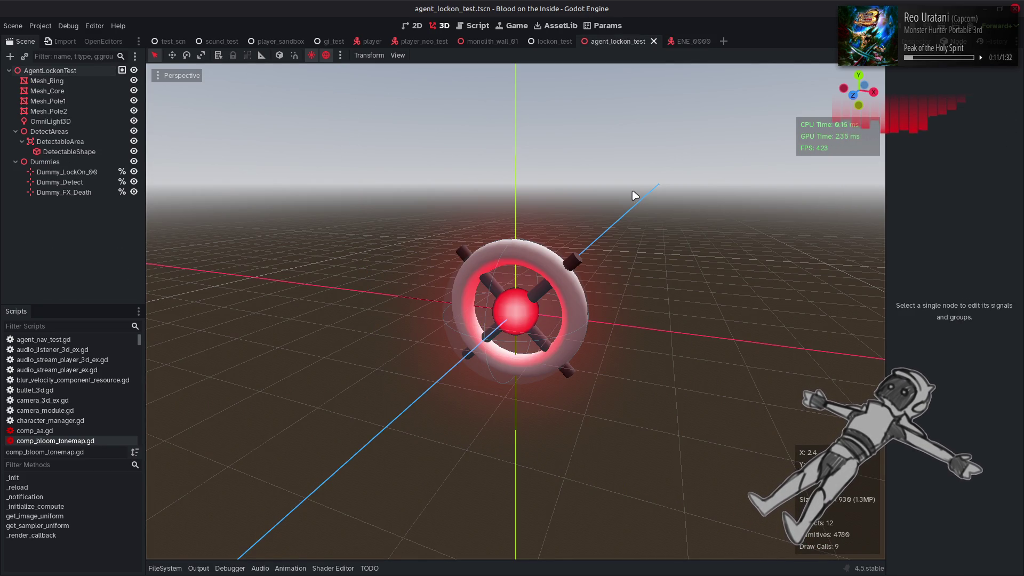
pyautogui.click(688, 41)
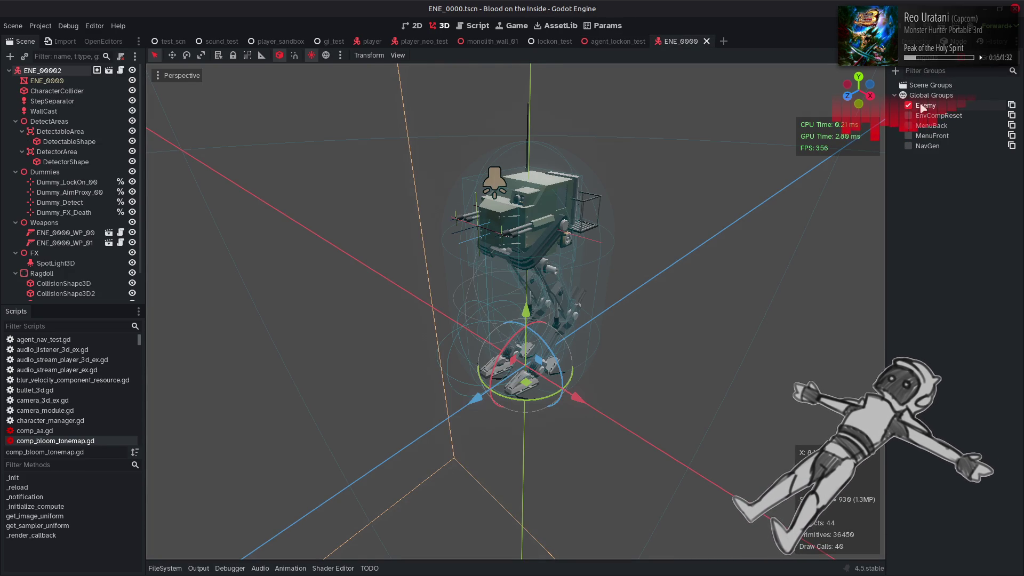
pyautogui.click(613, 41)
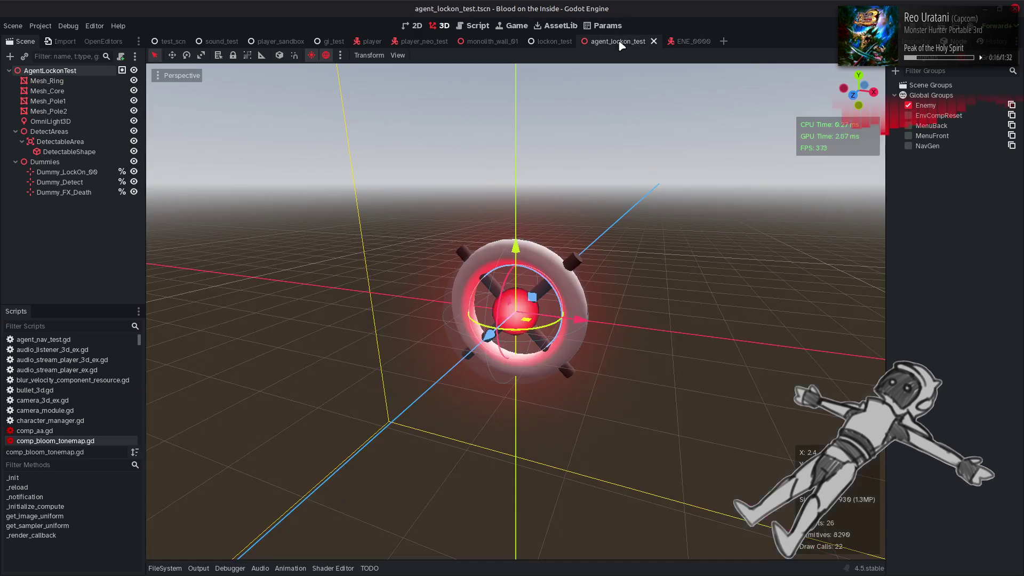
pyautogui.click(612, 200)
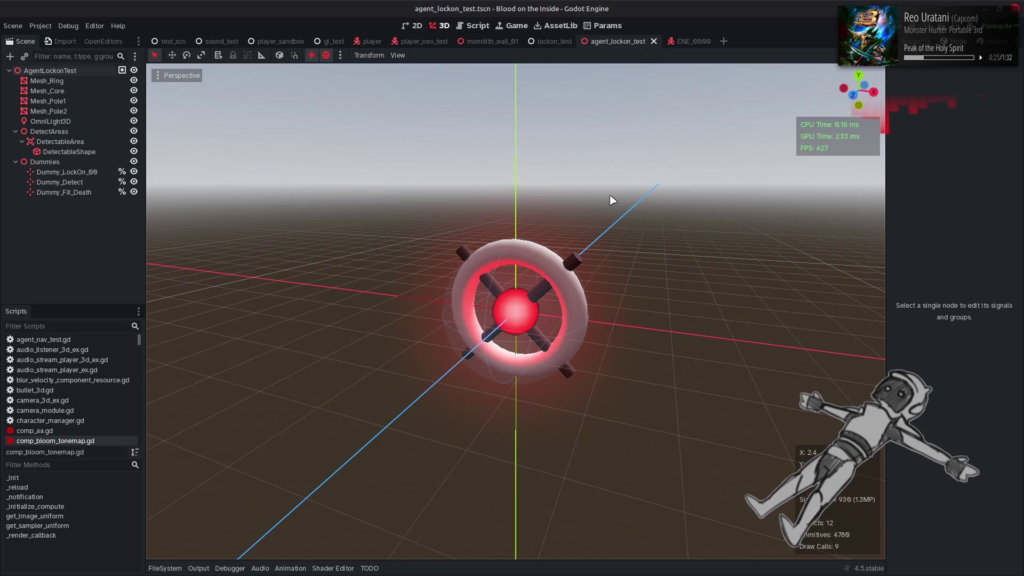
pyautogui.click(554, 43)
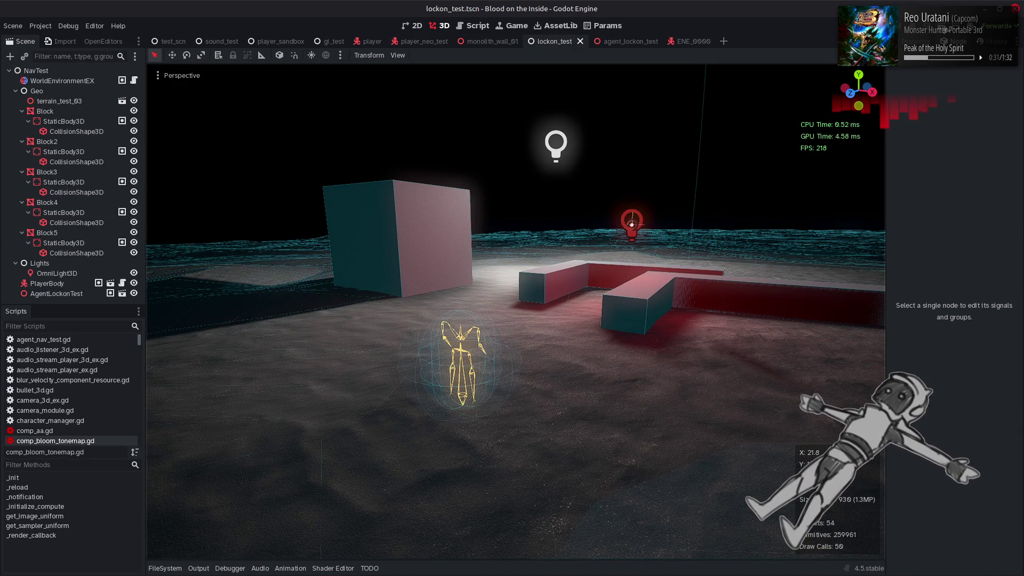
# Run lockon_test with F6 until it halts on the player.gd target_enemy error, then stop it.
pyautogui.press('F6')
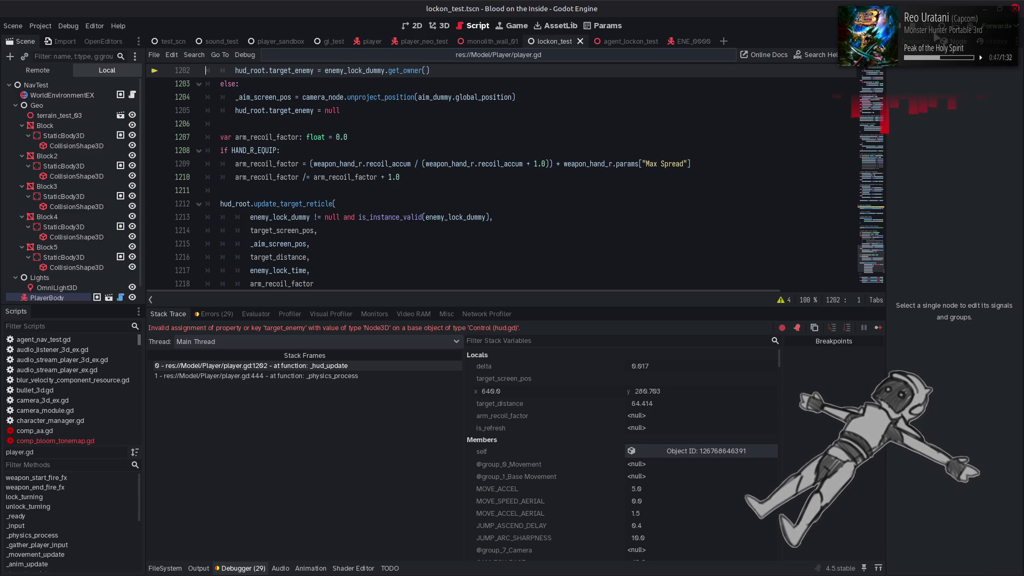
pyautogui.click(911, 25)
# Select target_enemy on player.gd line 1202, then rerun and stop the scene.
pyautogui.scroll(4, 418, 177)
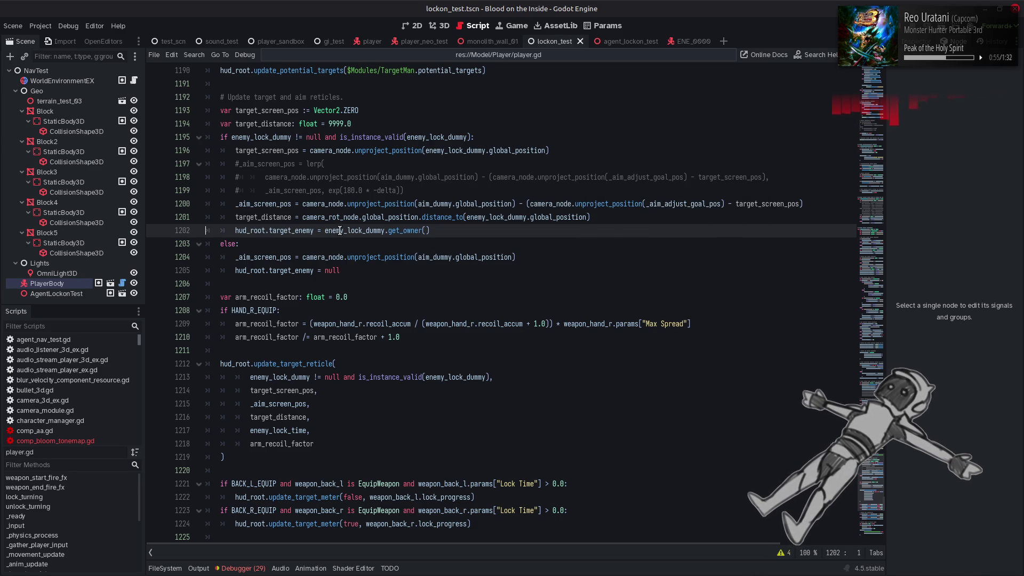
pyautogui.moveTo(339, 231)
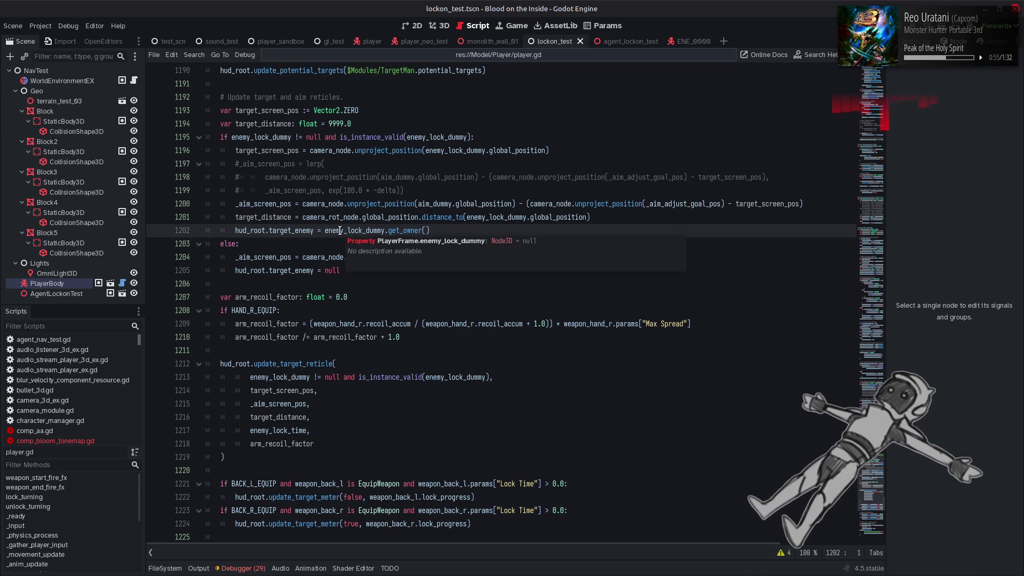
pyautogui.doubleClick(292, 230)
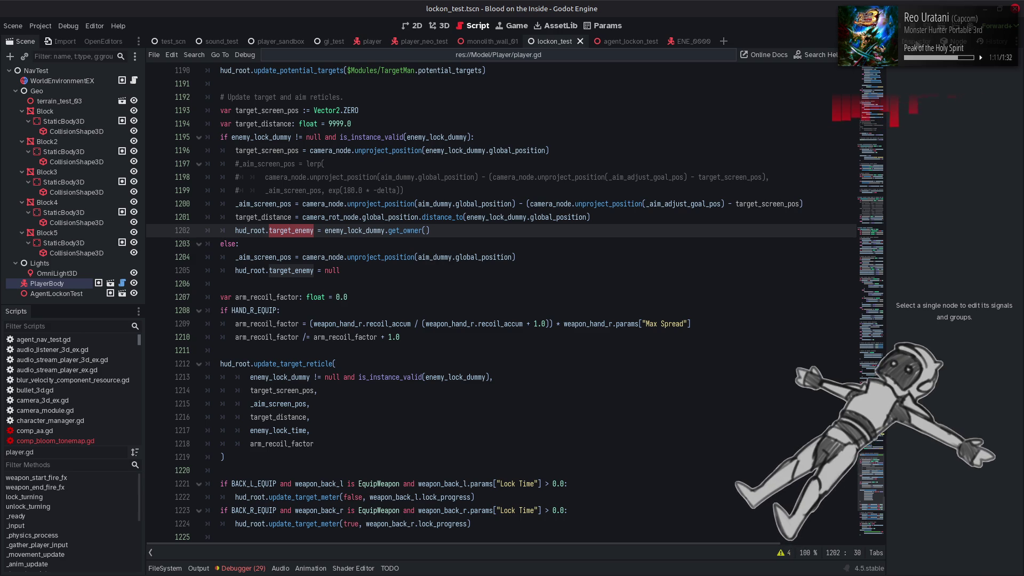
pyautogui.click(941, 32)
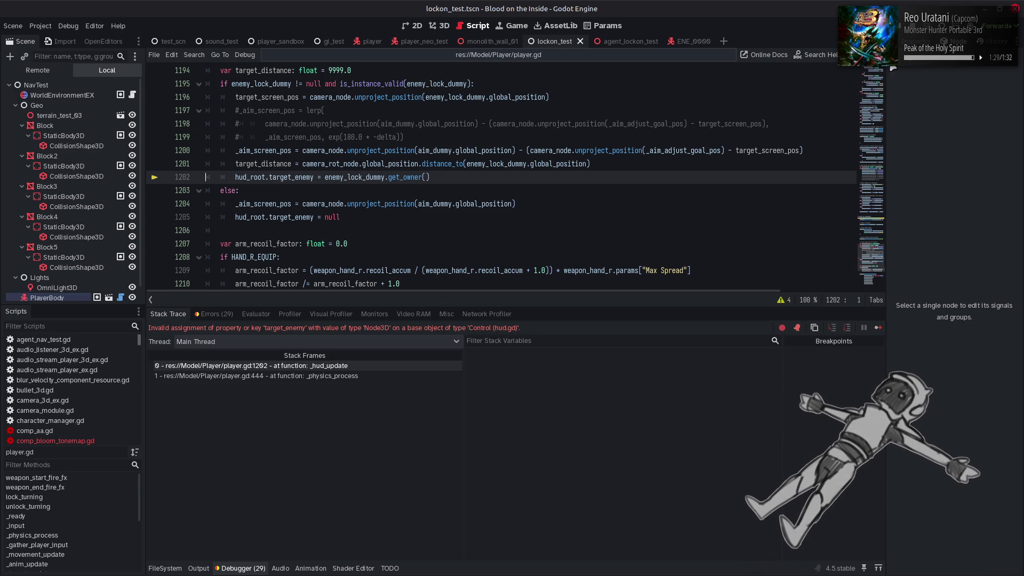
pyautogui.press('F8')
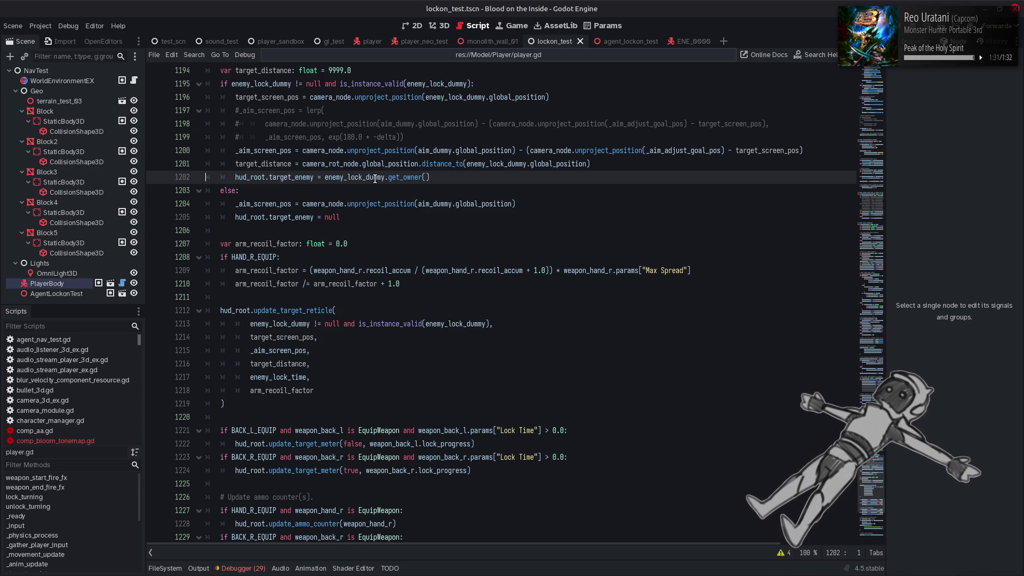
# Reselect target_enemy on line 1202 and open hud.gd from the Scripts list.
pyautogui.moveTo(374, 179)
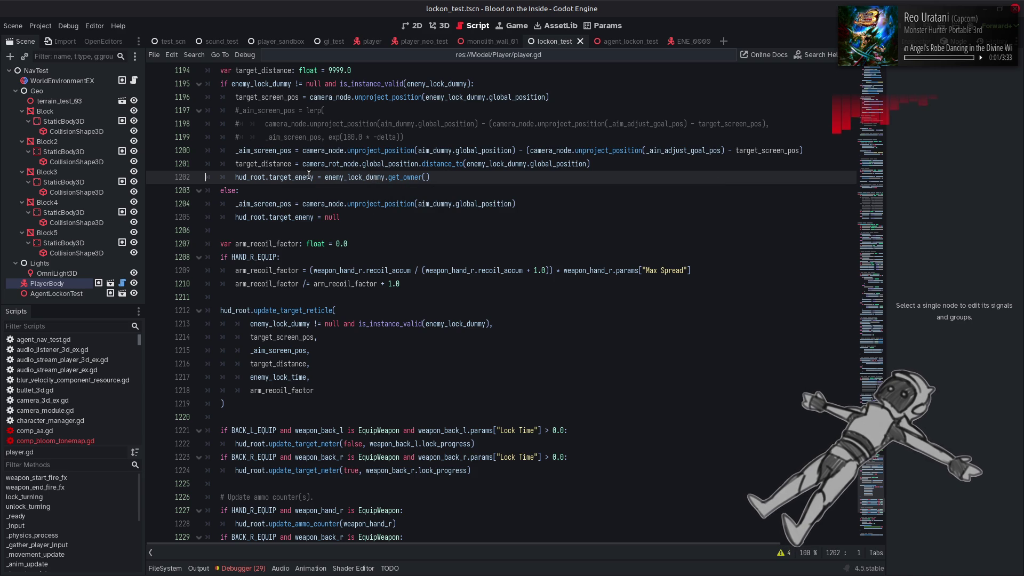
pyautogui.doubleClick(306, 176)
pyautogui.rightClick(306, 177)
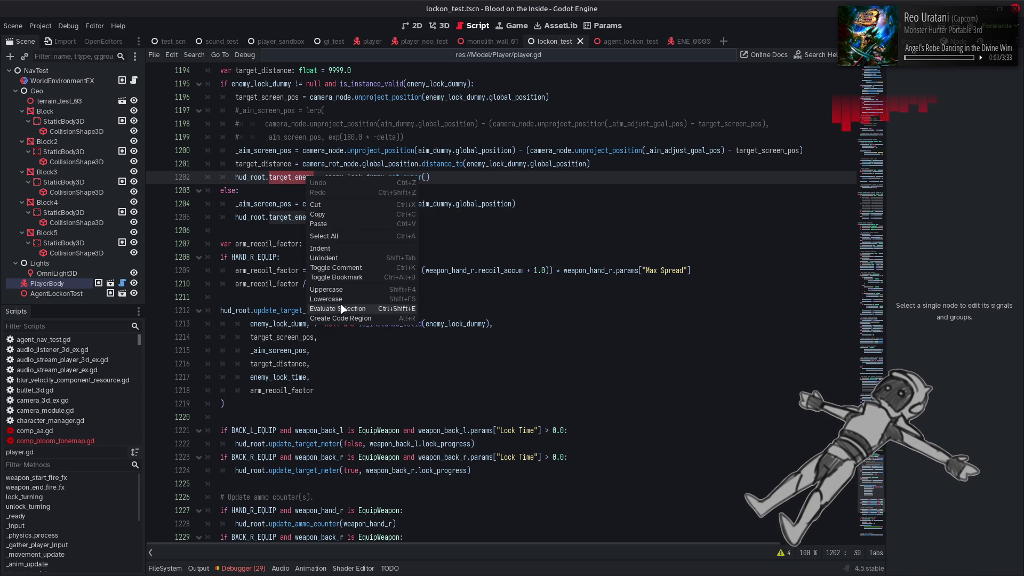
pyautogui.click(250, 182)
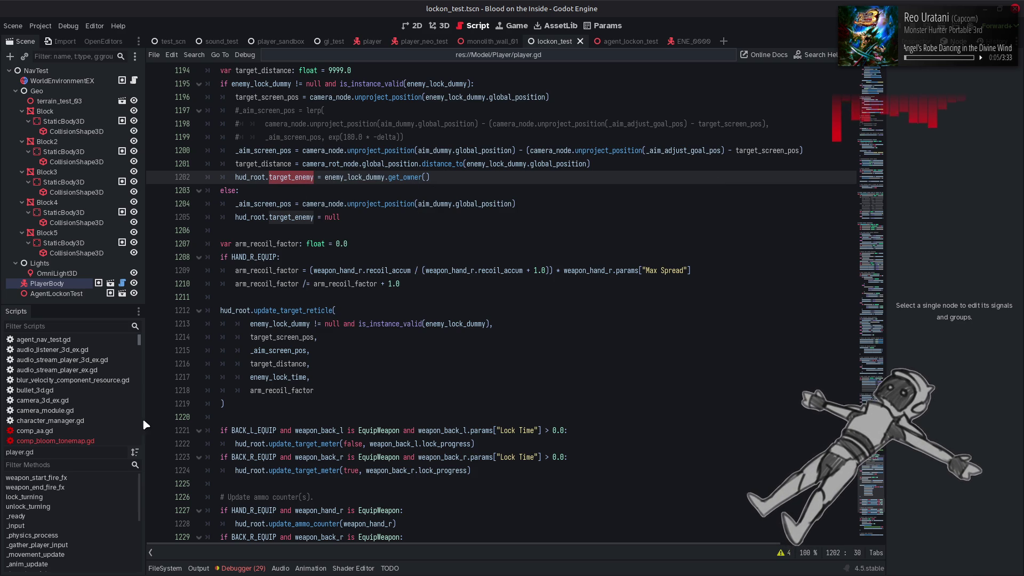
pyautogui.scroll(-10, 141, 388)
pyautogui.moveTo(140, 383); pyautogui.dragTo(141, 376)
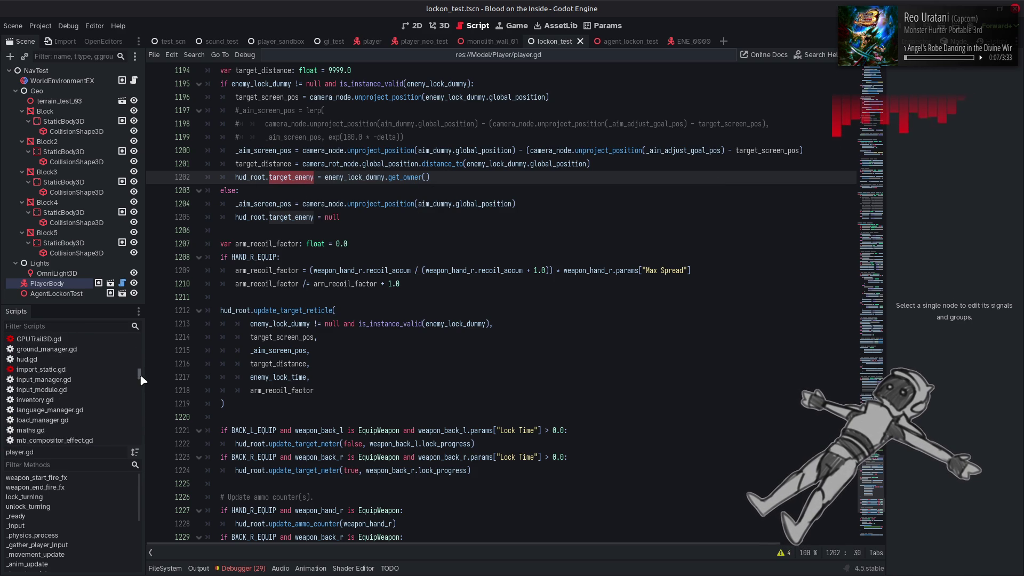
pyautogui.click(95, 358)
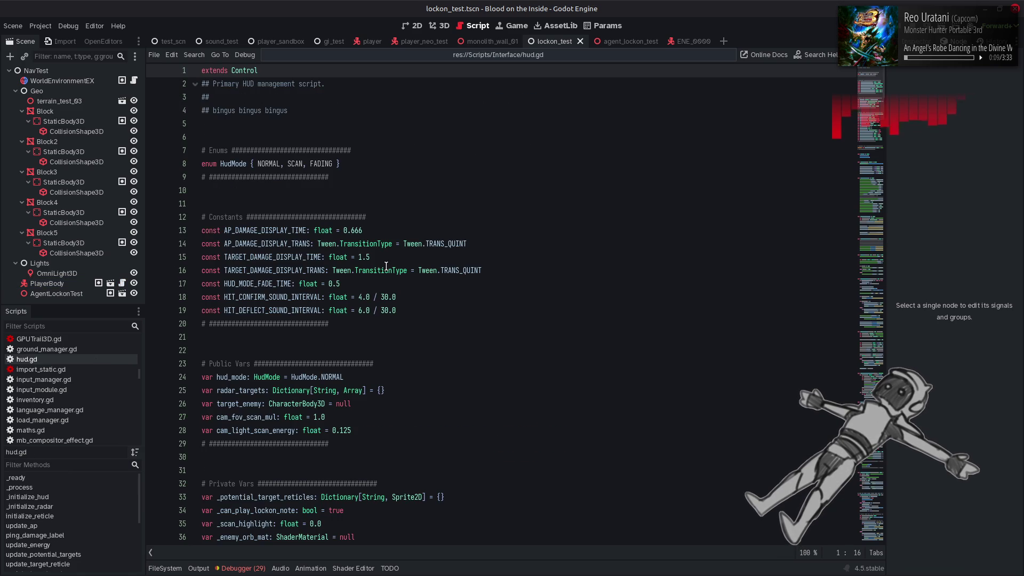
# Search hud.gd for every use of target_enemy, starting from its line 26 declaration.
pyautogui.scroll(-7, 386, 260)
pyautogui.scroll(-4, 385, 260)
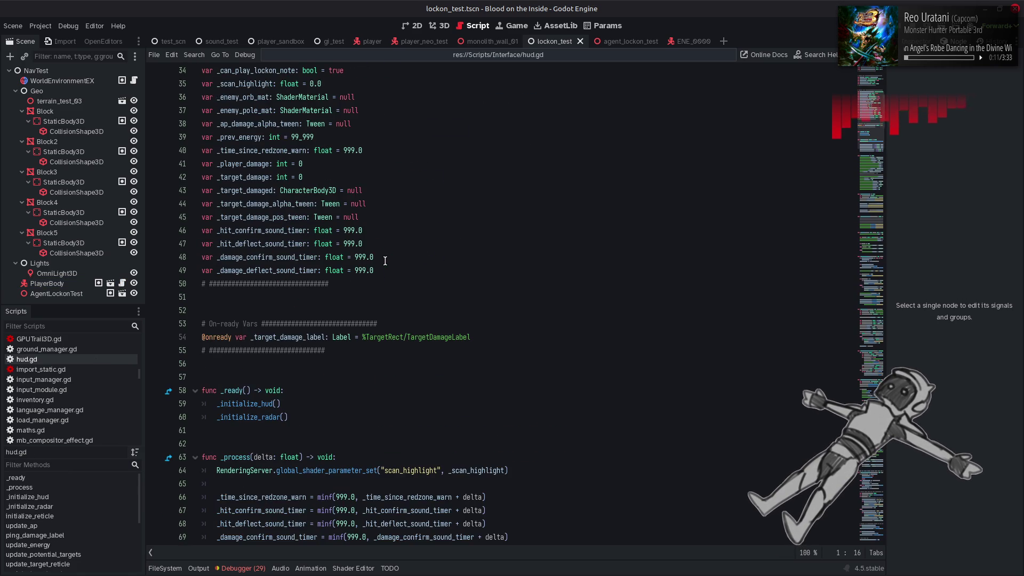
pyautogui.scroll(6, 385, 260)
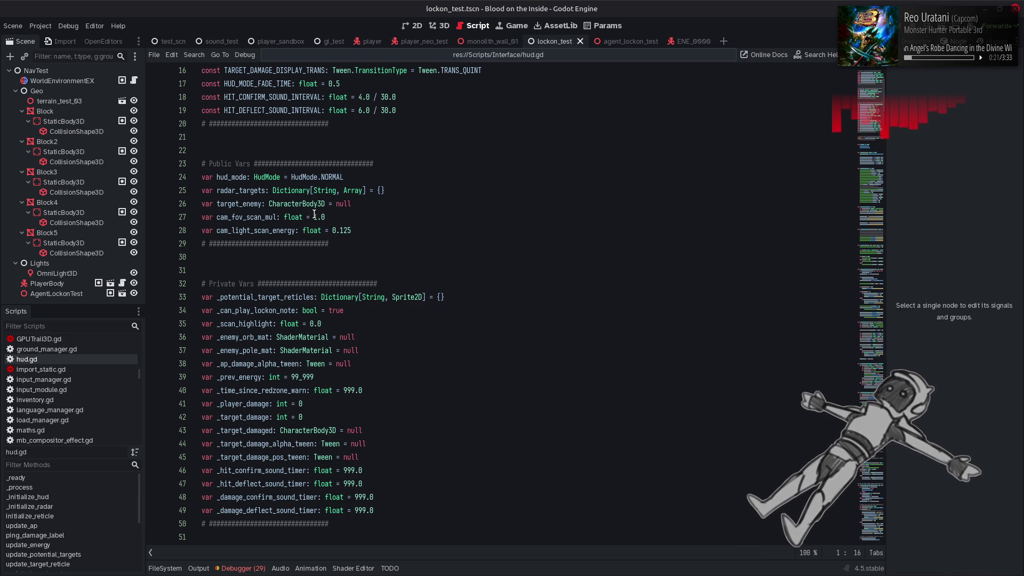
pyautogui.doubleClick(252, 208)
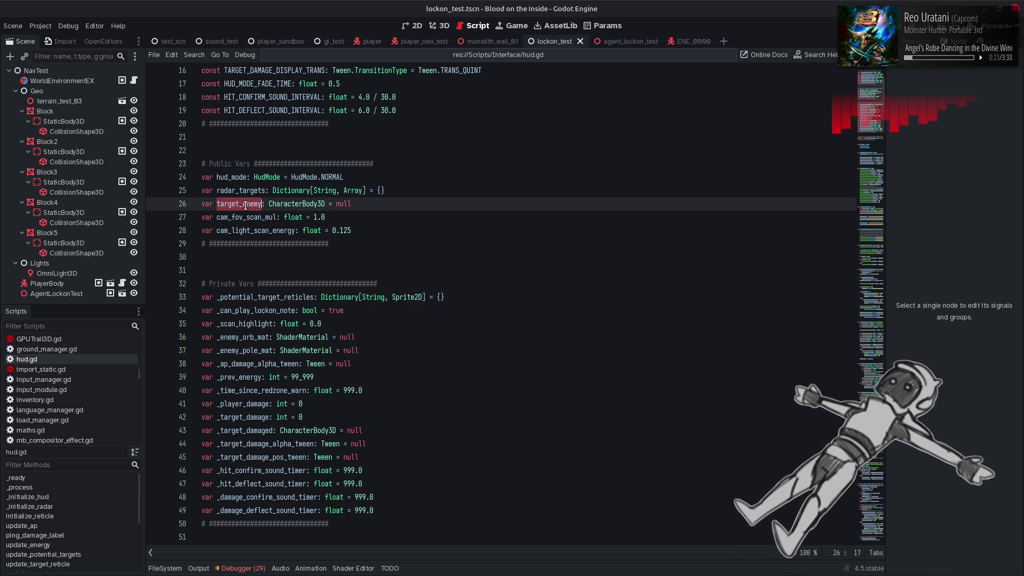
pyautogui.hotkey('ctrl', 'f')
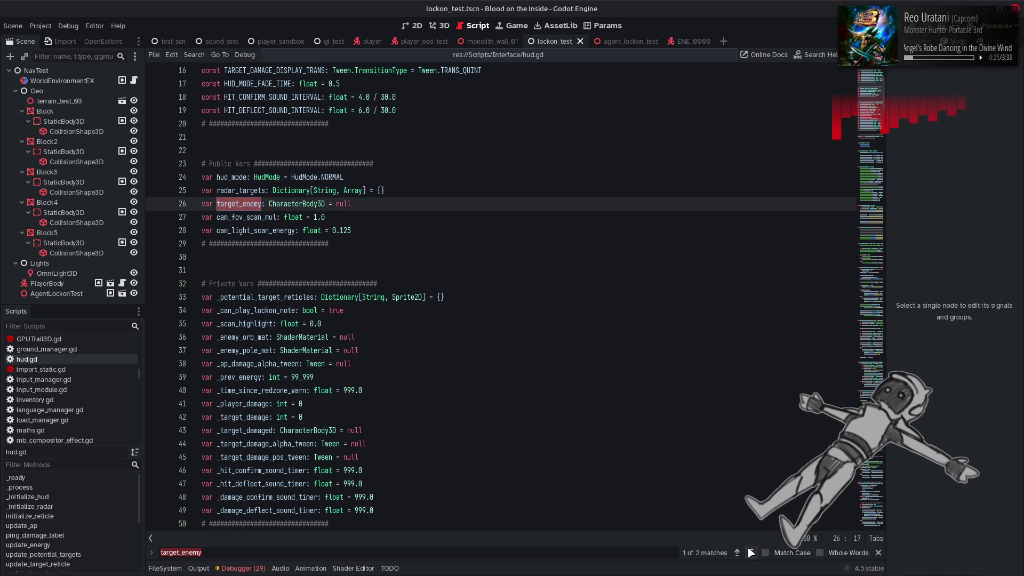
pyautogui.click(750, 553)
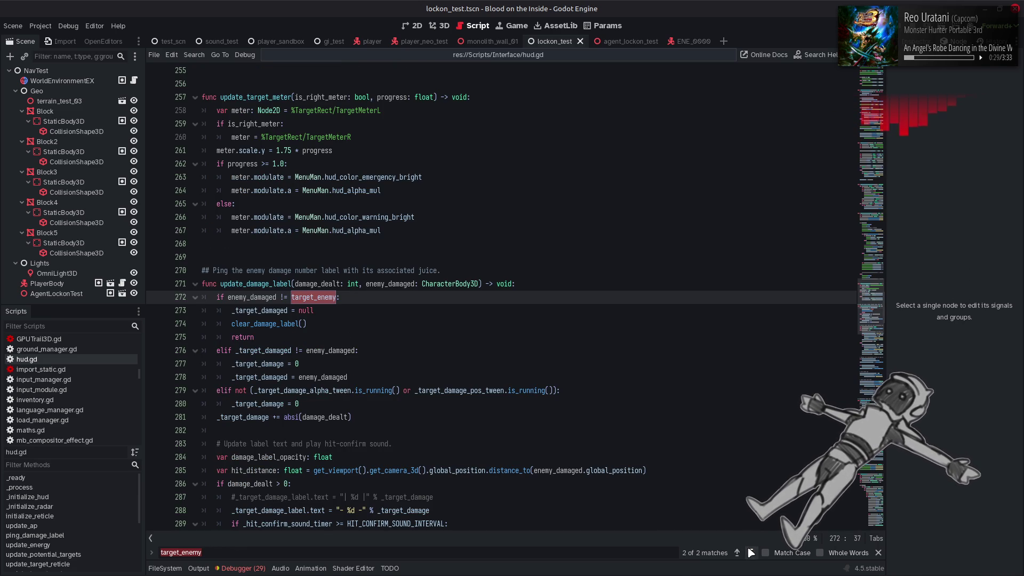
pyautogui.click(751, 553)
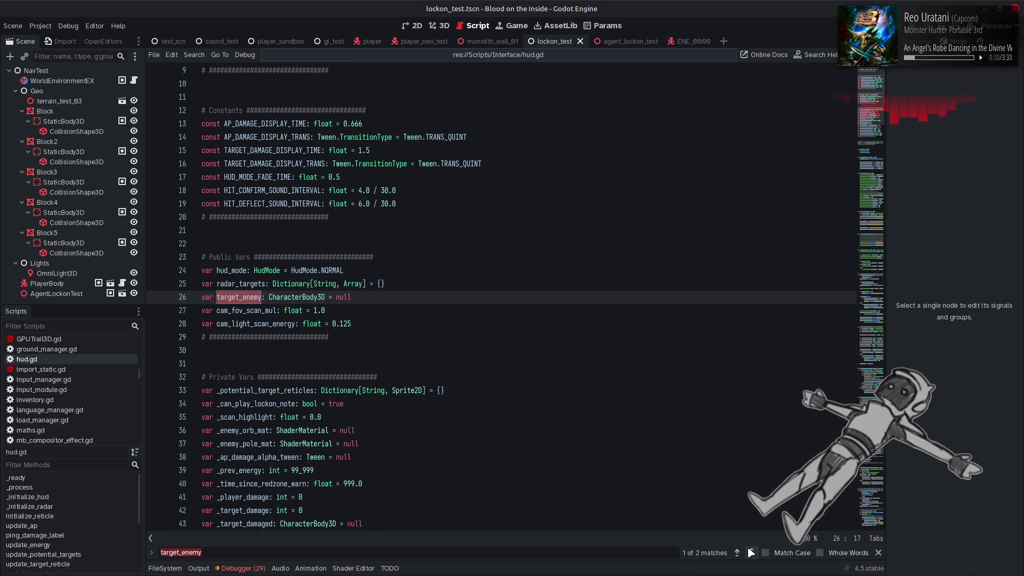
pyautogui.click(878, 553)
# Change target_enemy's type on line 26 from CharacterBody3D to Node3D and save hud.gd.
pyautogui.doubleClick(313, 298)
pyautogui.write('Node3D')
pyautogui.press('End')
pyautogui.hotkey('ctrl', 's')
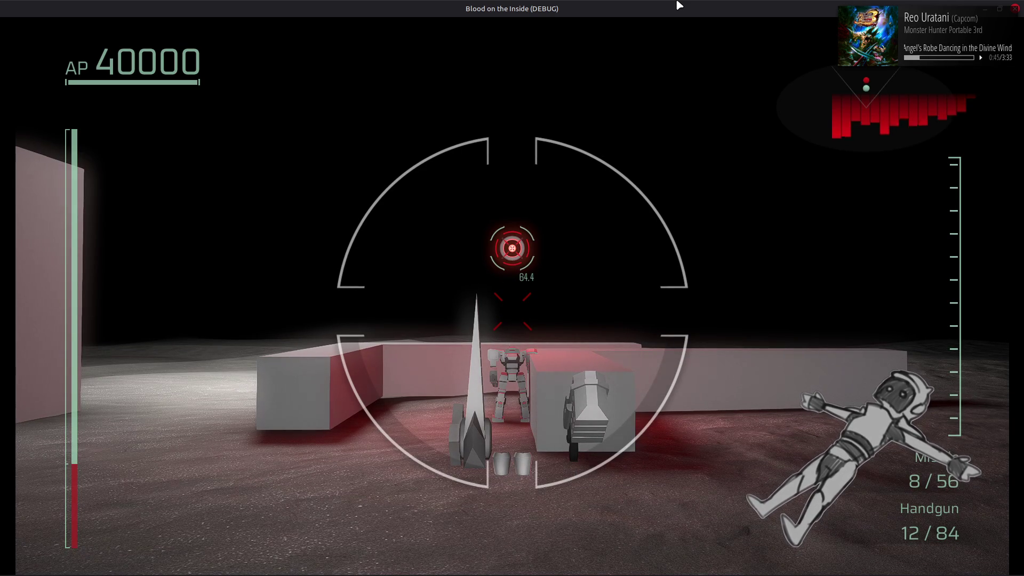
# Strafe left and right around the locked-on robot, then Alt-Tab back to the editor.
pyautogui.press('a')
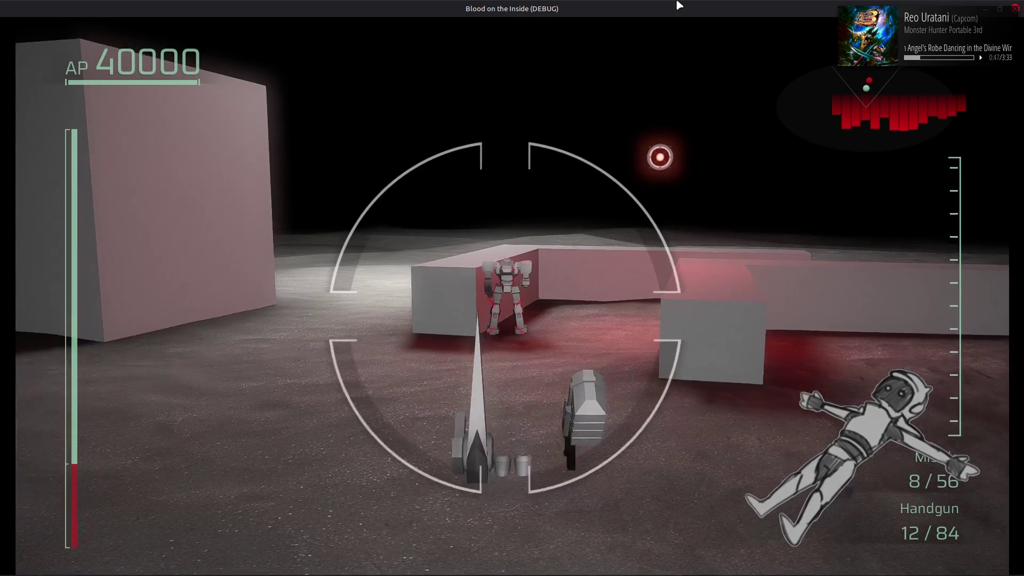
pyautogui.press('a')
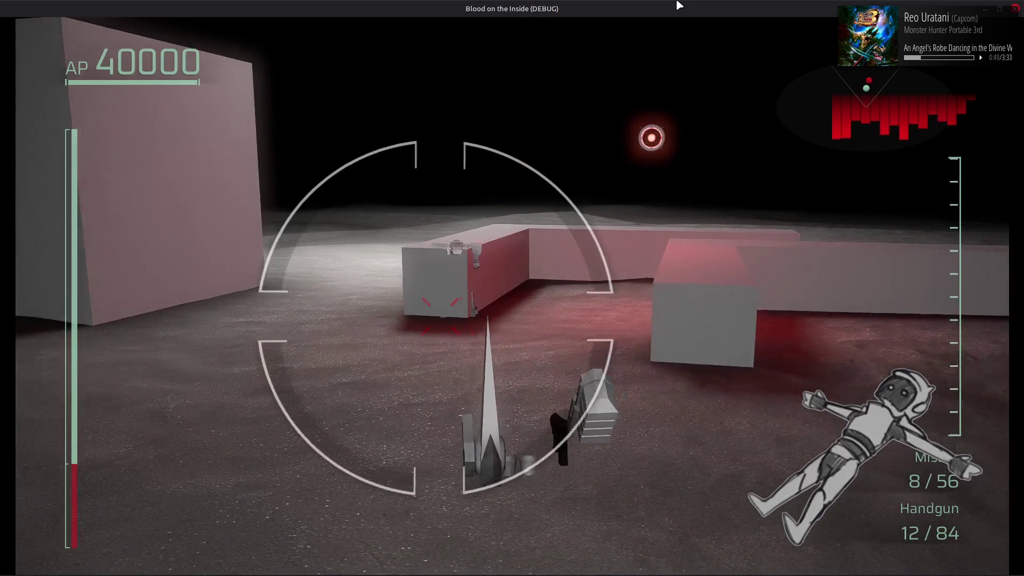
pyautogui.press('d')
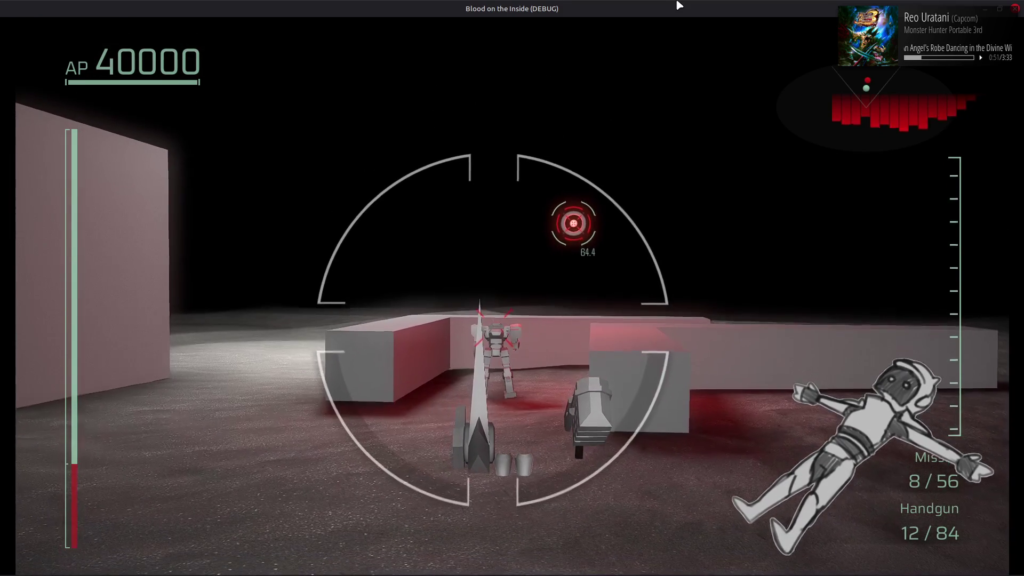
pyautogui.press('d')
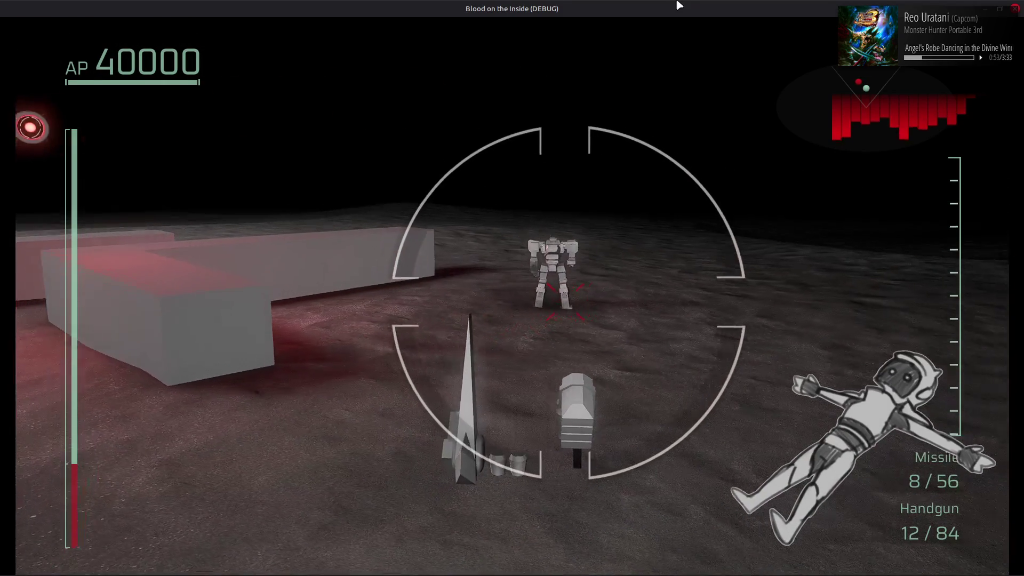
pyautogui.press('d')
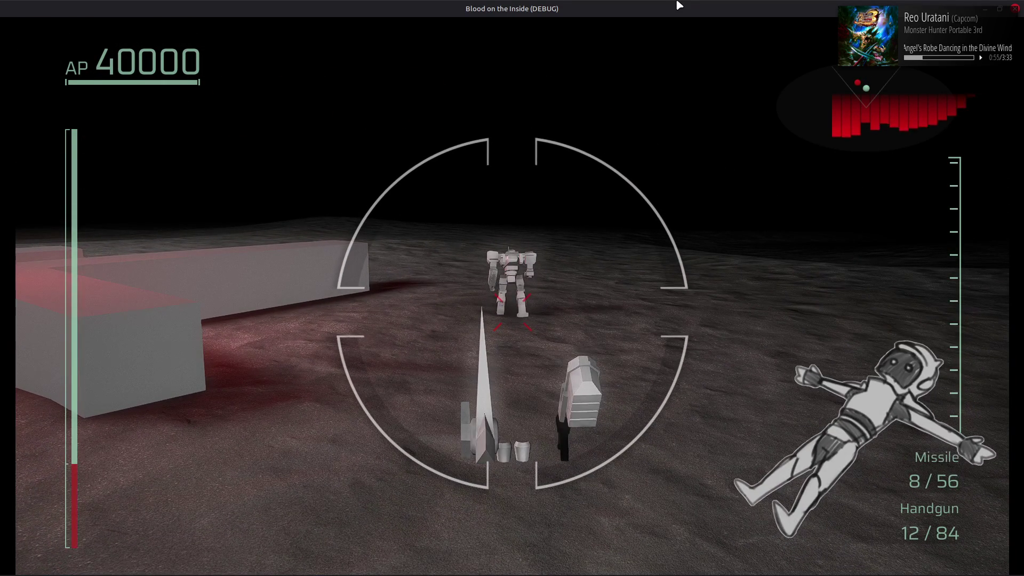
pyautogui.press('a')
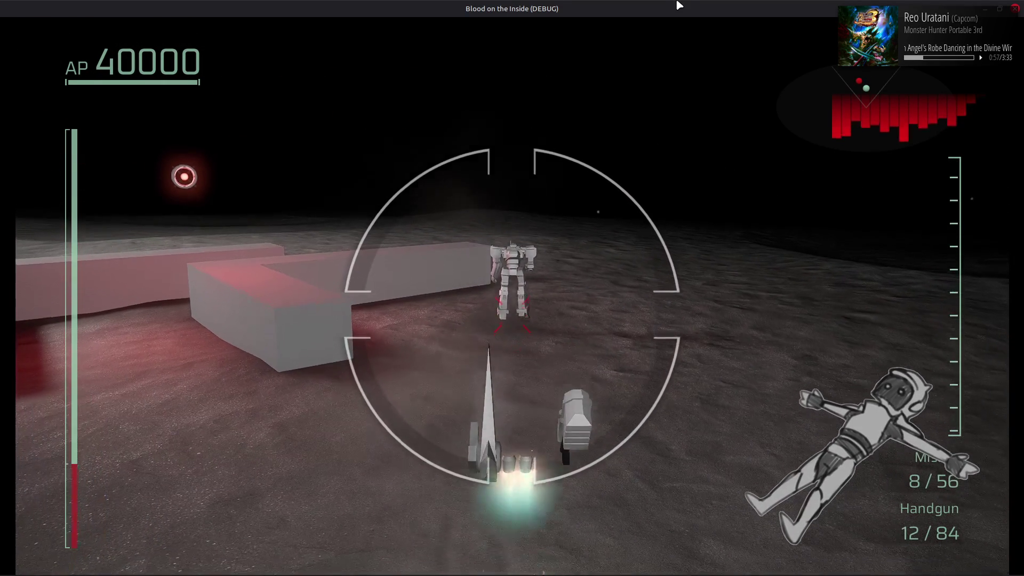
pyautogui.press('a')
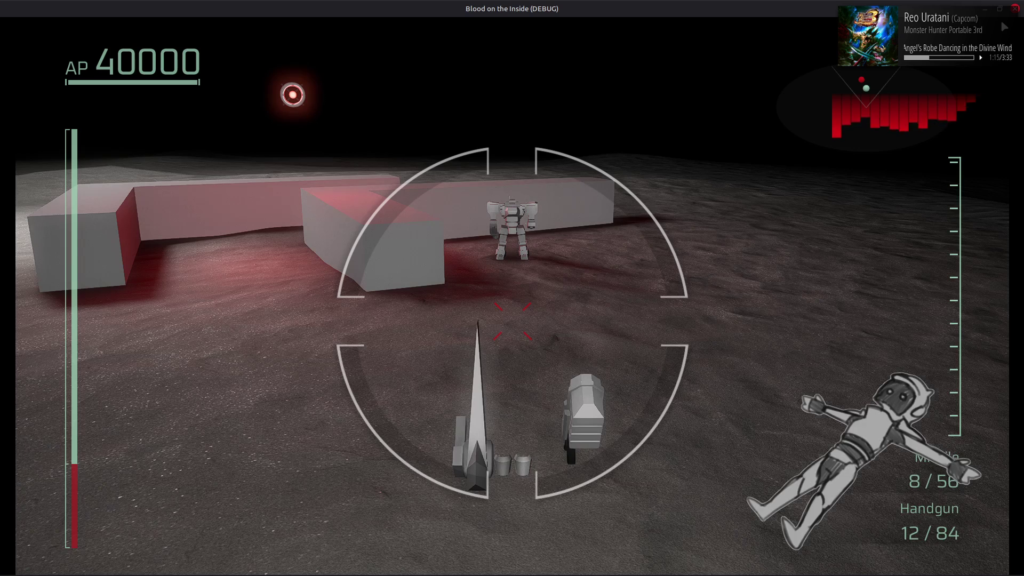
pyautogui.hotkey('alt', 'Tab')
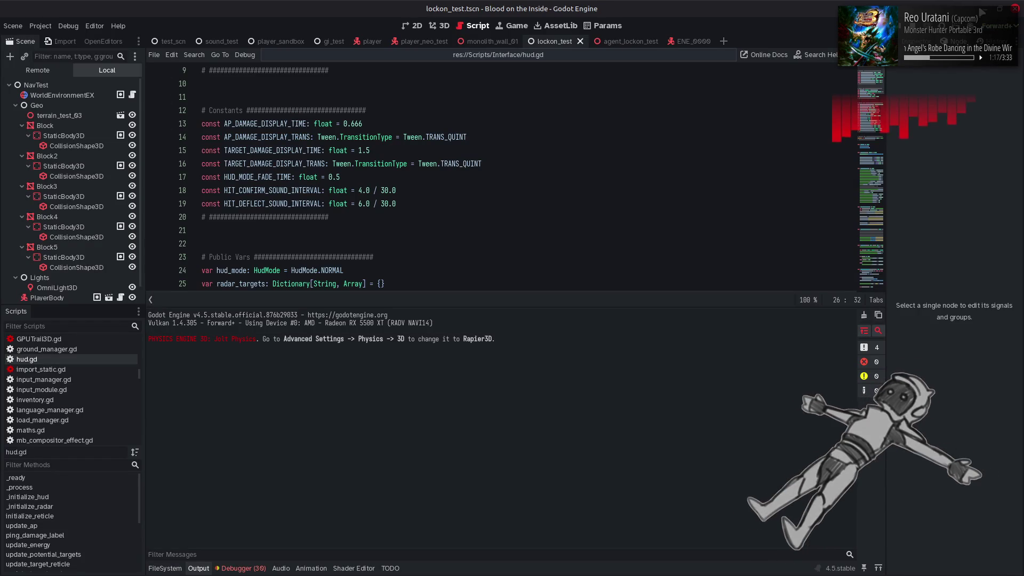
# Stop the running game with F8 and show the lockon_test level in 3D view.
pyautogui.press('F8')
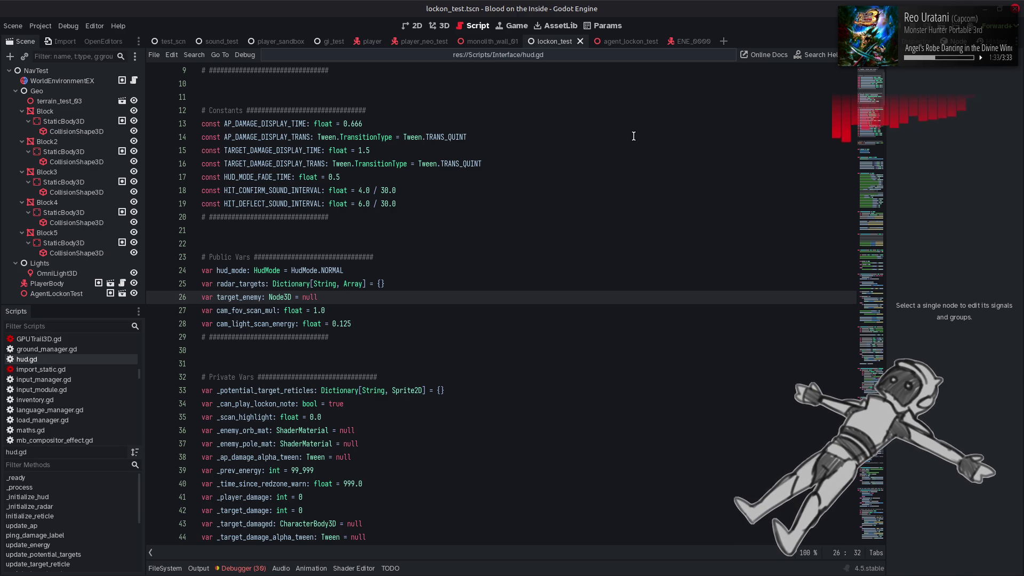
pyautogui.click(435, 25)
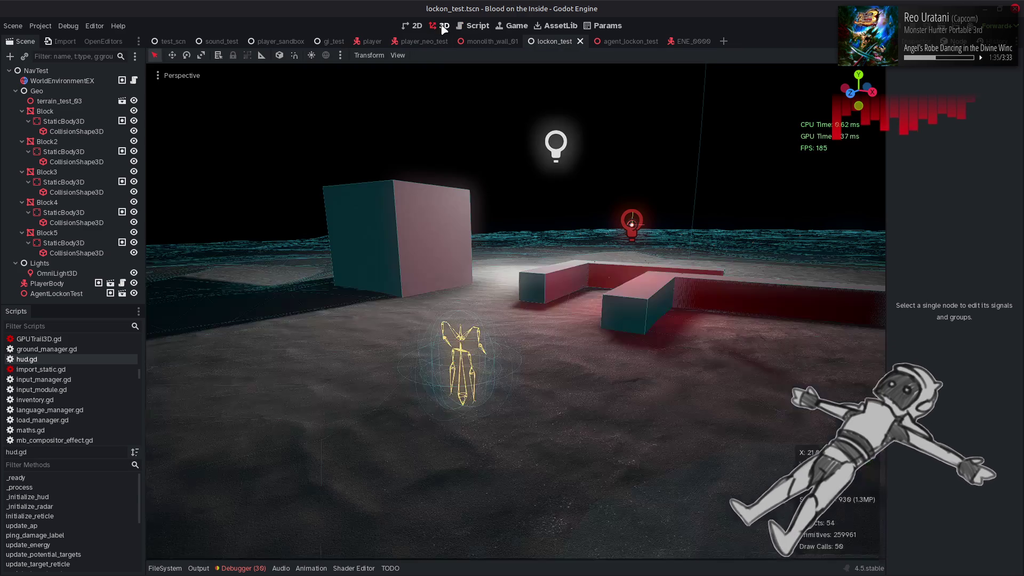
# Reset PlayerBody's position to (0, 0, 0) with the Inspector revert arrow.
pyautogui.click(78, 284)
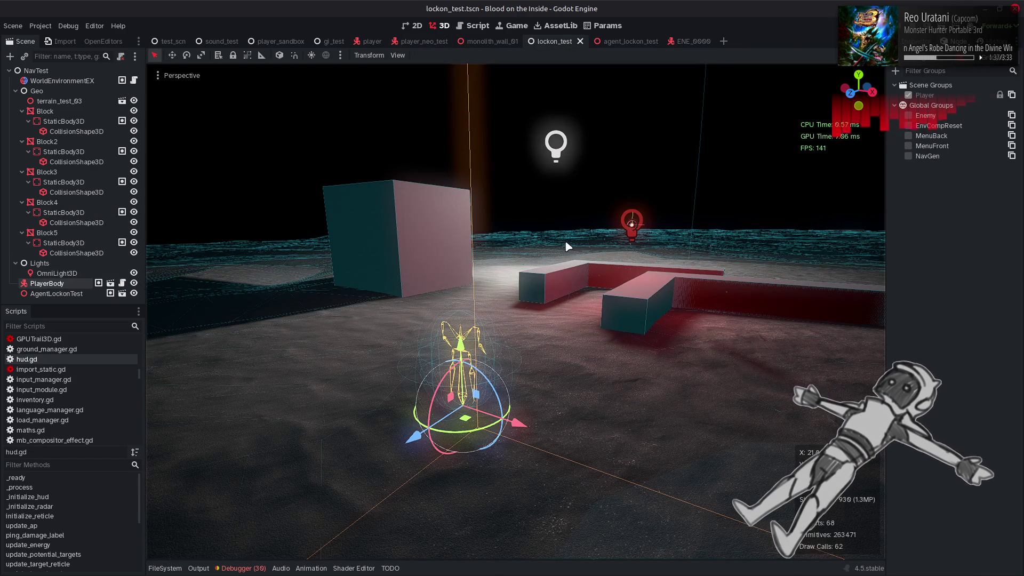
pyautogui.click(936, 61)
pyautogui.click(916, 41)
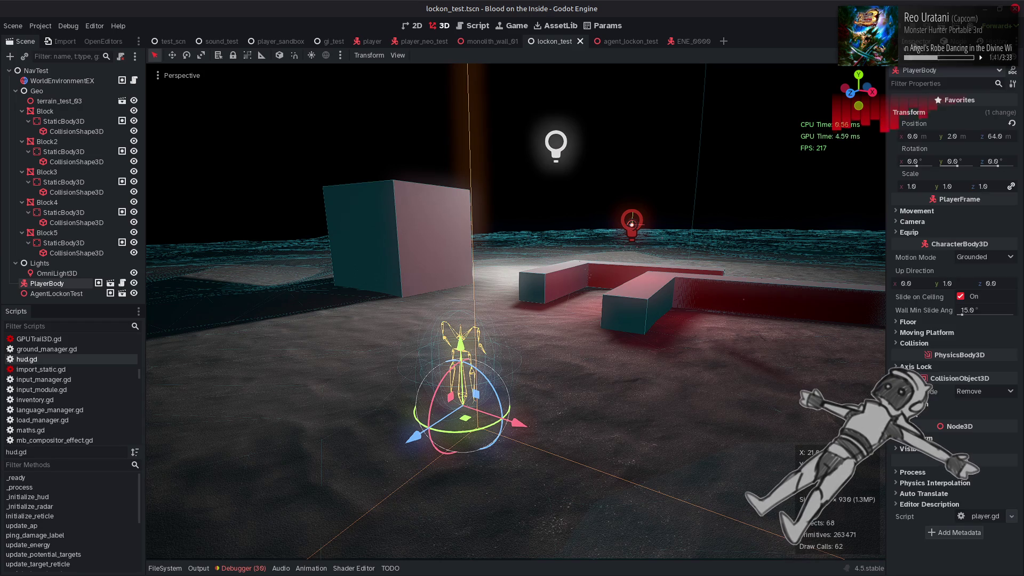
pyautogui.click(1012, 124)
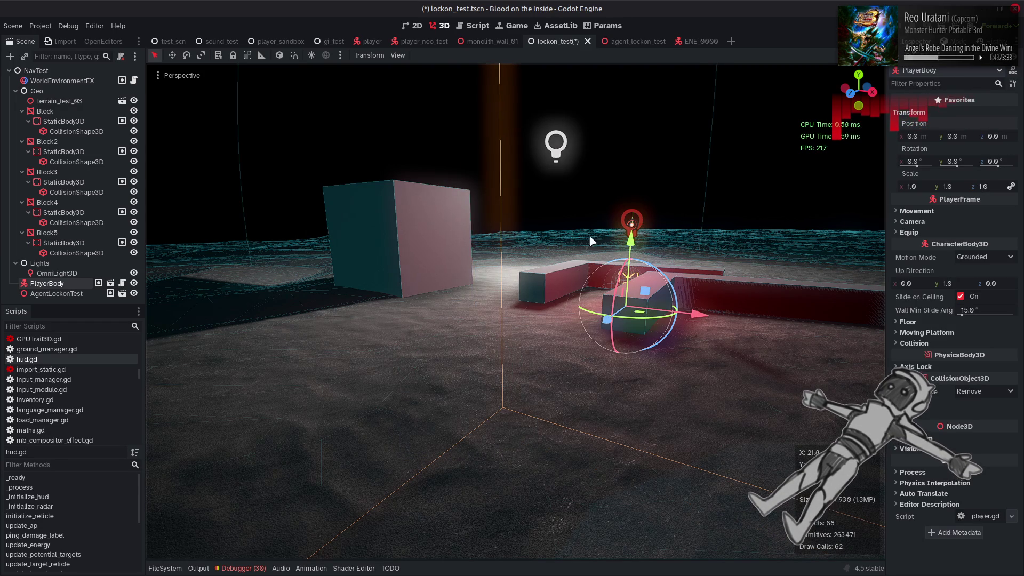
pyautogui.press('w')
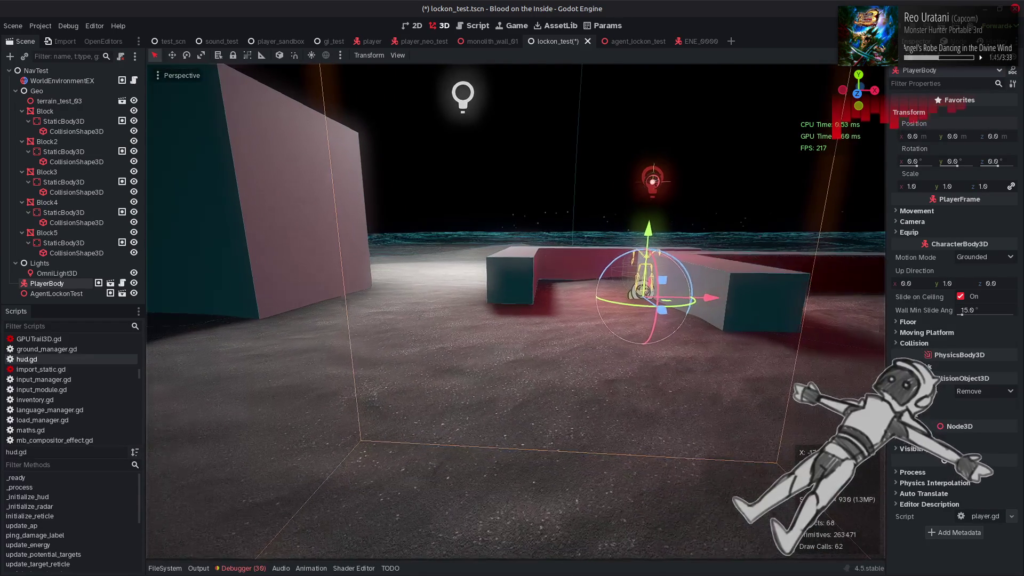
# Save lockon_test.tscn and run it with F6.
pyautogui.hotkey('ctrl', 's')
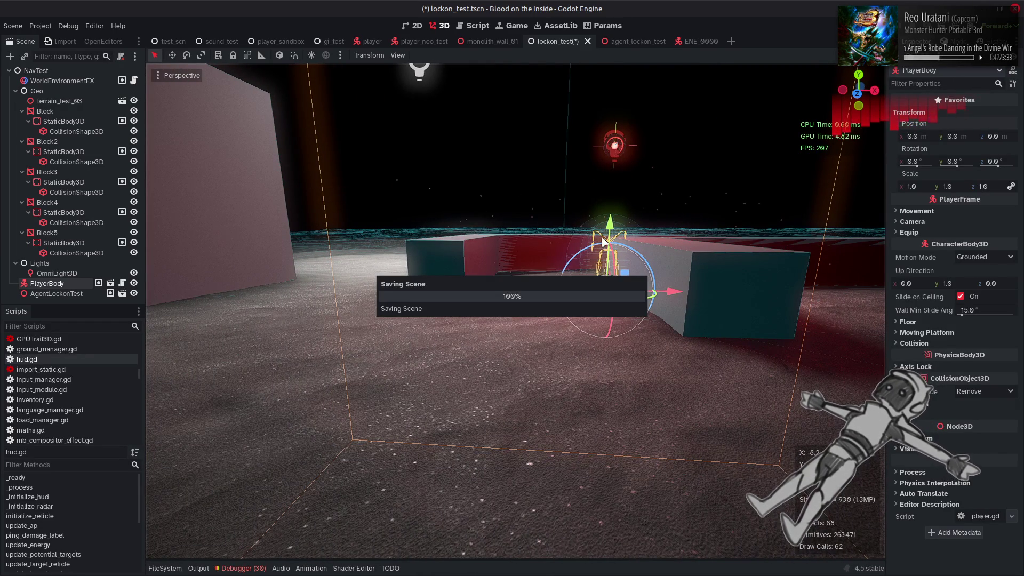
pyautogui.press('a')
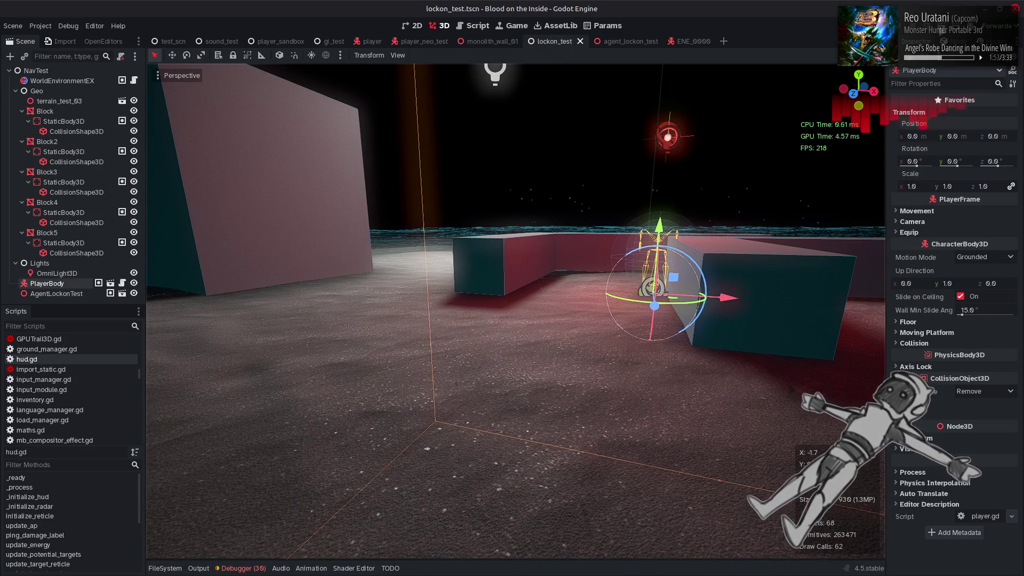
pyautogui.press('F6')
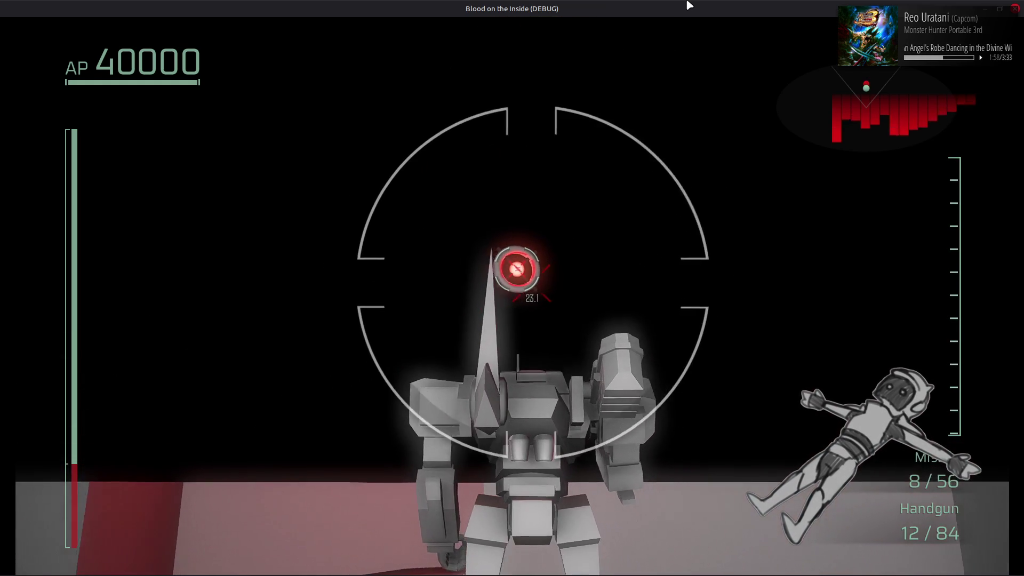
# Fire the handgun at the locked-on target, reload with R, and empty the magazine.
pyautogui.click(687, 5)
pyautogui.click(688, 5)
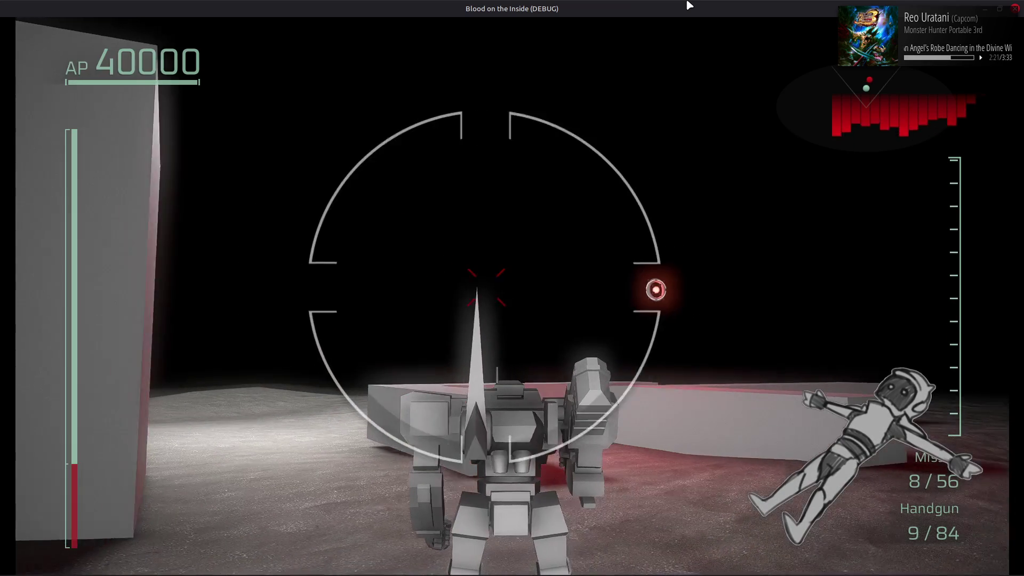
pyautogui.click(688, 5)
pyautogui.click(688, 6)
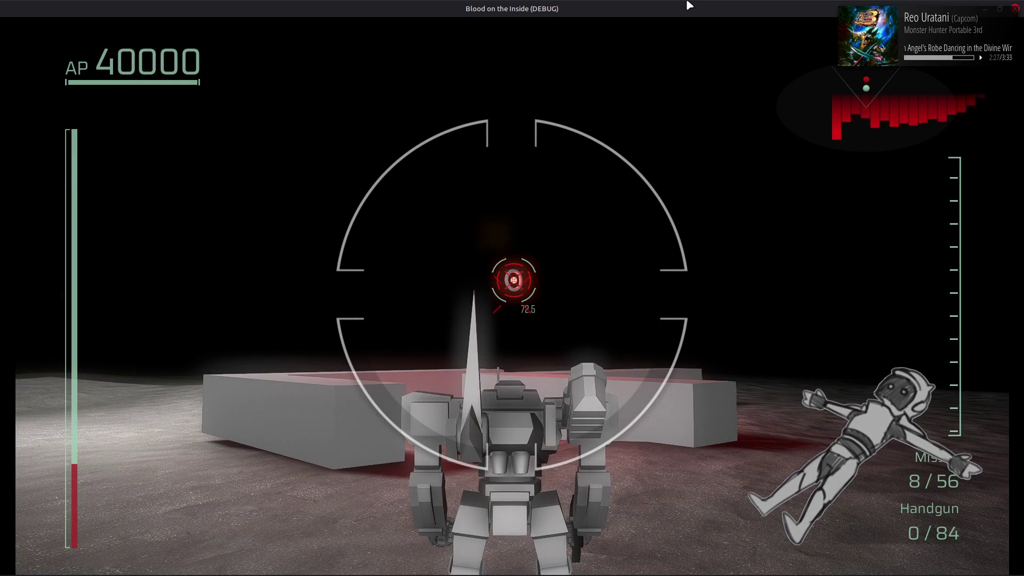
pyautogui.press('r')
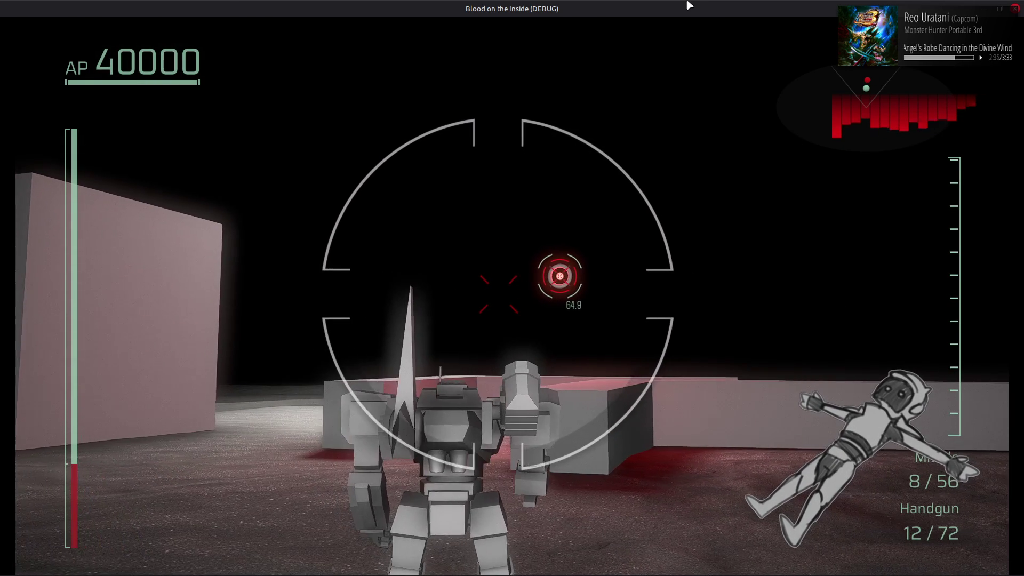
pyautogui.click(688, 6)
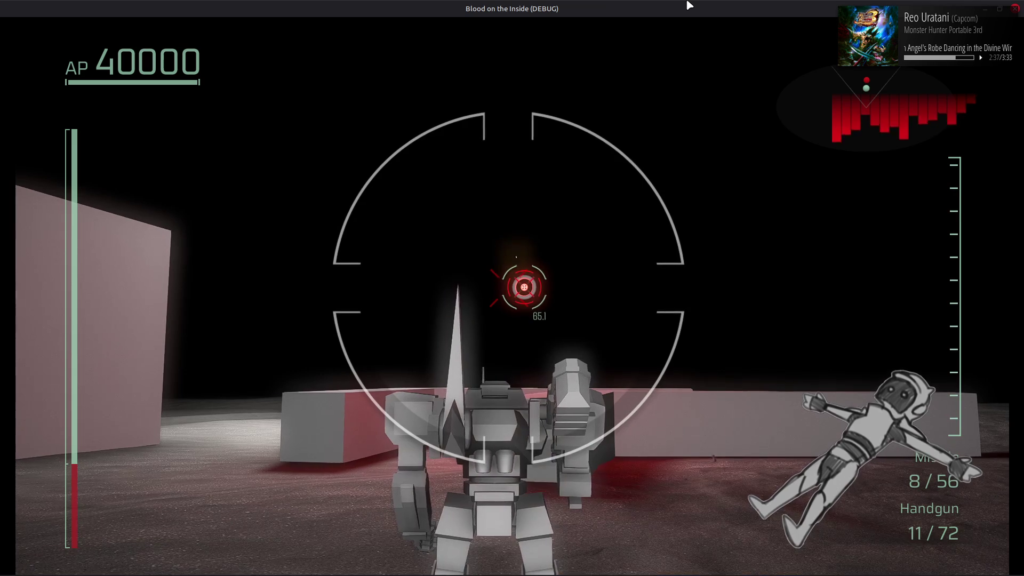
pyautogui.click(688, 5)
pyautogui.click(688, 6)
pyautogui.click(687, 5)
pyautogui.click(688, 6)
pyautogui.click(687, 6)
pyautogui.click(688, 5)
pyautogui.click(688, 6)
pyautogui.click(688, 5)
pyautogui.click(688, 5)
pyautogui.click(688, 5)
pyautogui.click(688, 5)
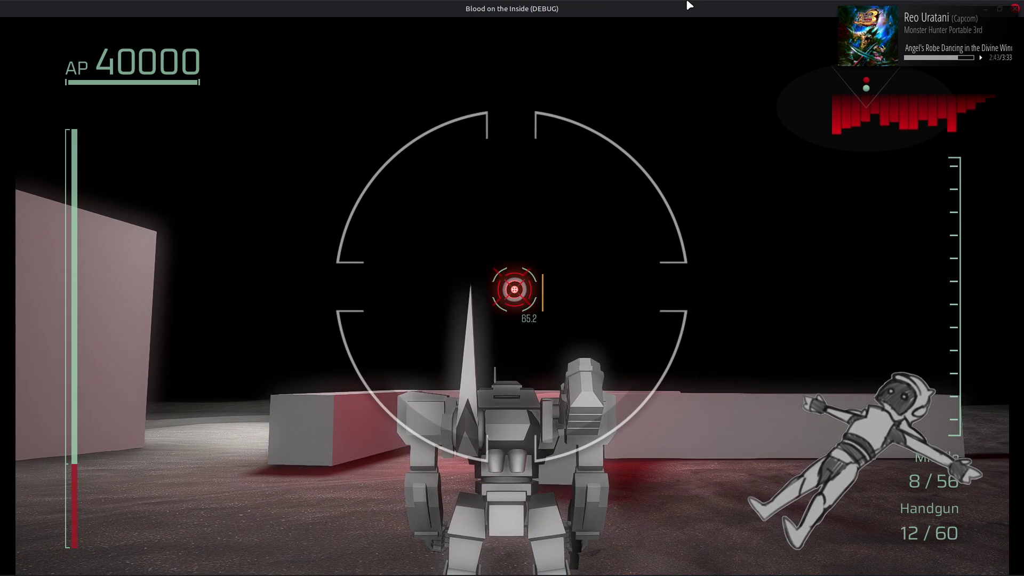
# Launch a missile salvo, fire the handgun twice more, and pause to the weapon panel.
pyautogui.rightClick(688, 6)
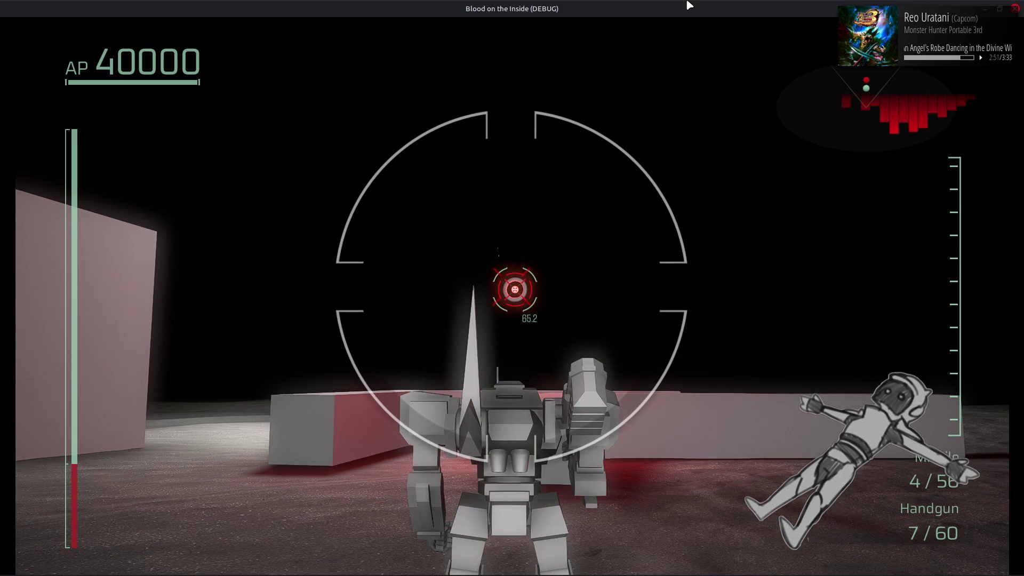
pyautogui.click(687, 6)
pyautogui.click(687, 5)
pyautogui.click(688, 6)
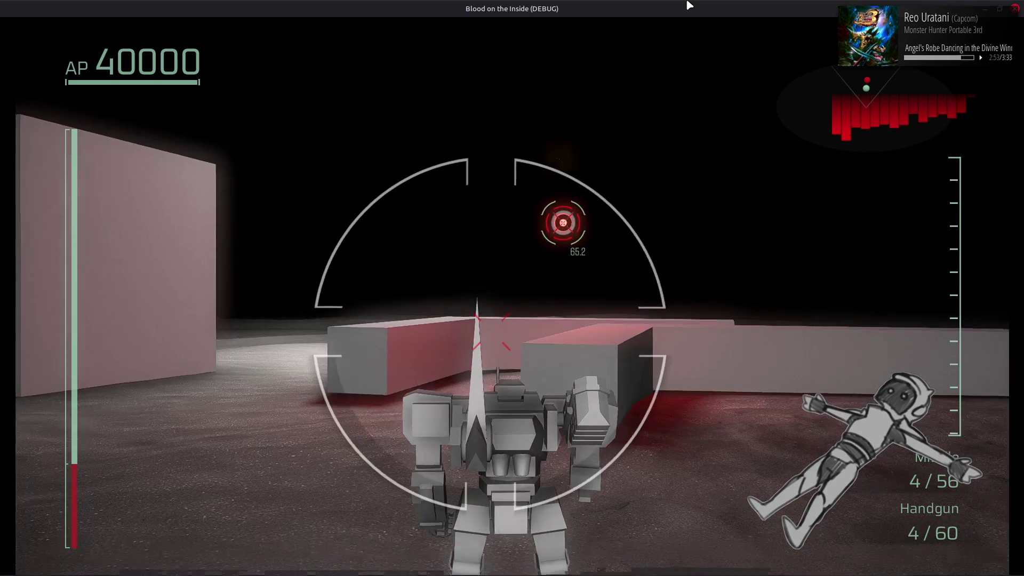
pyautogui.press('Escape')
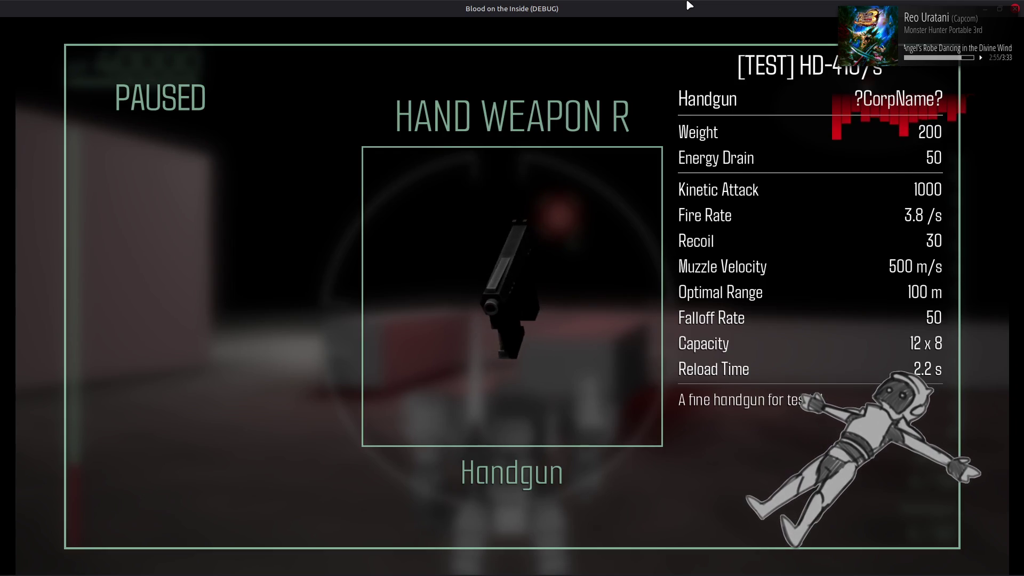
# Equip the Rifle as right hand weapon, fire it steadily at the target, then stop with F8.
pyautogui.press('Right')
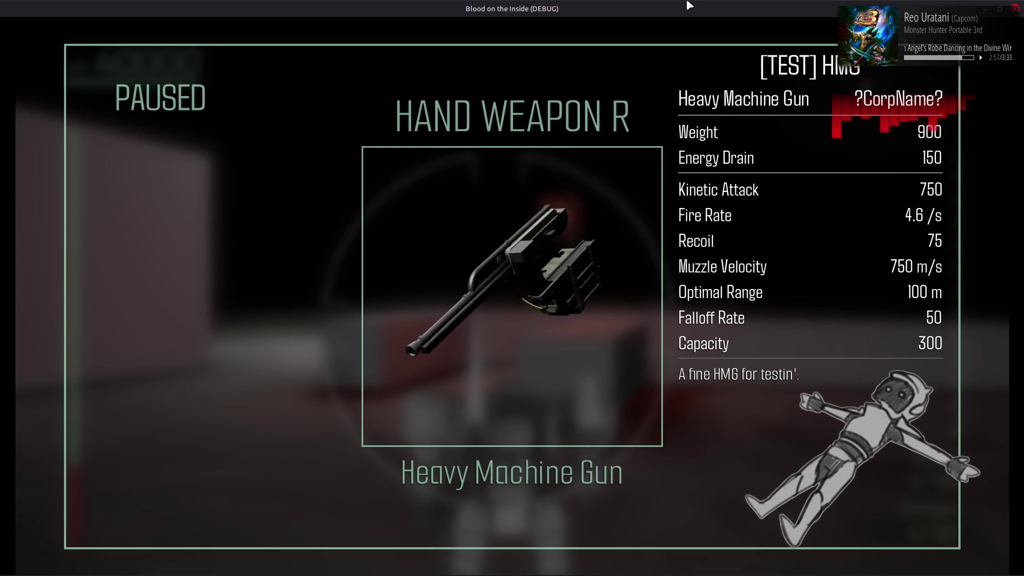
pyautogui.press('Right')
pyautogui.press('Right')
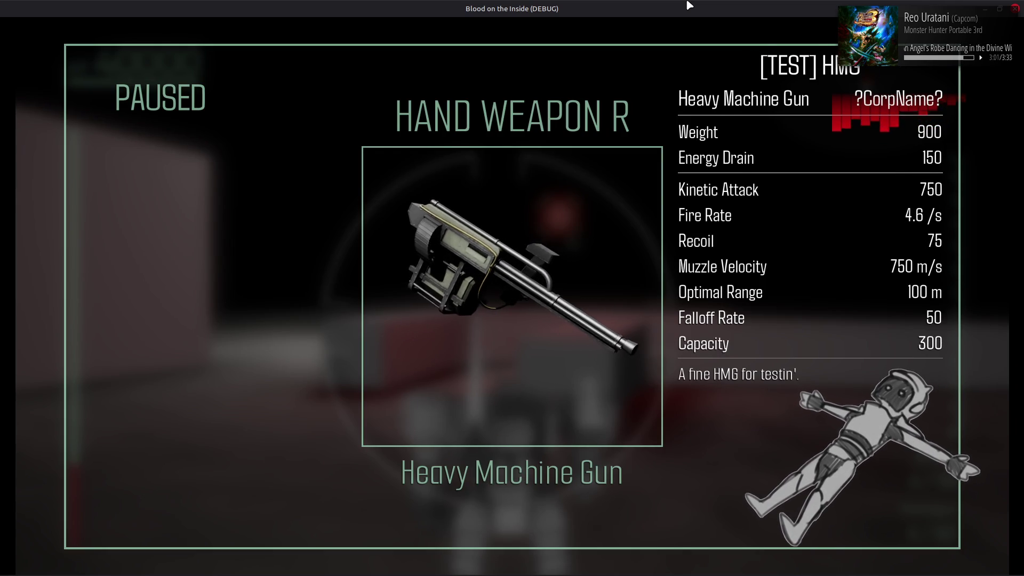
pyautogui.press('Right')
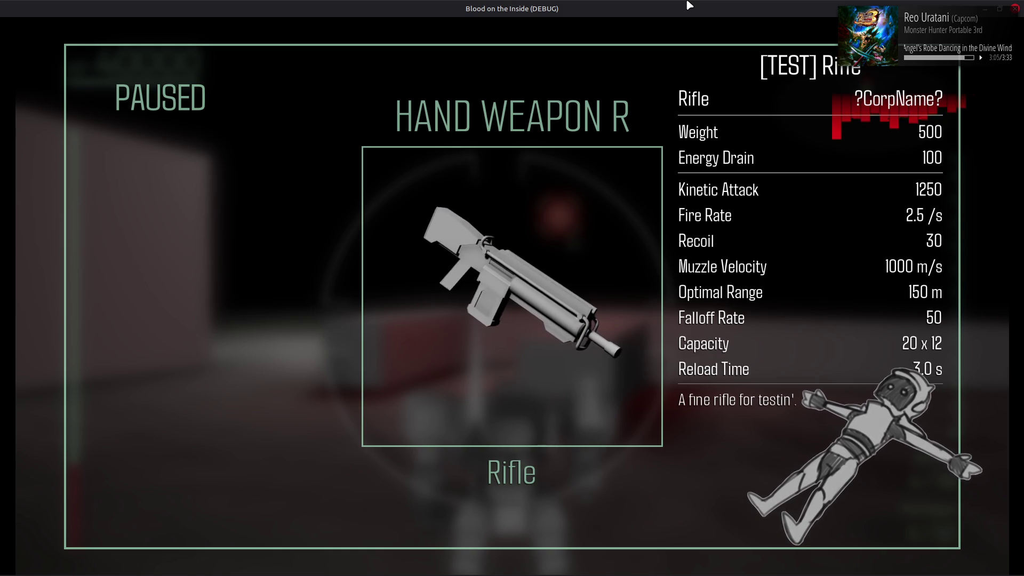
pyautogui.press('Left')
pyautogui.press('Escape')
pyautogui.moveTo(688, 6); pyautogui.dragTo(688, 5)
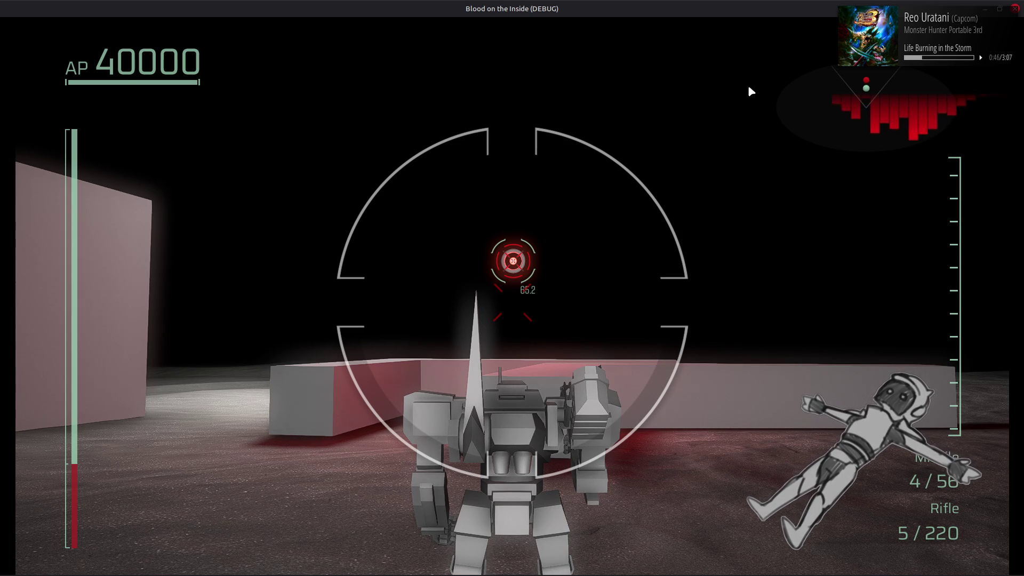
pyautogui.press('F8')
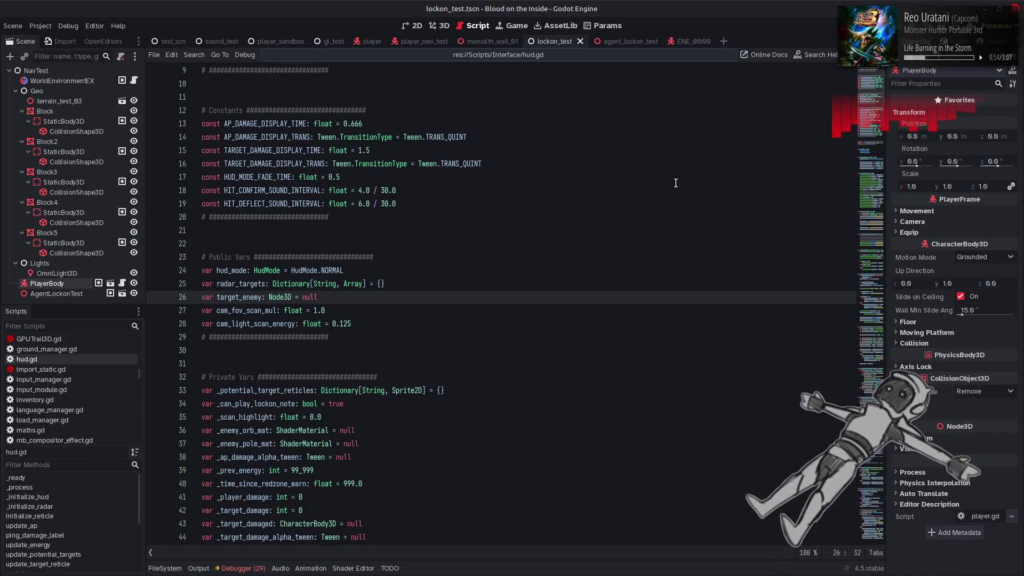
# Show the 3D view and select the AgentLockonTest node to view its properties.
pyautogui.click(444, 26)
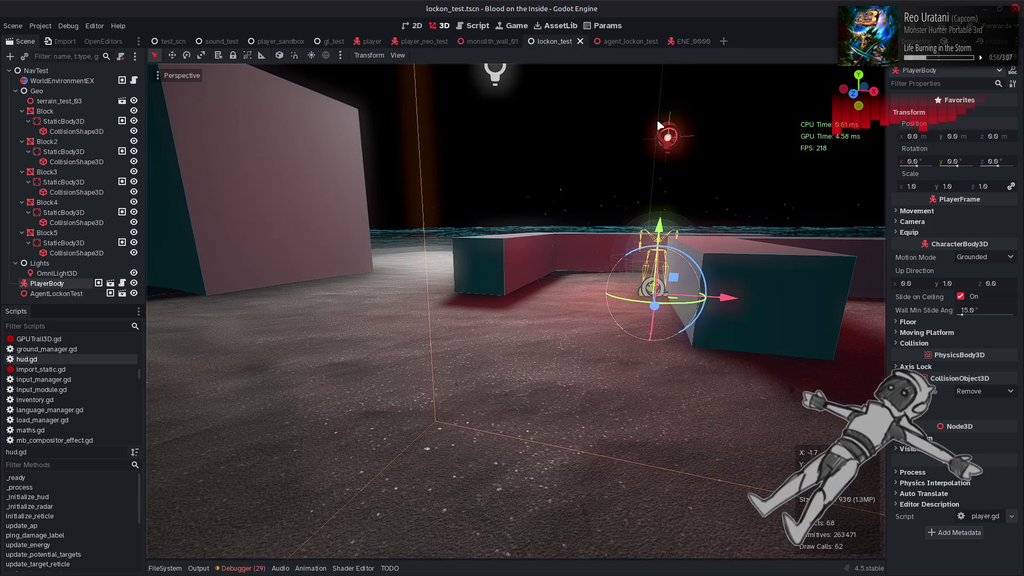
pyautogui.click(671, 144)
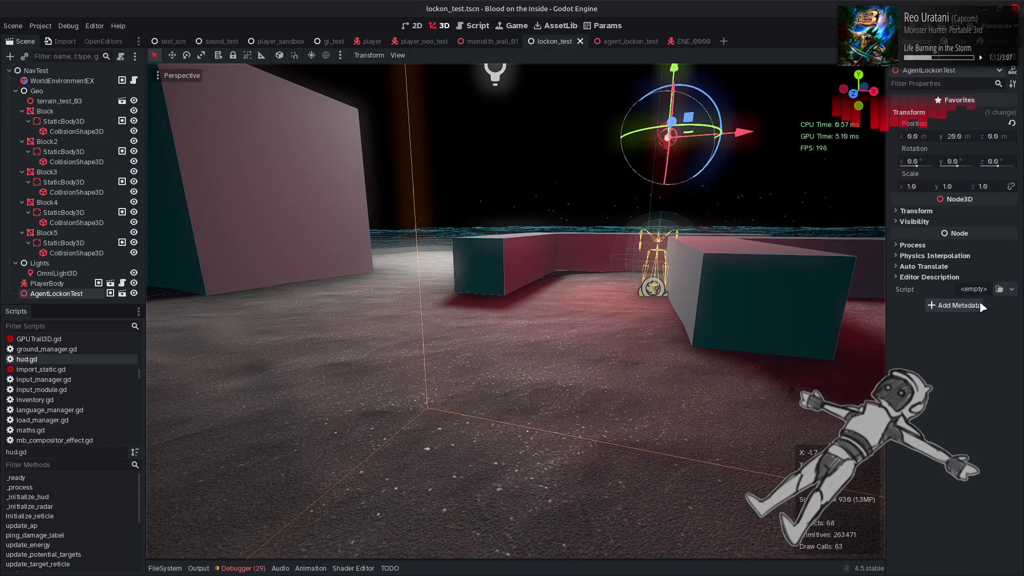
# Attach a new built-in script named lockon_test_agent to AgentLockonTest.
pyautogui.click(1013, 289)
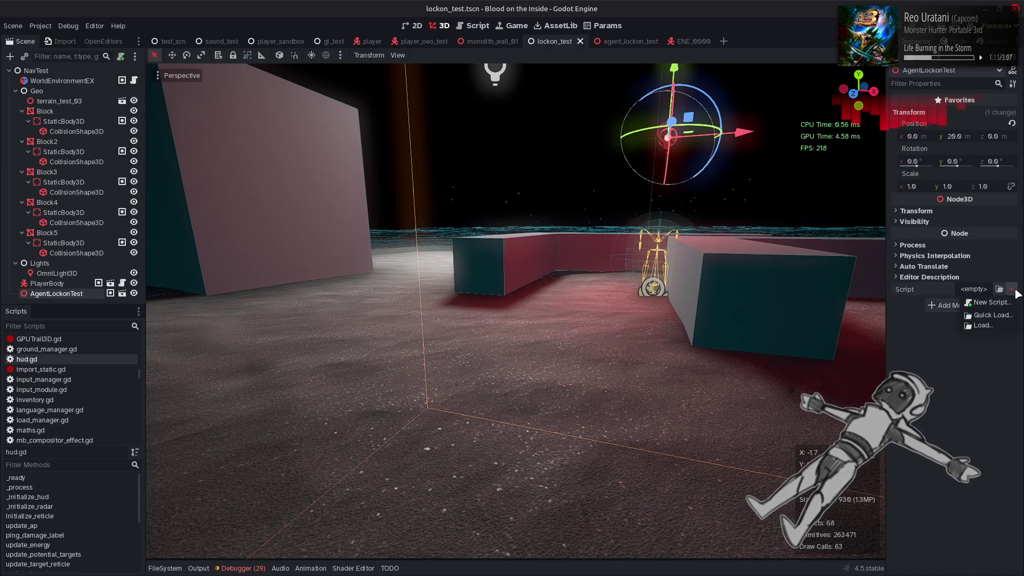
pyautogui.click(991, 303)
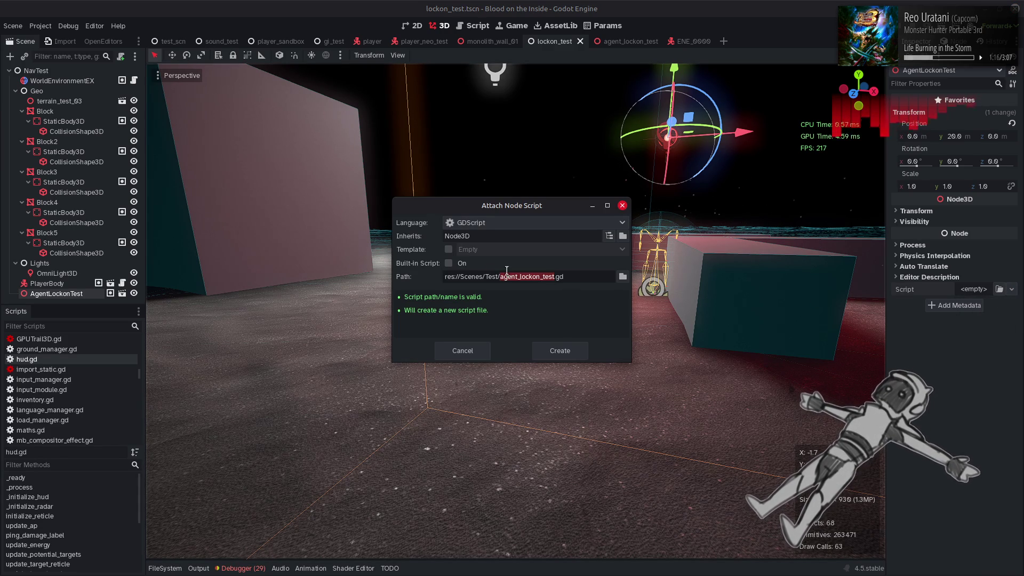
pyautogui.click(457, 264)
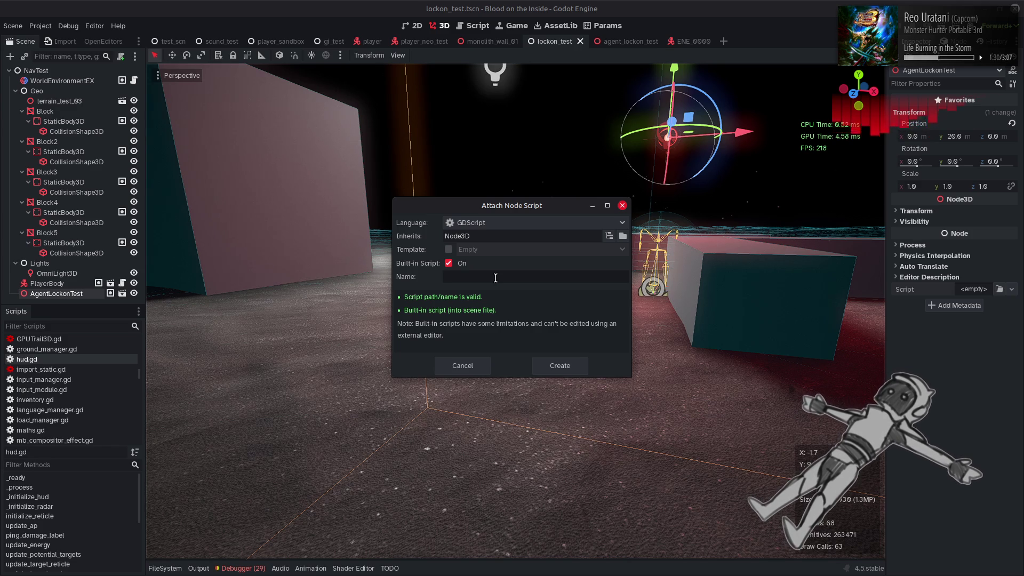
pyautogui.write('LockonT')
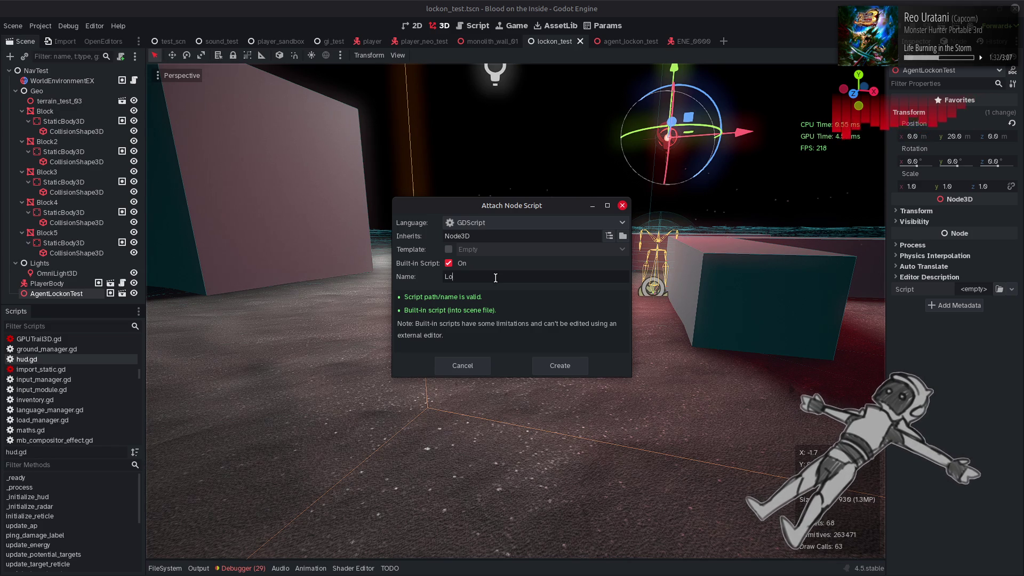
pyautogui.write('es')
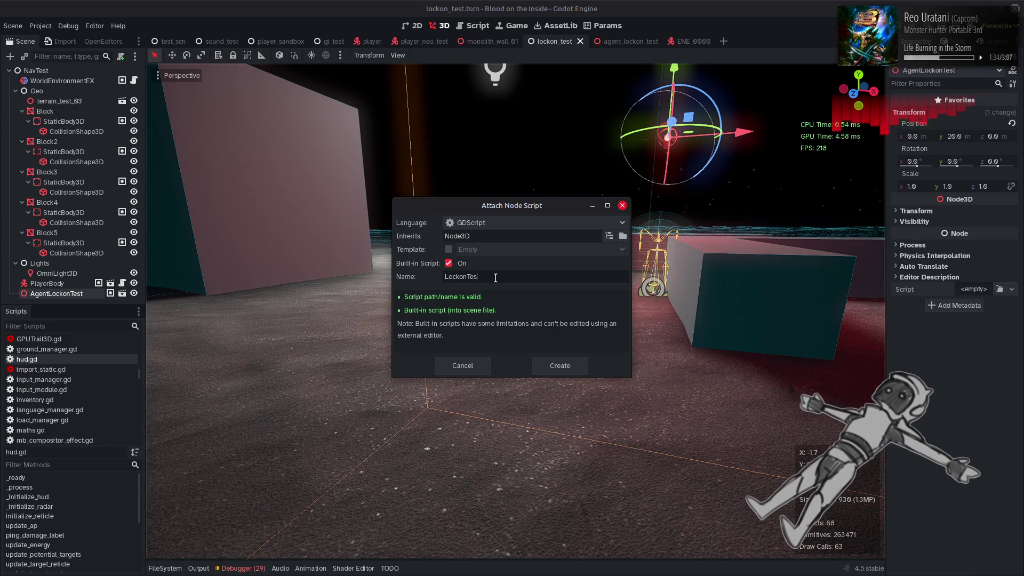
pyautogui.write('Scr')
pyautogui.hotkey('ctrl', 'a')
pyautogui.press('BackSpace')
pyautogui.write('lockon_tes')
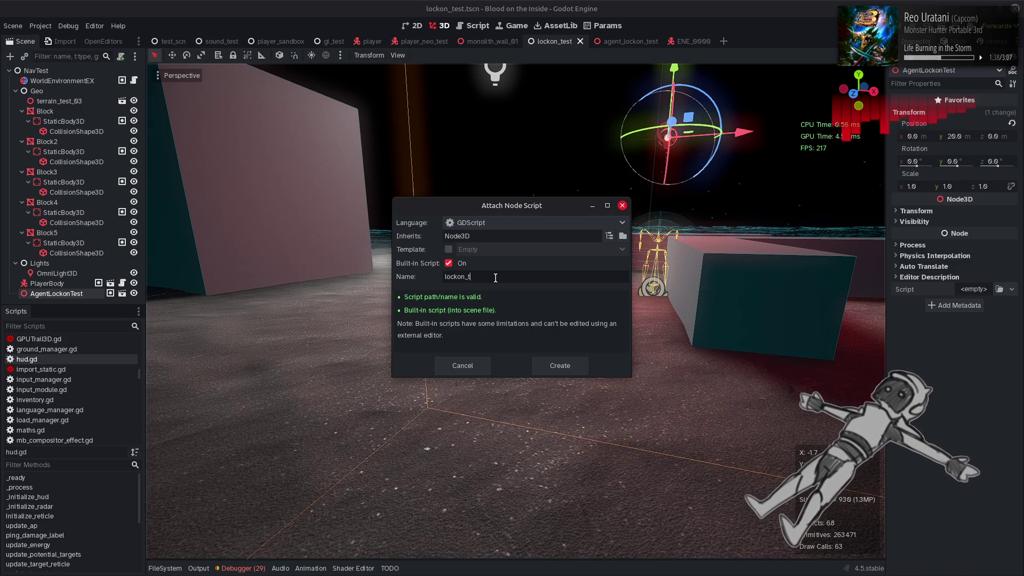
pyautogui.write('t_agent')
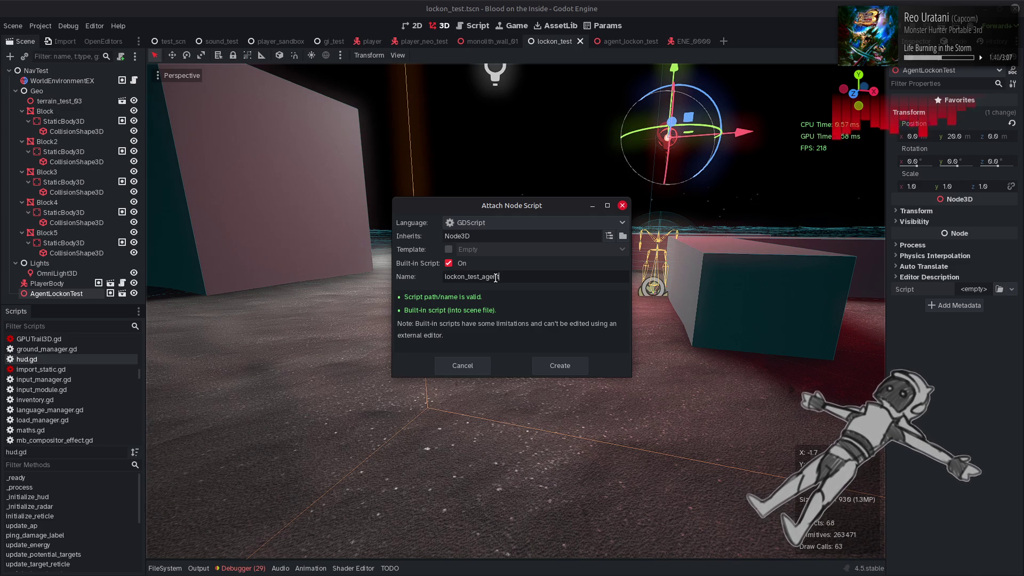
pyautogui.click(578, 364)
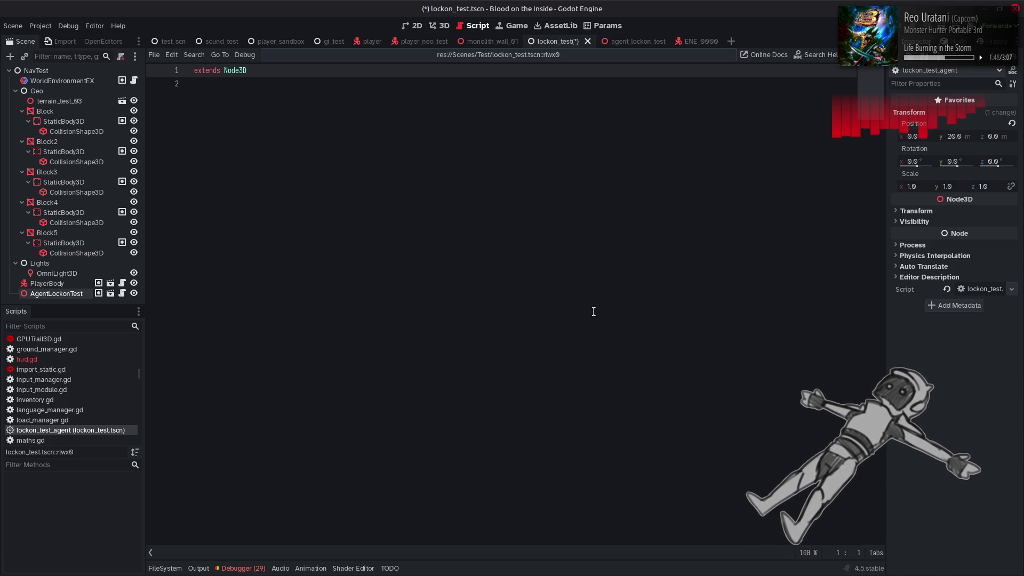
# Declare a Vector3 variable init_position set to self.global_position below extends Node3D.
pyautogui.click(421, 143)
pyautogui.press('Return')
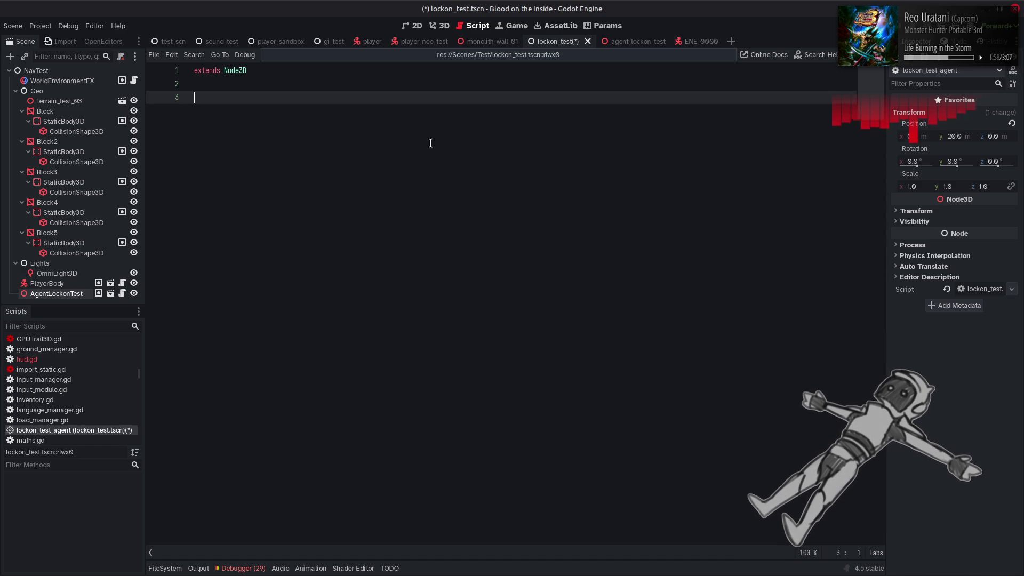
pyautogui.write('var ')
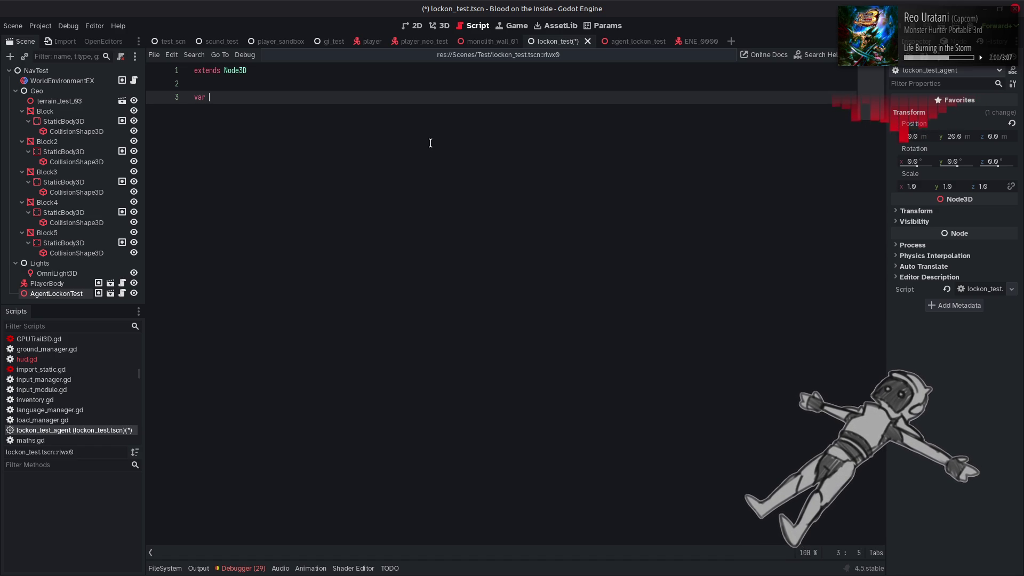
pyautogui.write('initi')
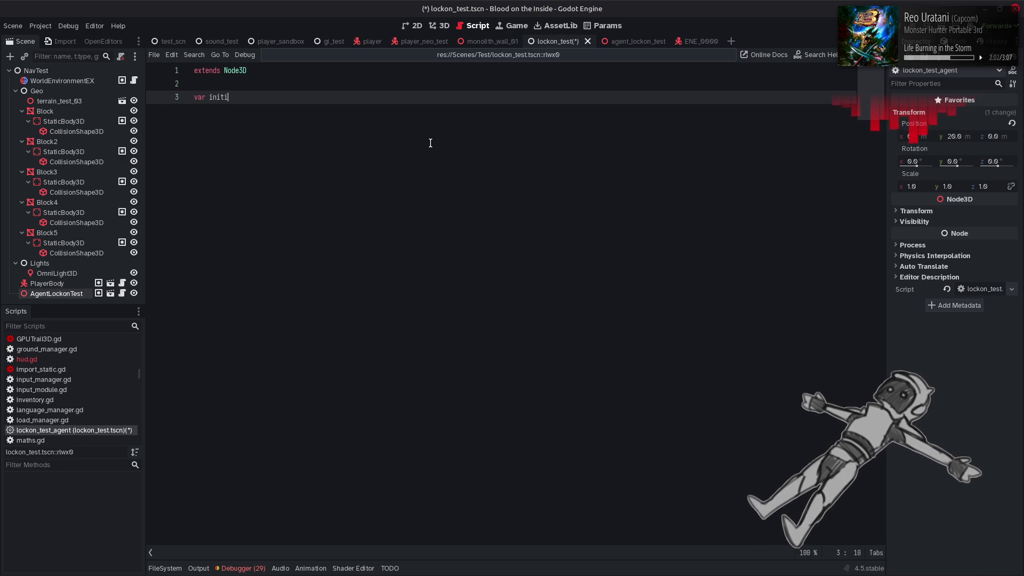
pyautogui.write('_positio')
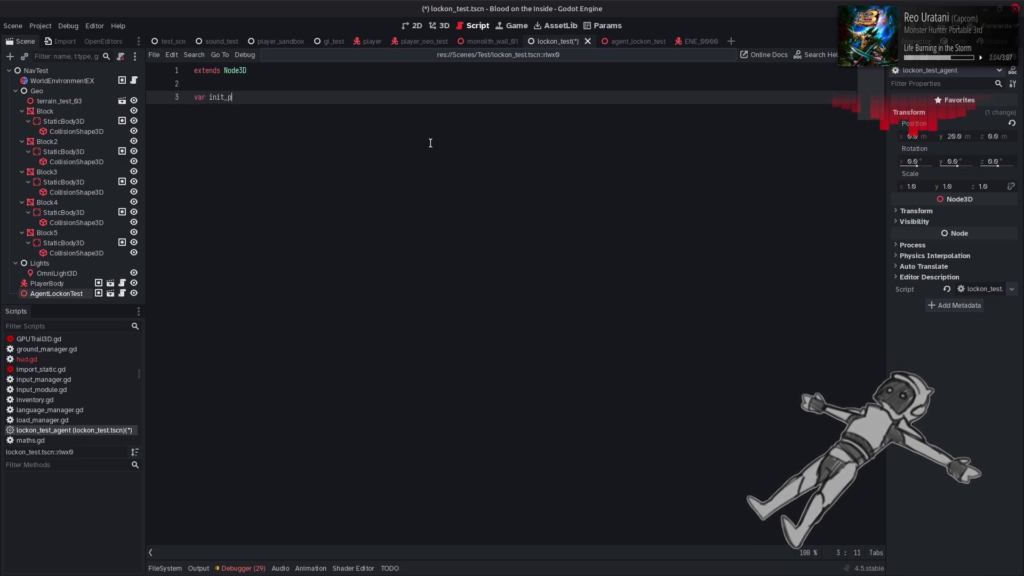
pyautogui.write('n')
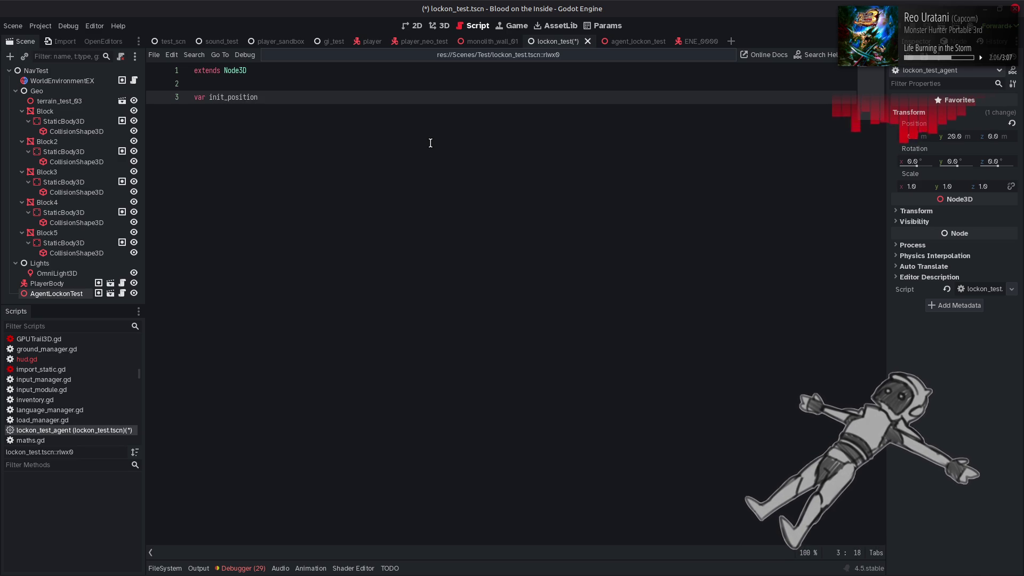
pyautogui.write('Vector3 ')
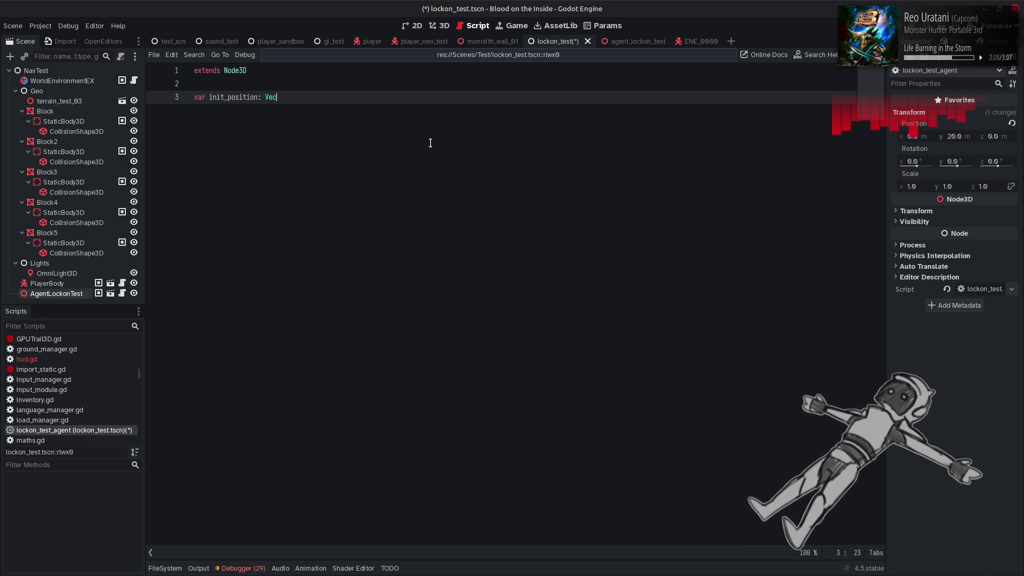
pyautogui.write('=')
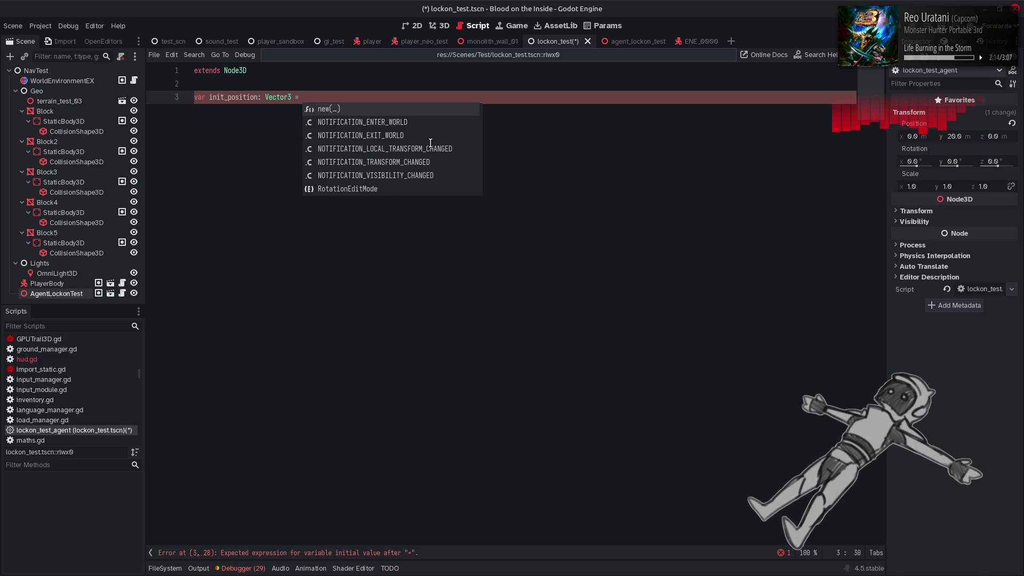
pyautogui.press('BackSpace')
pyautogui.press('BackSpace')
pyautogui.press('BackSpace')
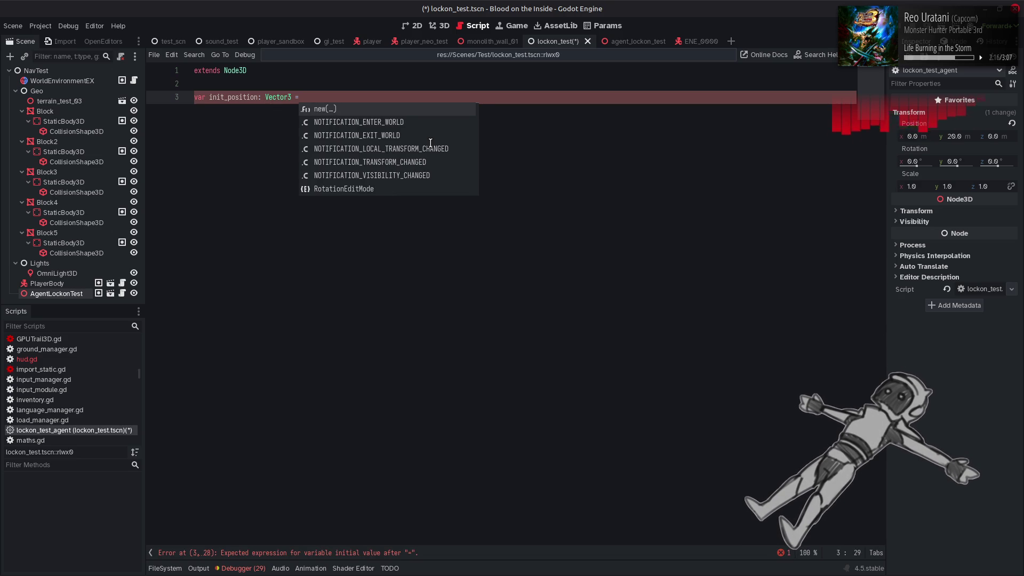
pyautogui.write('= self.')
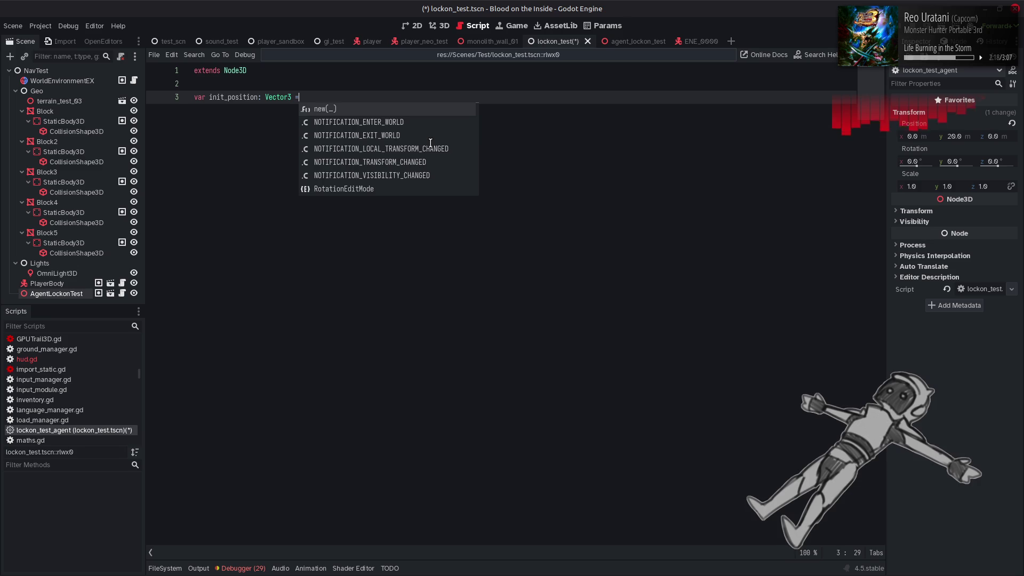
pyautogui.write('gl')
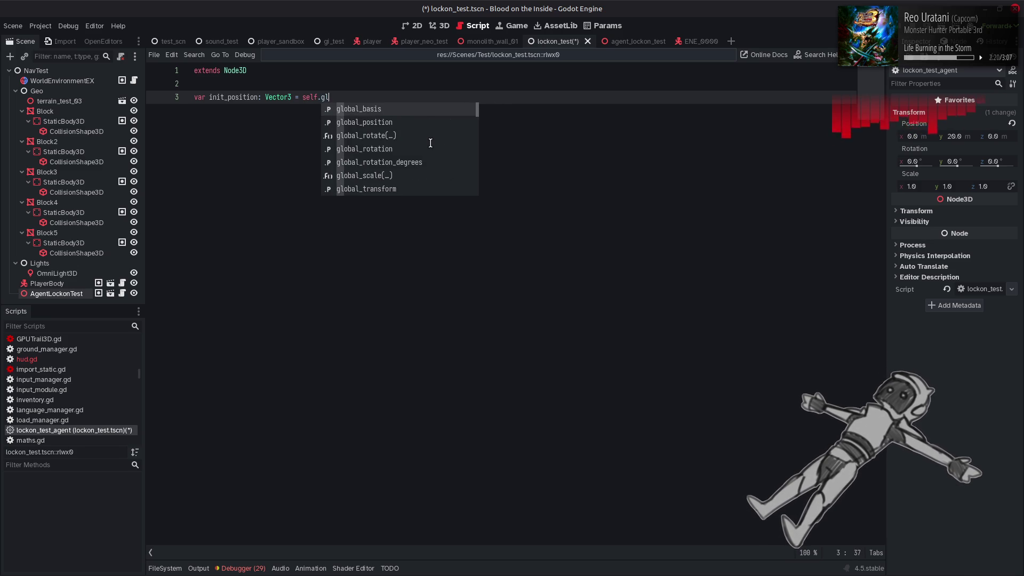
pyautogui.press('Down')
pyautogui.press('Return')
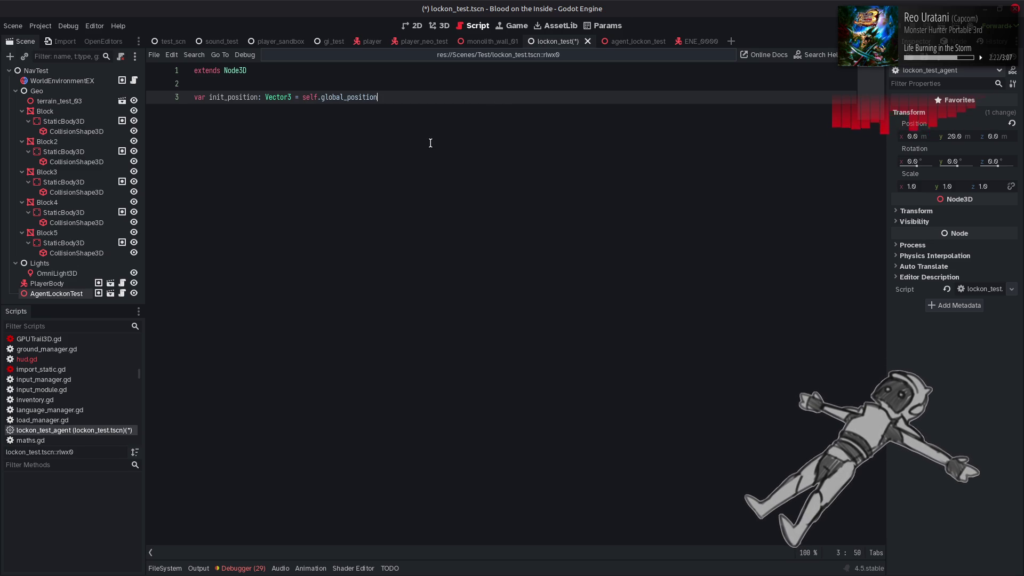
pyautogui.click(199, 96)
pyautogui.press('Home')
pyautogui.write('@')
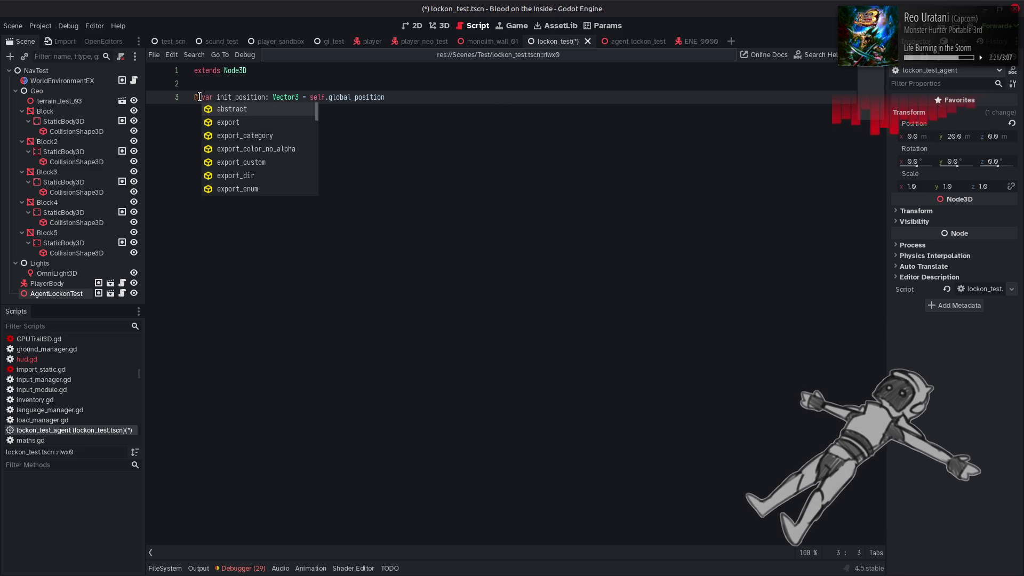
pyautogui.write('onready')
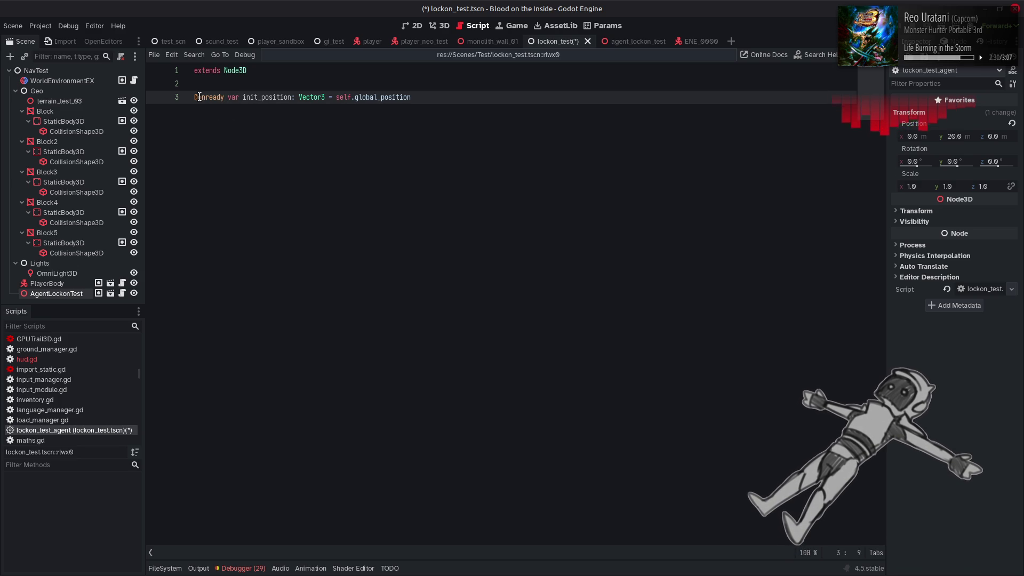
pyautogui.click(273, 84)
pyautogui.press('Return')
pyautogui.click(464, 112)
pyautogui.press('Return')
pyautogui.press('Return')
pyautogui.press('Return')
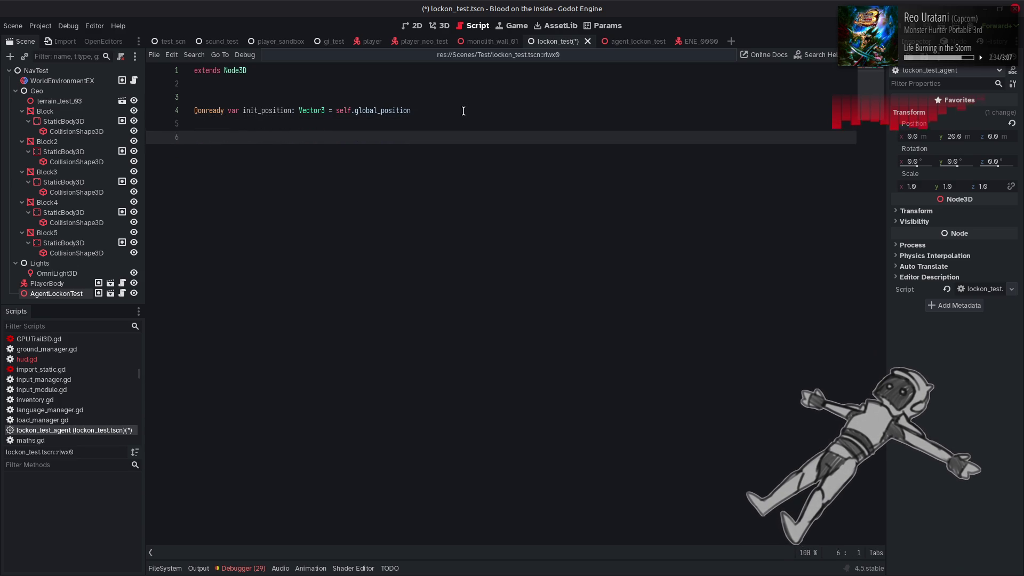
# Insert a func _process(delta: float) -> void: signature from autocomplete.
pyautogui.write('func')
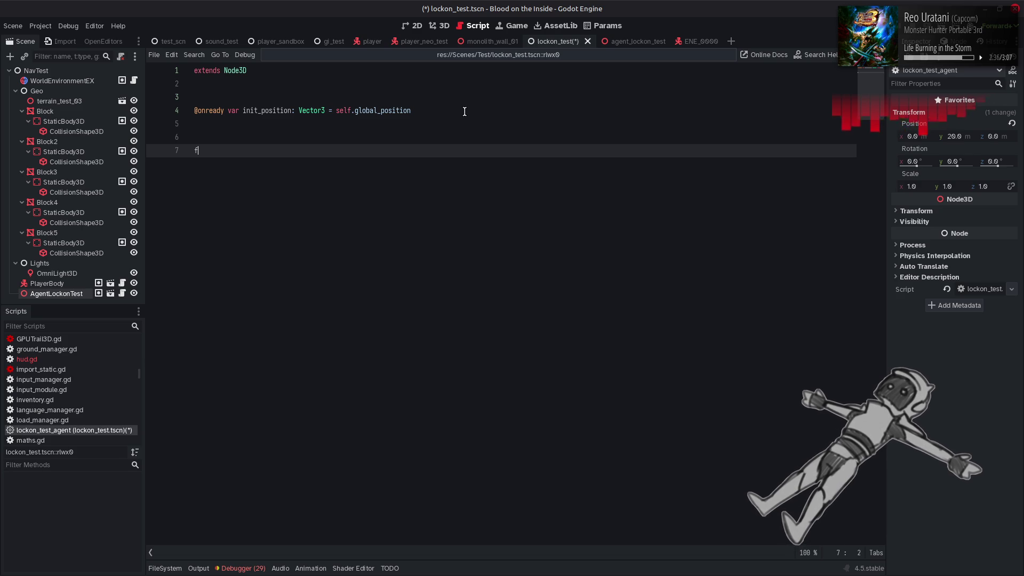
pyautogui.press('Escape')
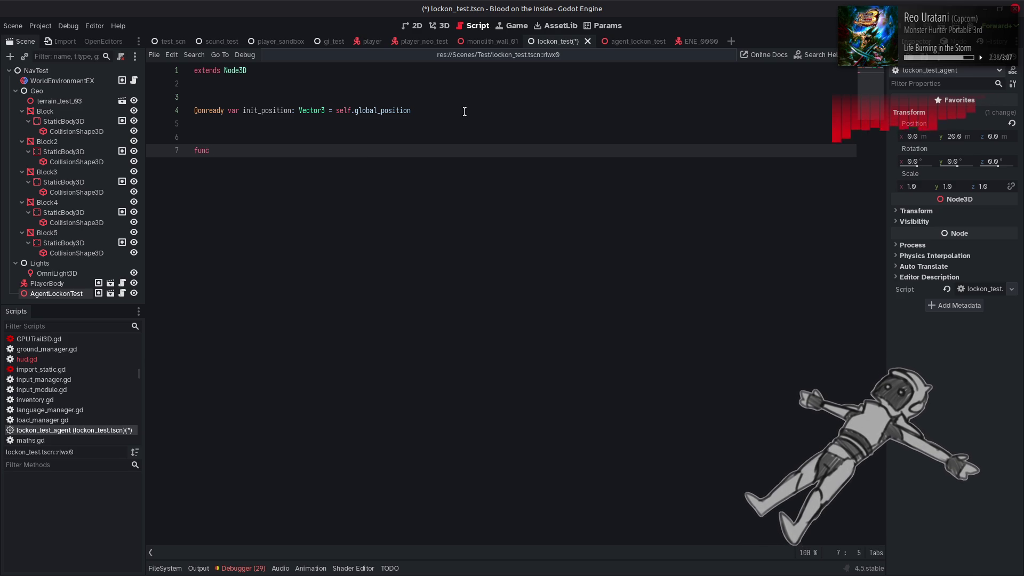
pyautogui.write('_p')
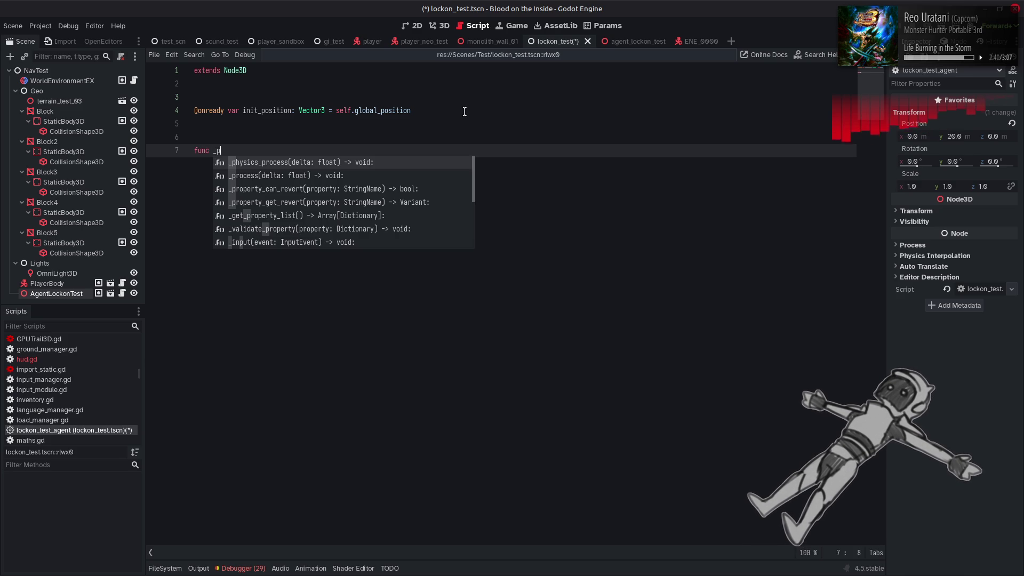
pyautogui.press('Down')
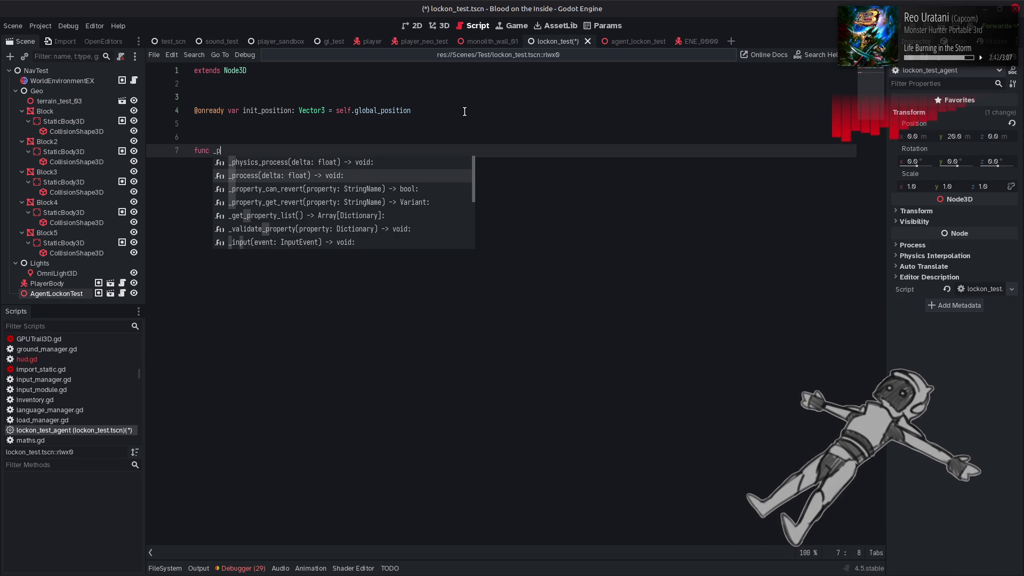
pyautogui.press('Return')
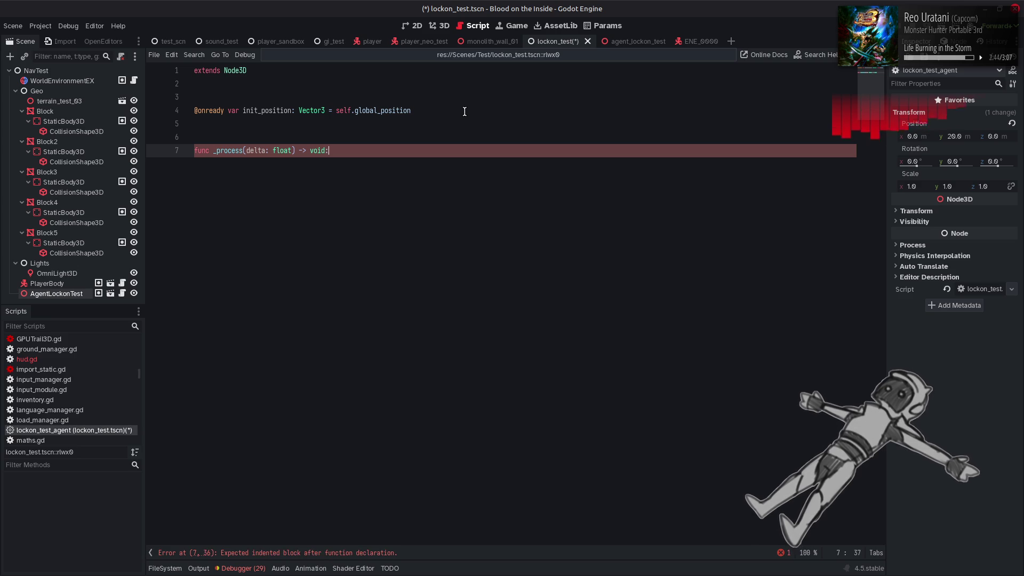
# Rename the function to _physics_process and start an indented body line.
pyautogui.click(216, 151)
pyautogui.moveTo(228, 151)
pyautogui.write('physi')
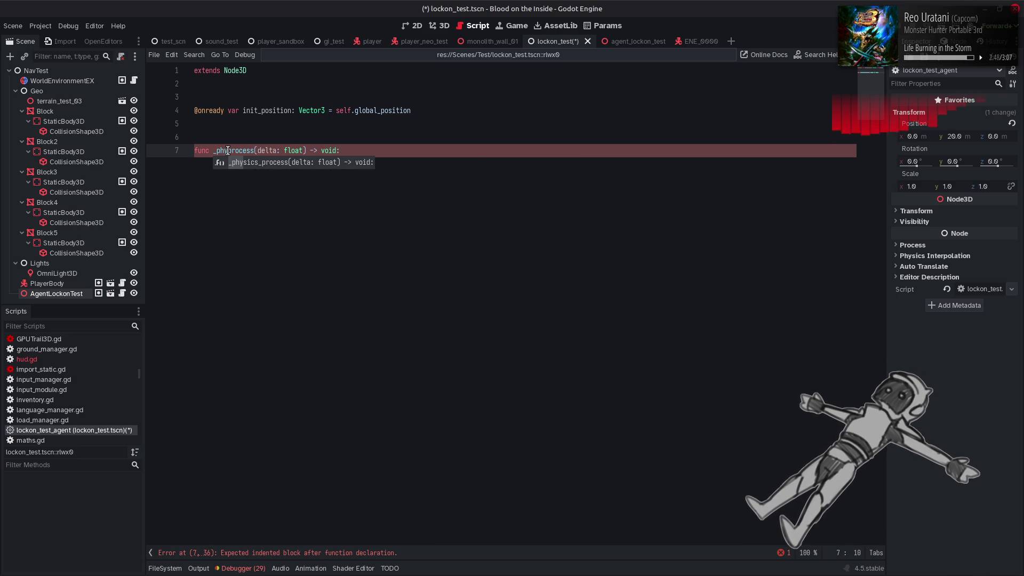
pyautogui.write('cs_')
pyautogui.click(427, 145)
pyautogui.press('Return')
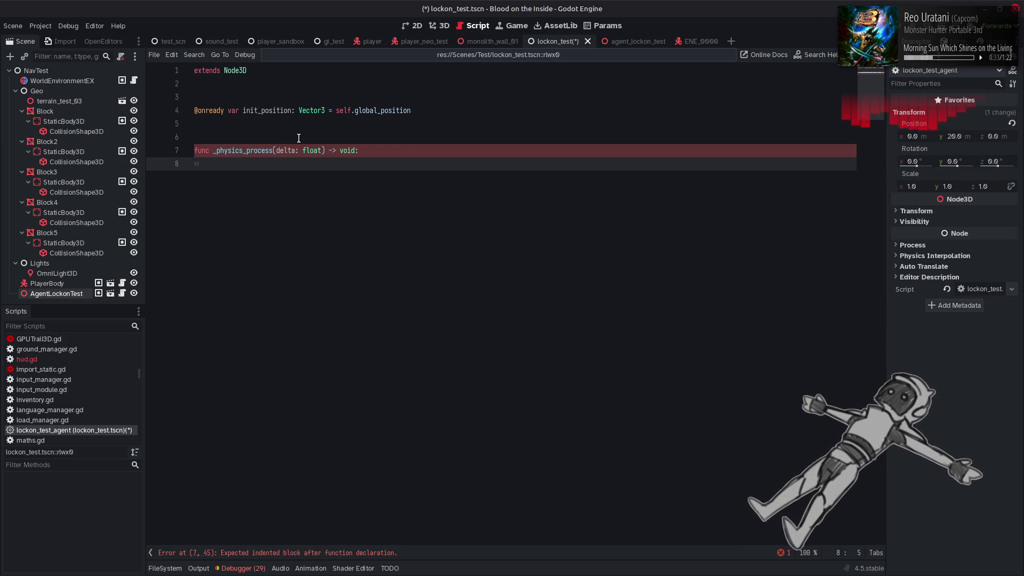
pyautogui.doubleClick(265, 111)
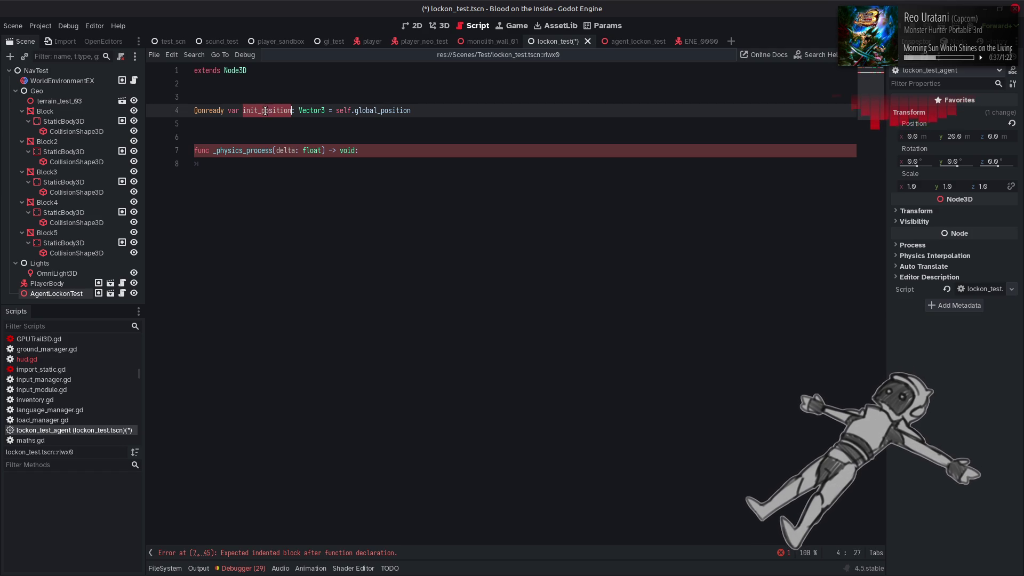
# Write self.global_position.x = init_position.x + sin() on line 8 and save the script.
pyautogui.click(259, 162)
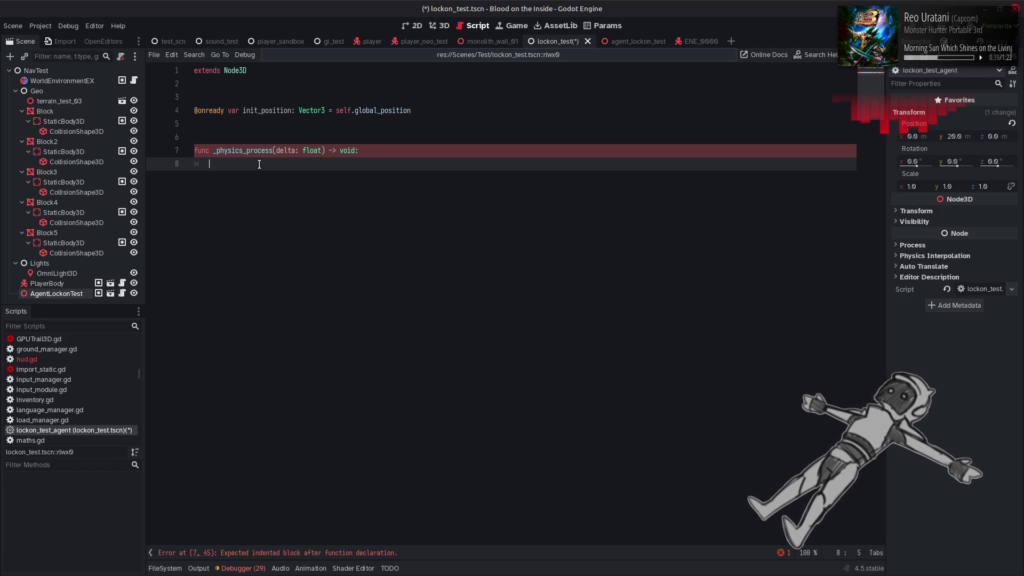
pyautogui.write('self.glo')
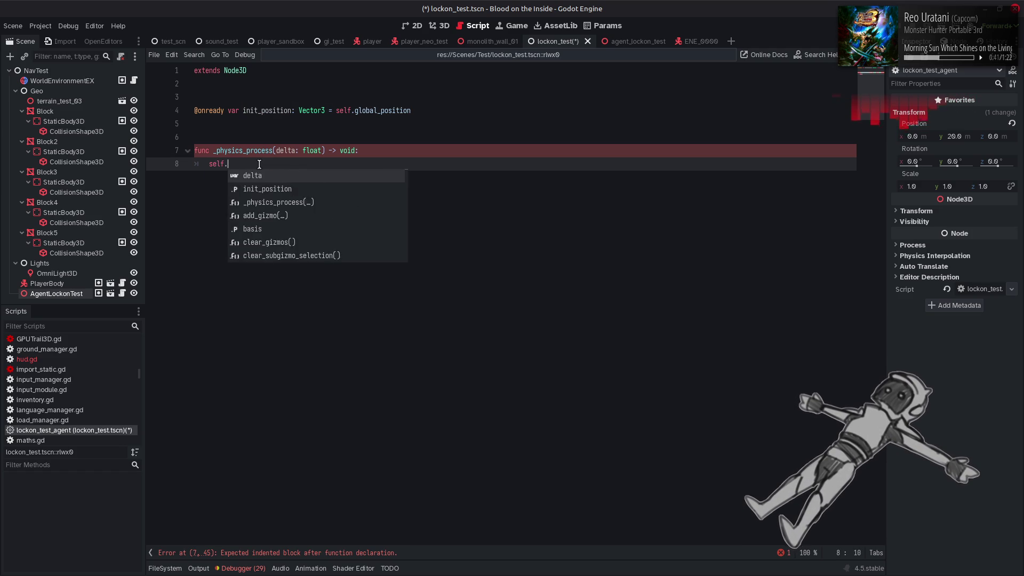
pyautogui.press('Down')
pyautogui.press('Return')
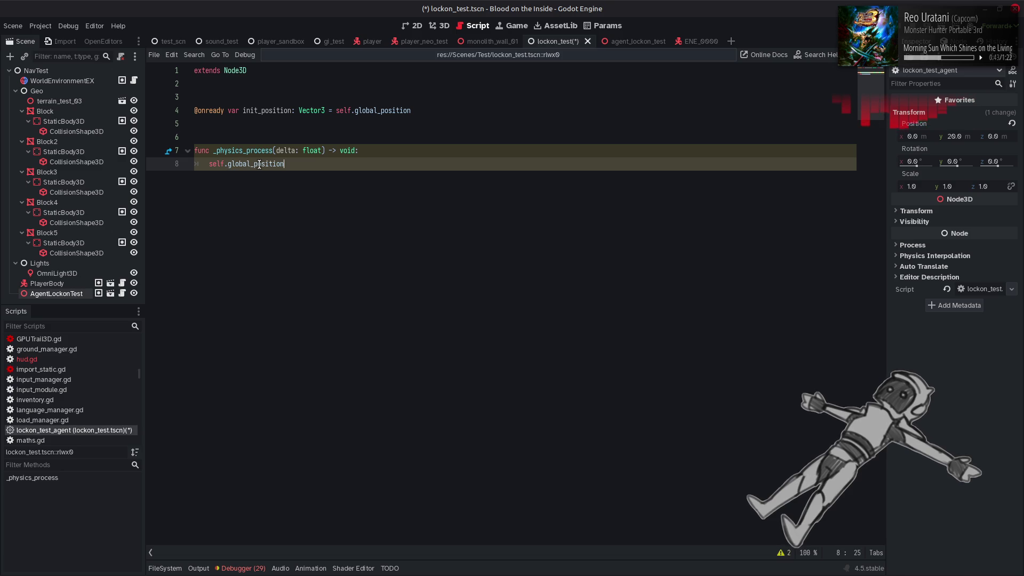
pyautogui.write('= ')
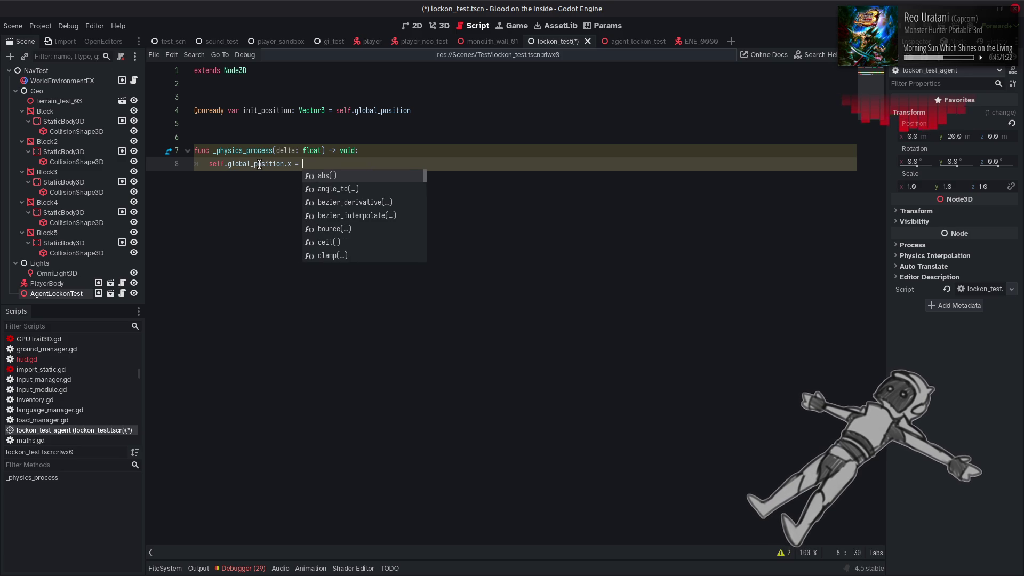
pyautogui.write('init_position.x')
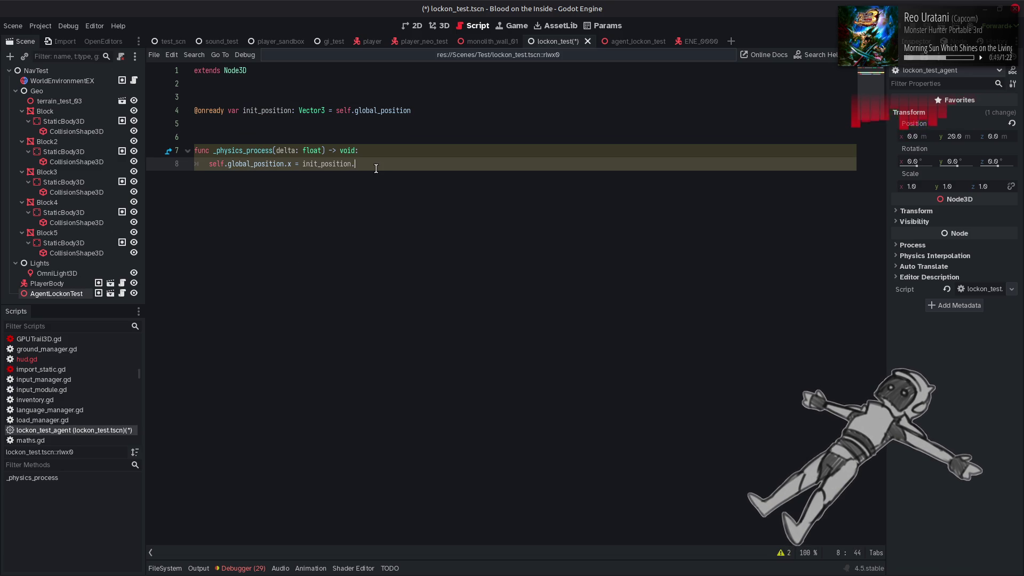
pyautogui.write(' + sin')
pyautogui.press('Return')
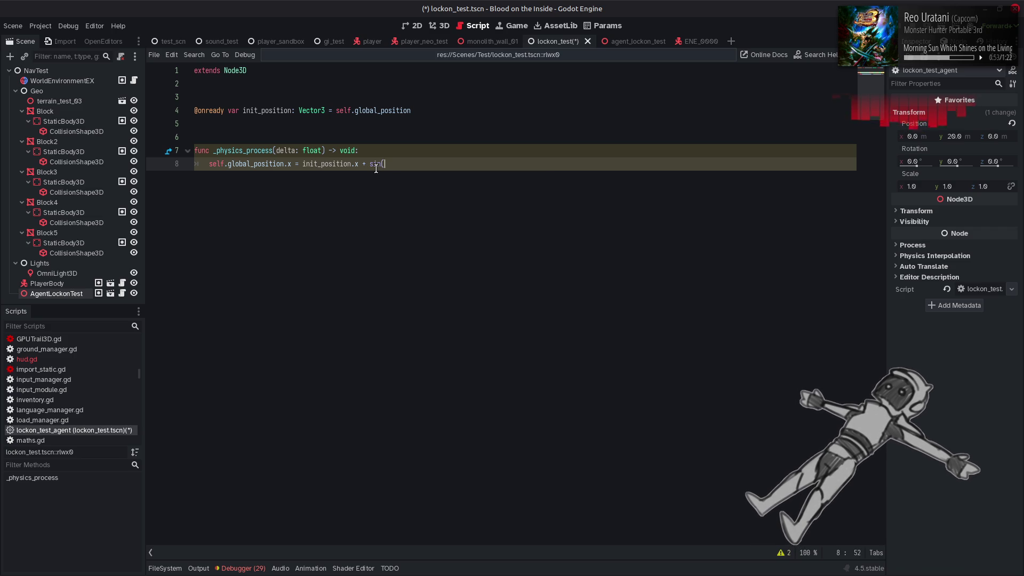
pyautogui.write(')')
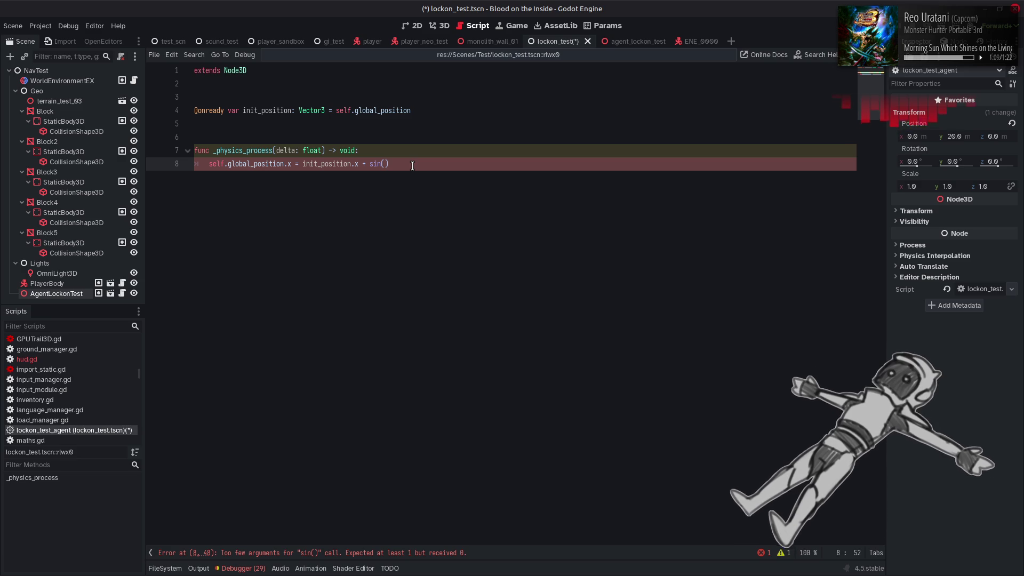
pyautogui.hotkey('ctrl', 's')
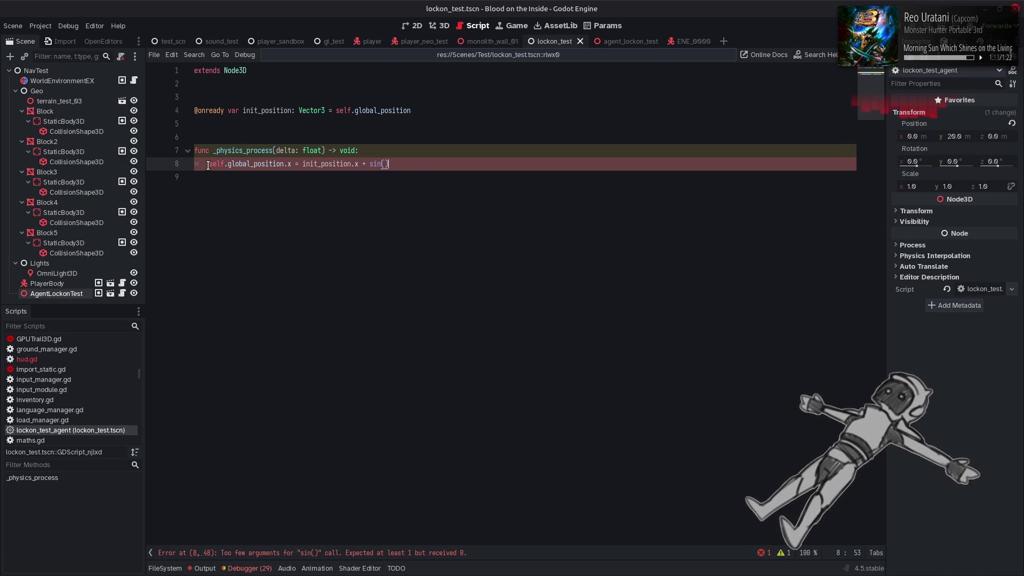
pyautogui.click(240, 132)
pyautogui.click(268, 122)
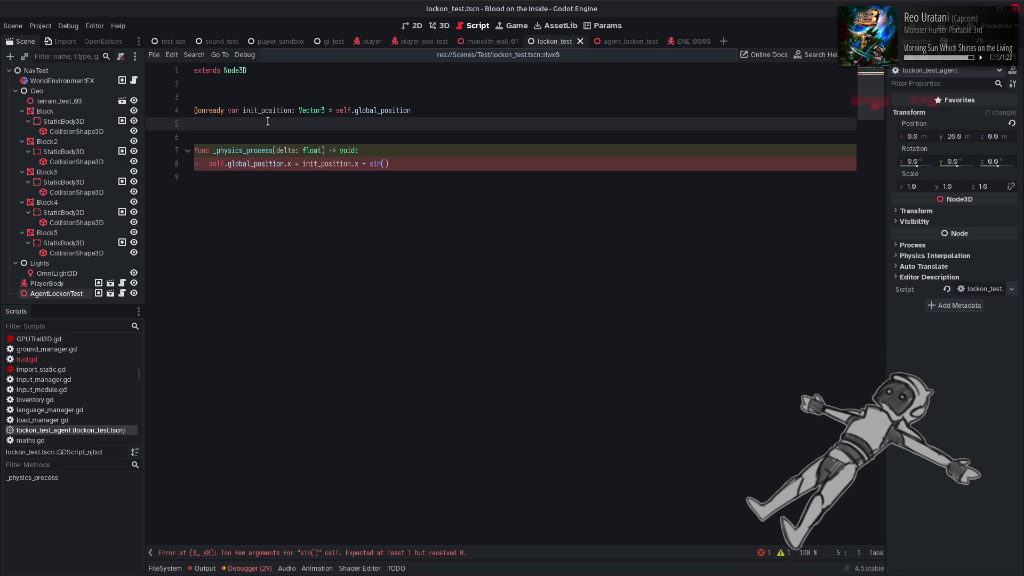
# Declare the scrungle_time float variable and add a scrungle_time line in the physics function.
pyautogui.press('Return')
pyautogui.press('Return')
pyautogui.press('Return')
pyautogui.press('Up')
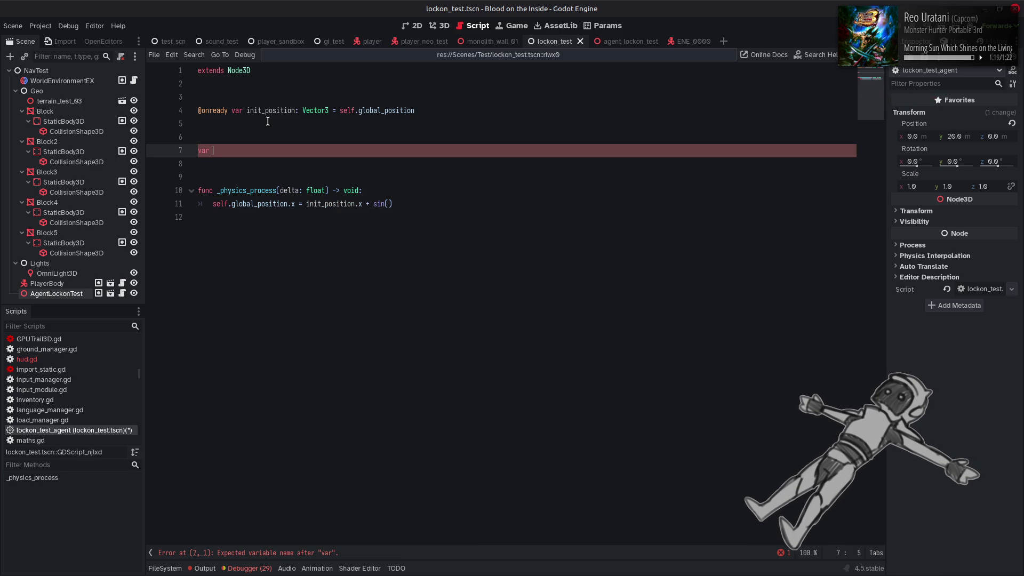
pyautogui.write('le_time: float = 0.0')
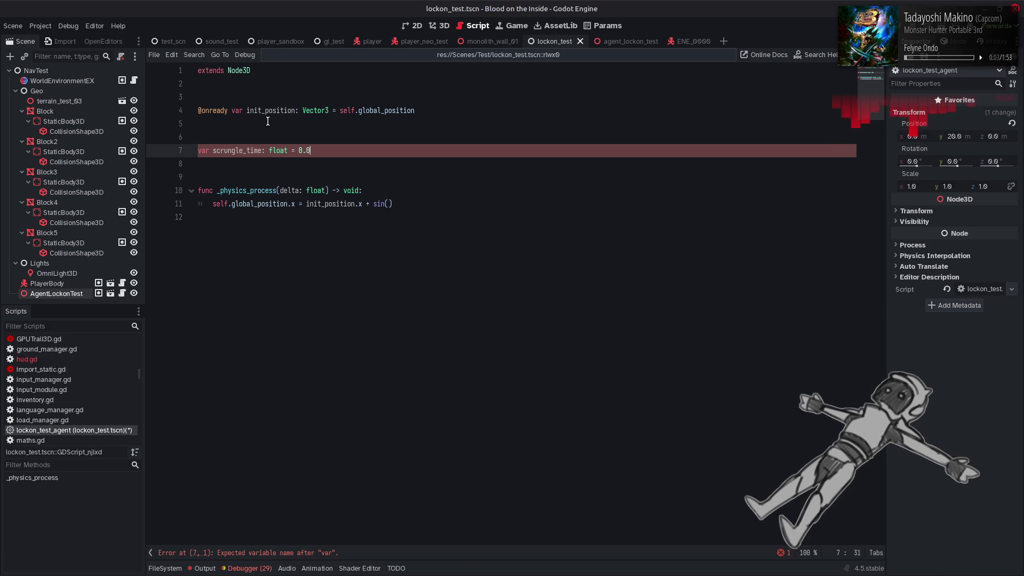
pyautogui.click(420, 208)
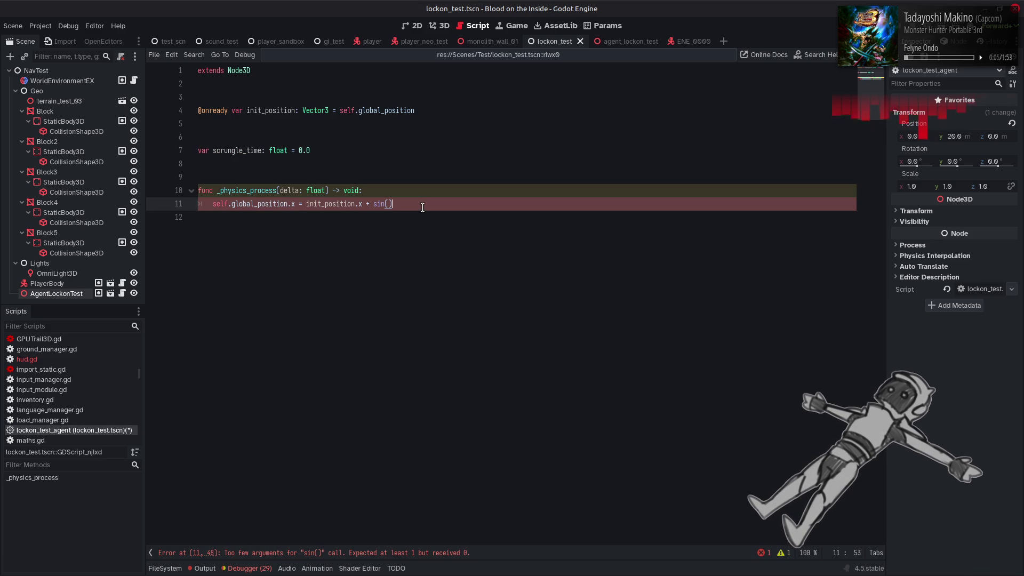
pyautogui.press('Return')
pyautogui.write('scrungle_time += delta')
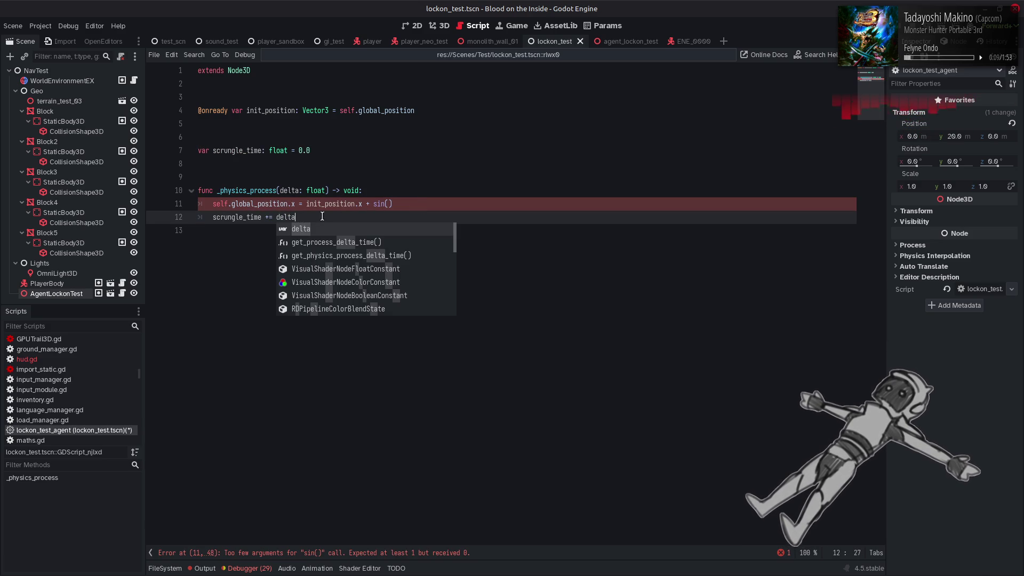
# Make the sway sin(scrungle_time * 0.1) * 10.0, save, and run the scene with F6.
pyautogui.doubleClick(250, 217)
pyautogui.hotkey('ctrl', 'c')
pyautogui.click(390, 205)
pyautogui.hotkey('ctrl', 'v')
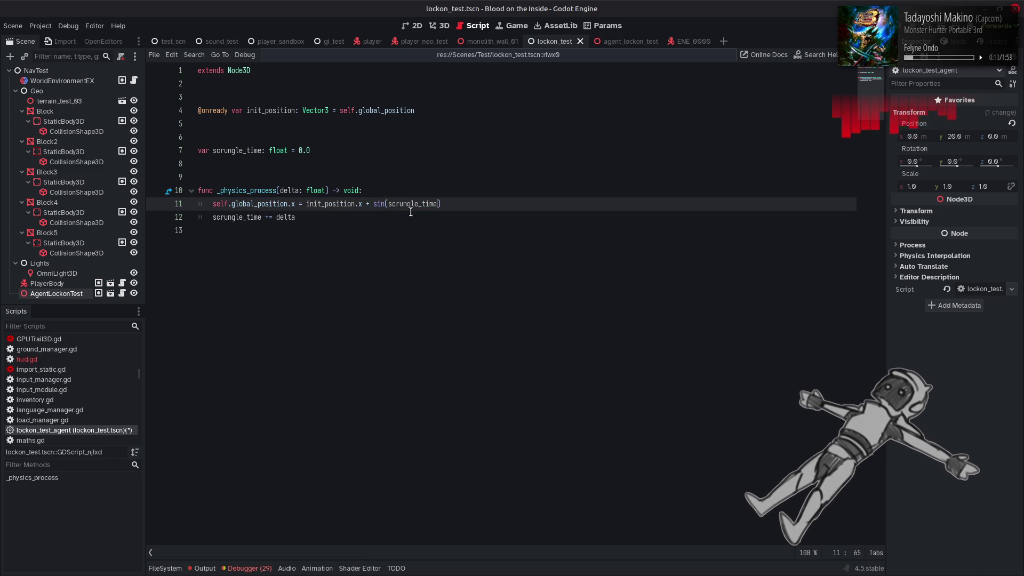
pyautogui.hotkey('ctrl', 's')
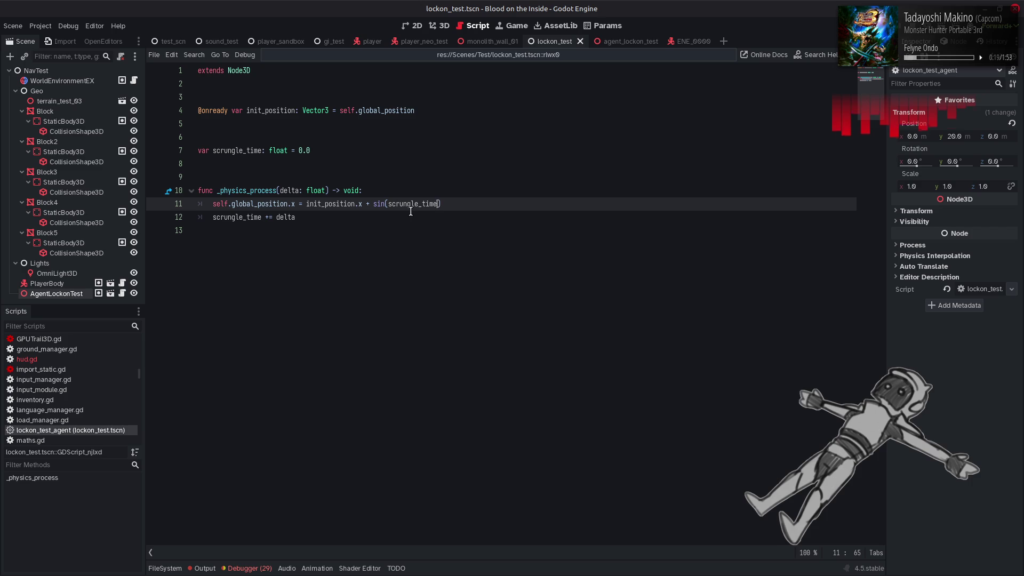
pyautogui.moveTo(413, 209)
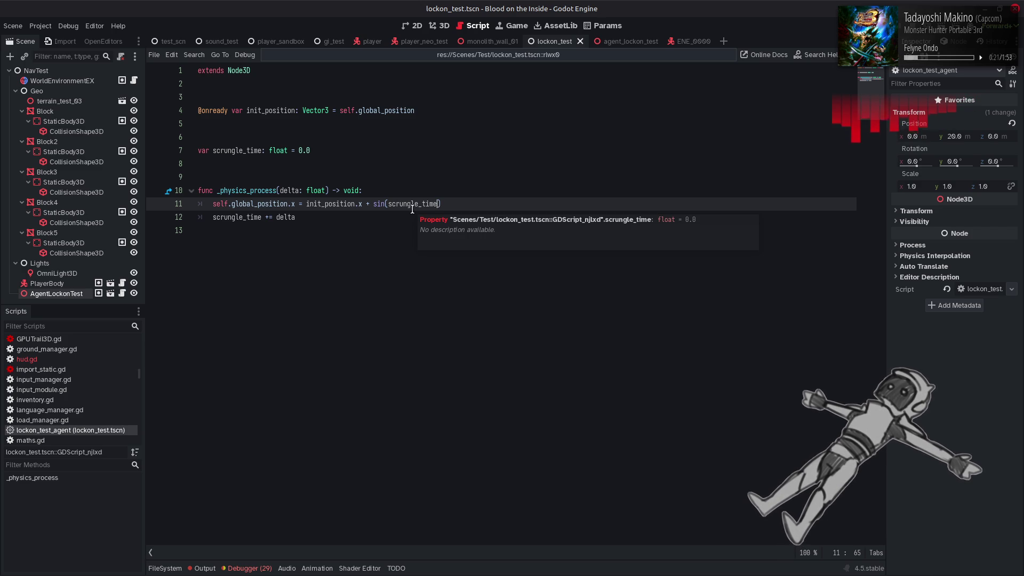
pyautogui.write('* 0.1)')
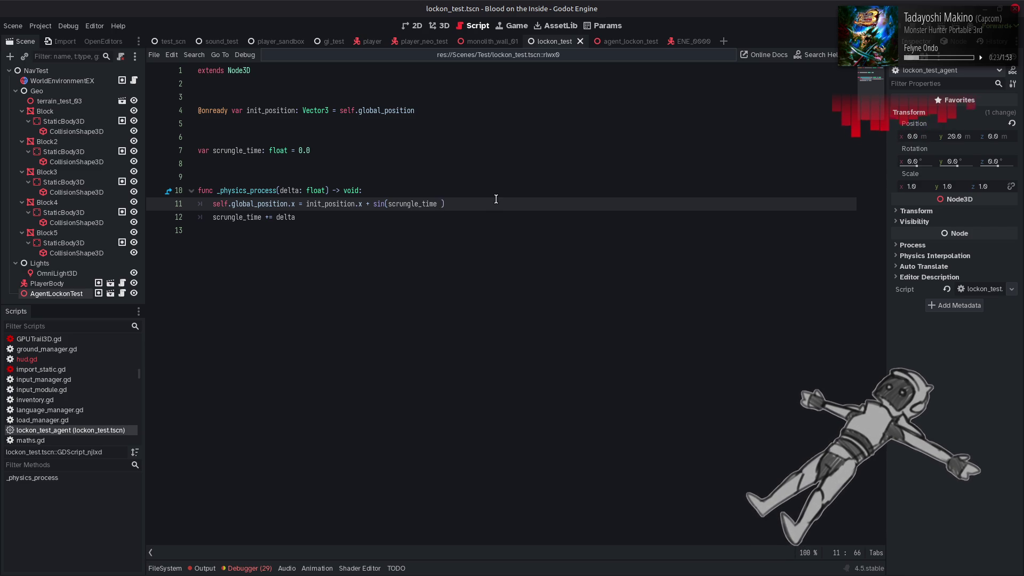
pyautogui.write(' * 10.0')
pyautogui.hotkey('ctrl', 's')
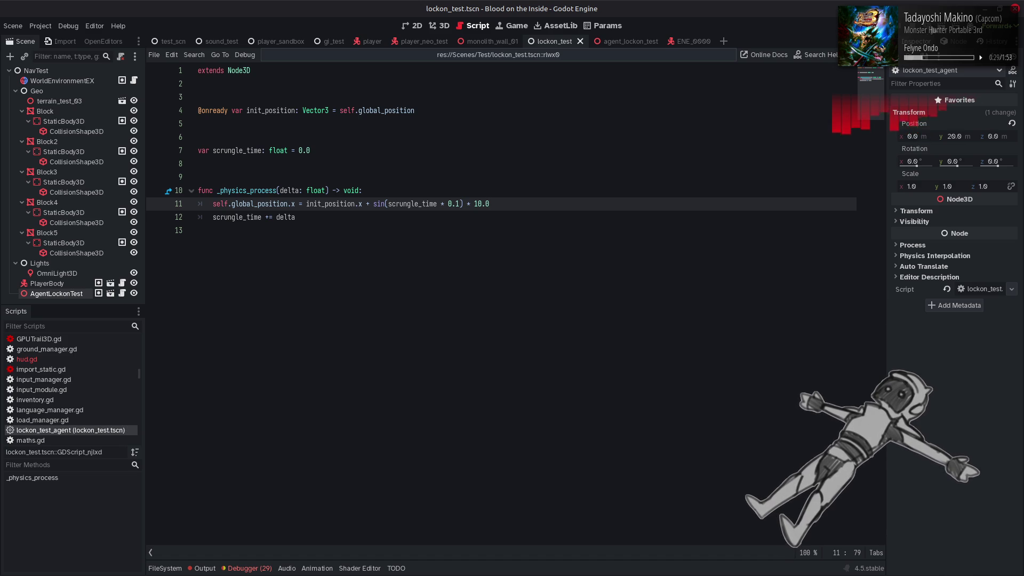
pyautogui.press('F6')
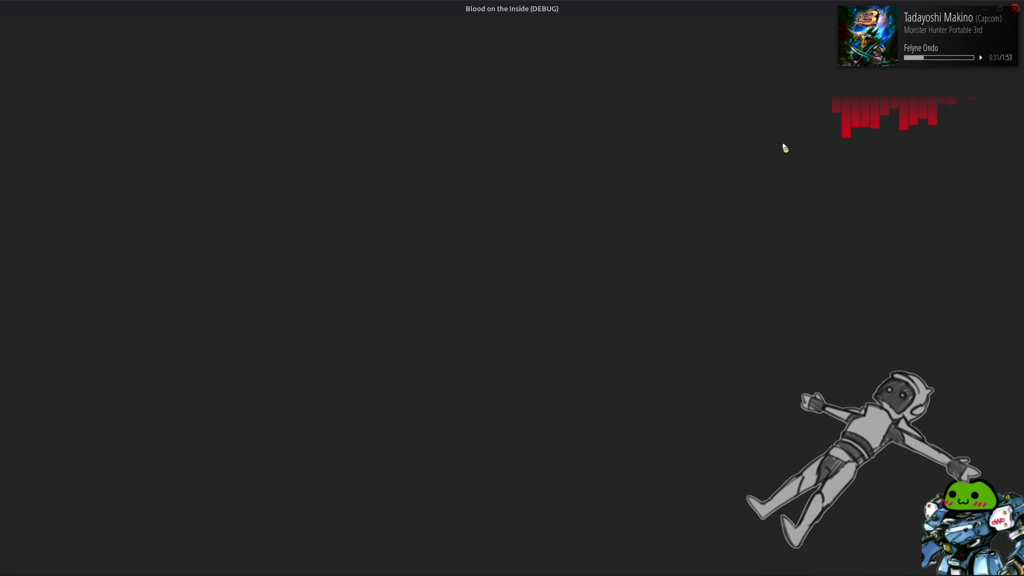
pyautogui.press('w')
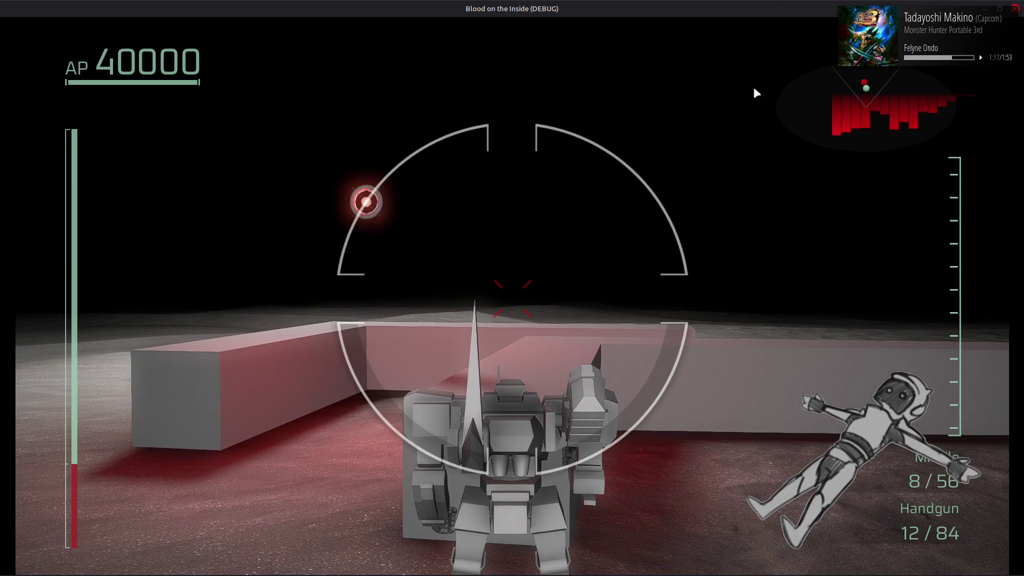
pyautogui.press('F8')
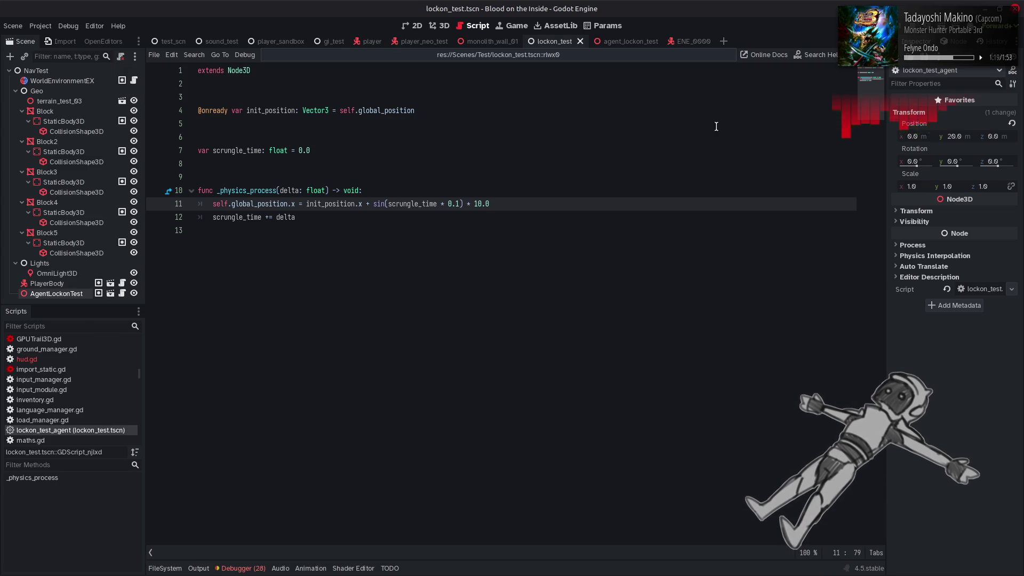